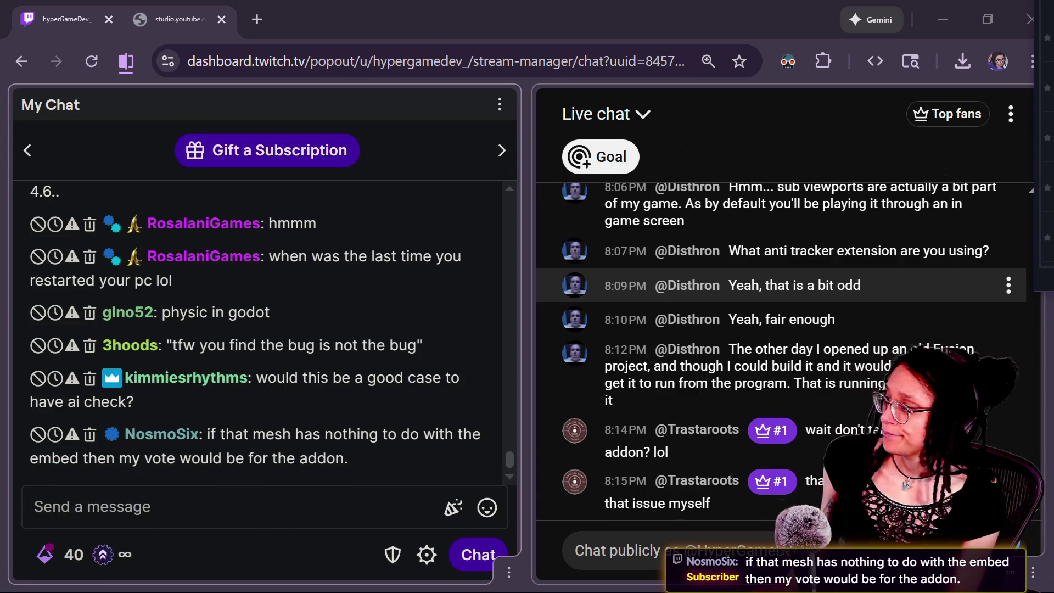
# Switch from the Twitch chat to GitHub Desktop, showing cat-care-game on branch 4.5.1
pyautogui.hotkey('alt', 'Tab')
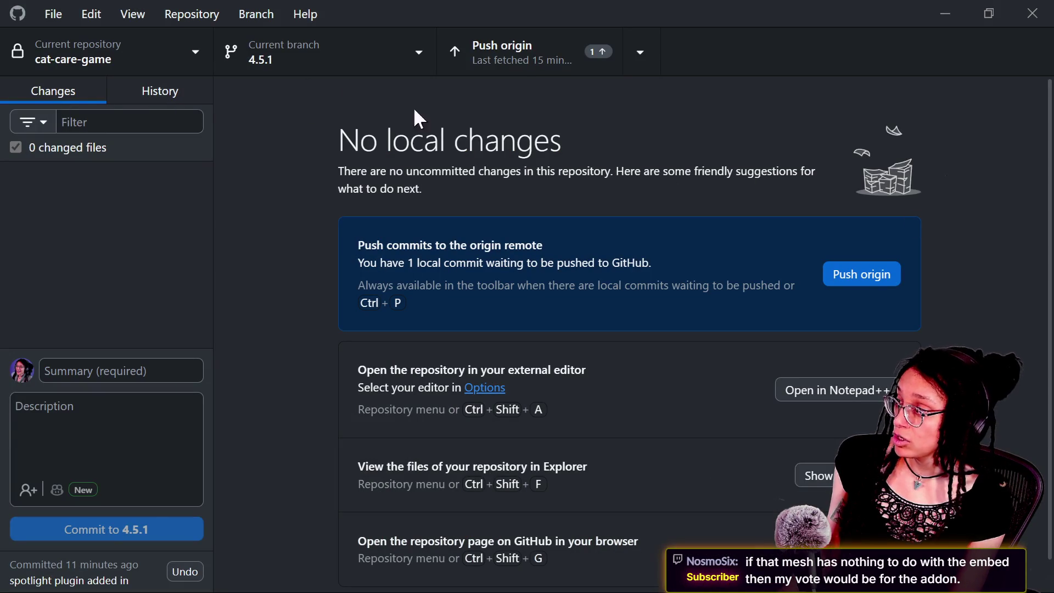
# Push the waiting commit on branch 4.5.1 to origin
pyautogui.click(525, 64)
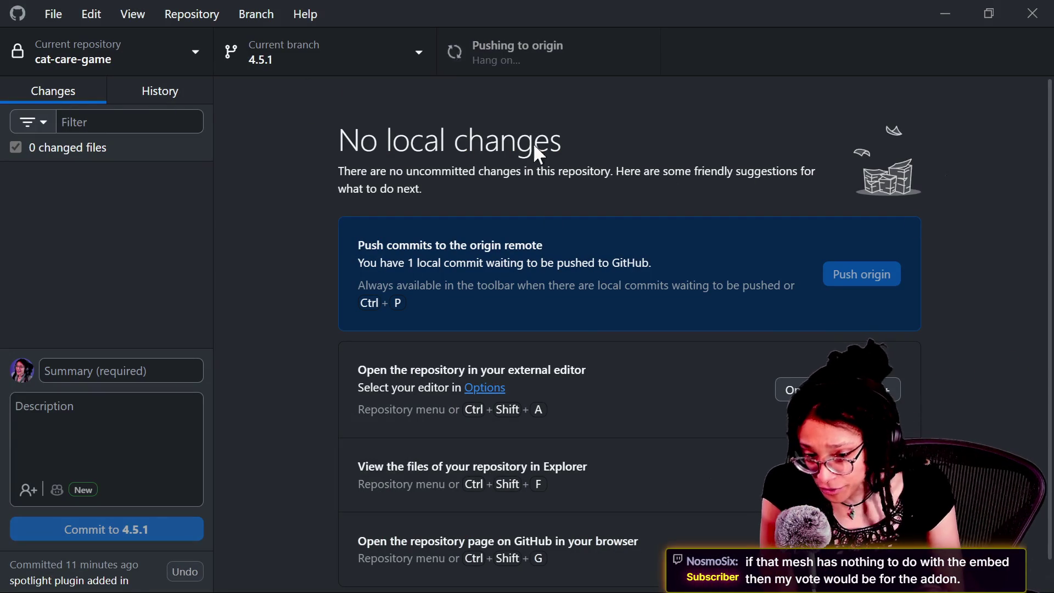
pyautogui.click(142, 89)
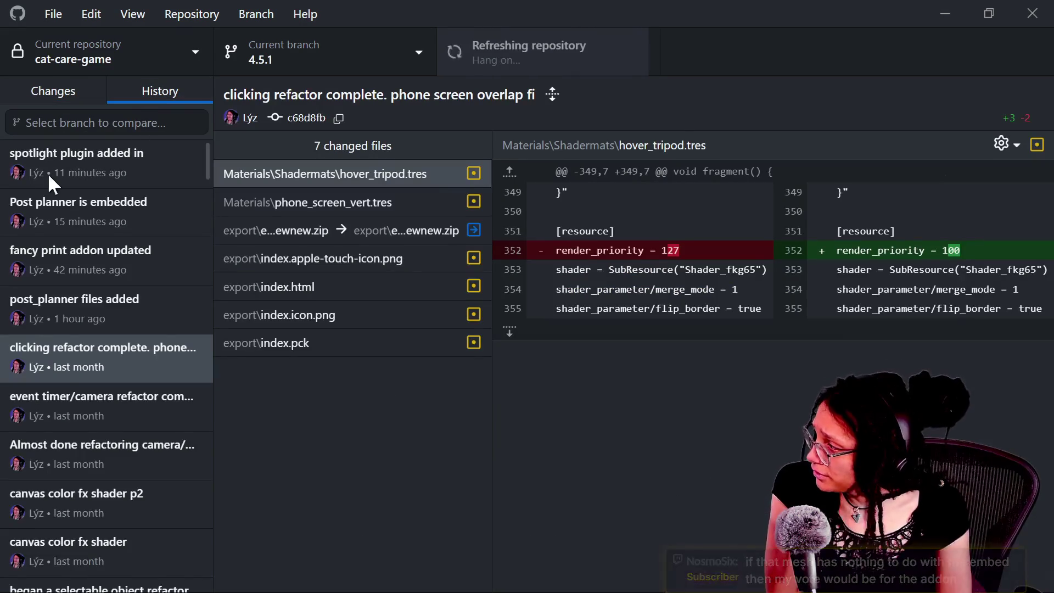
pyautogui.click(121, 124)
# Revert the 'spotlight plugin added in' commit and move over to Godot's Project Manager
pyautogui.click(77, 86)
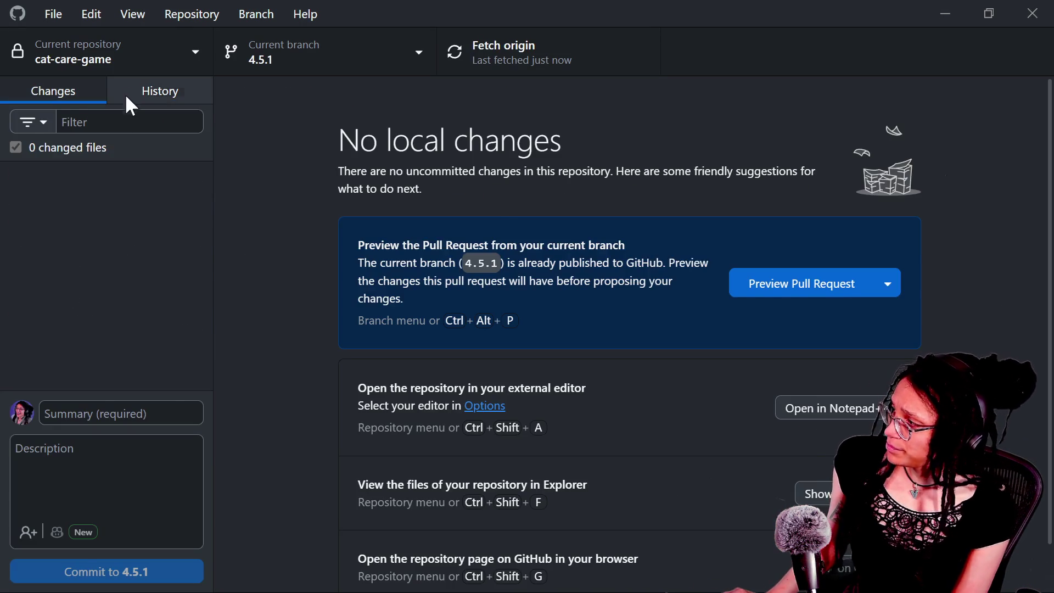
pyautogui.click(125, 94)
pyautogui.click(77, 160)
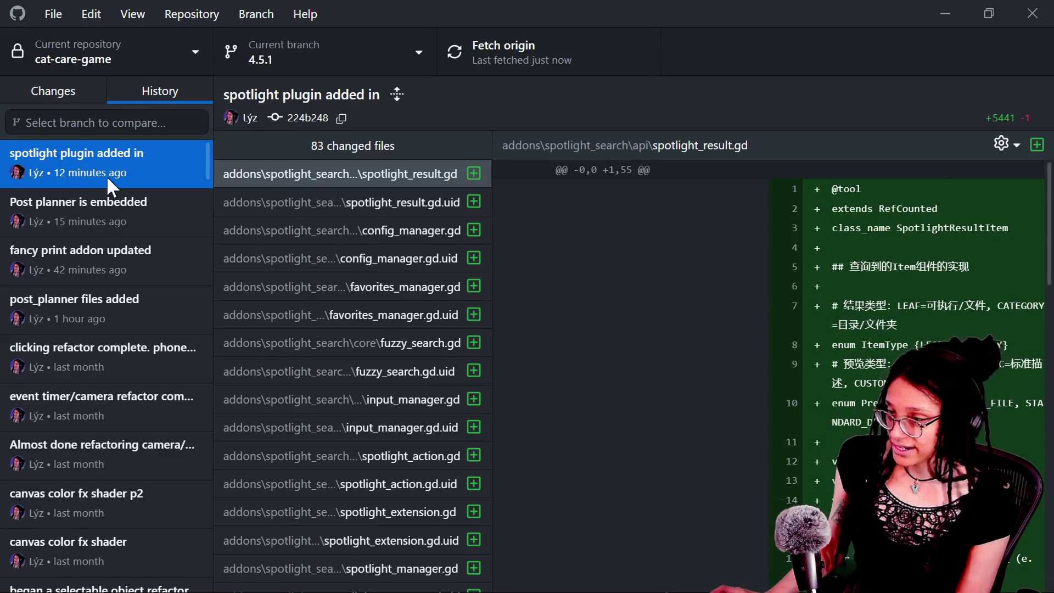
pyautogui.moveTo(108, 180)
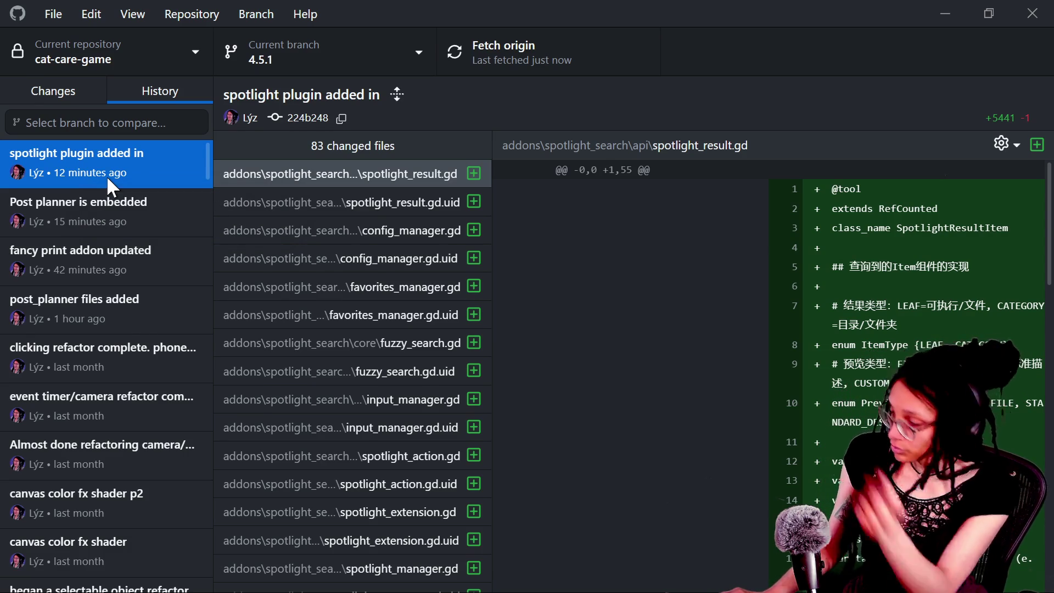
pyautogui.rightClick(106, 175)
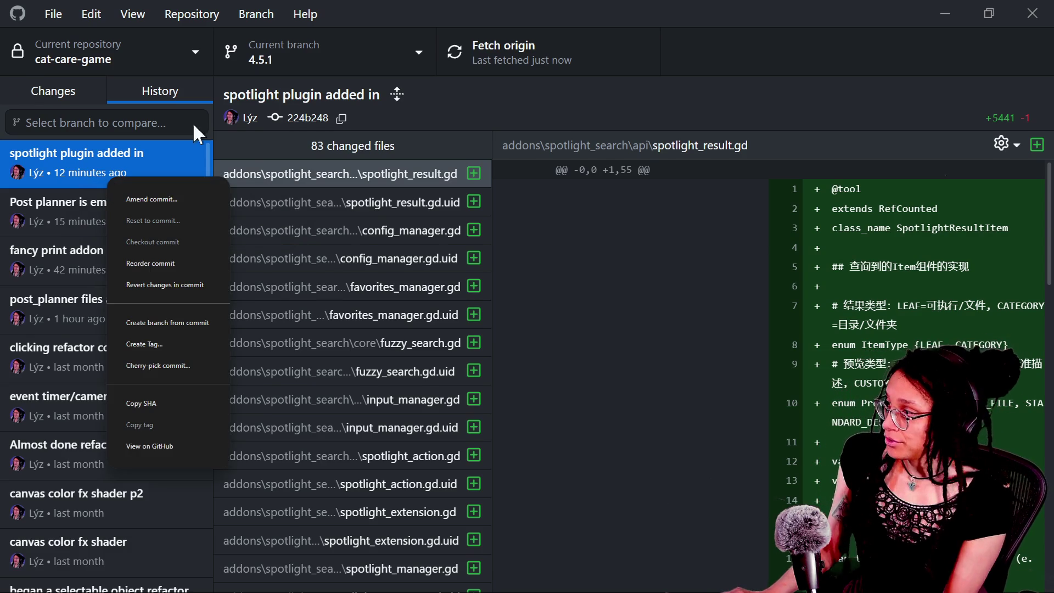
pyautogui.click(203, 291)
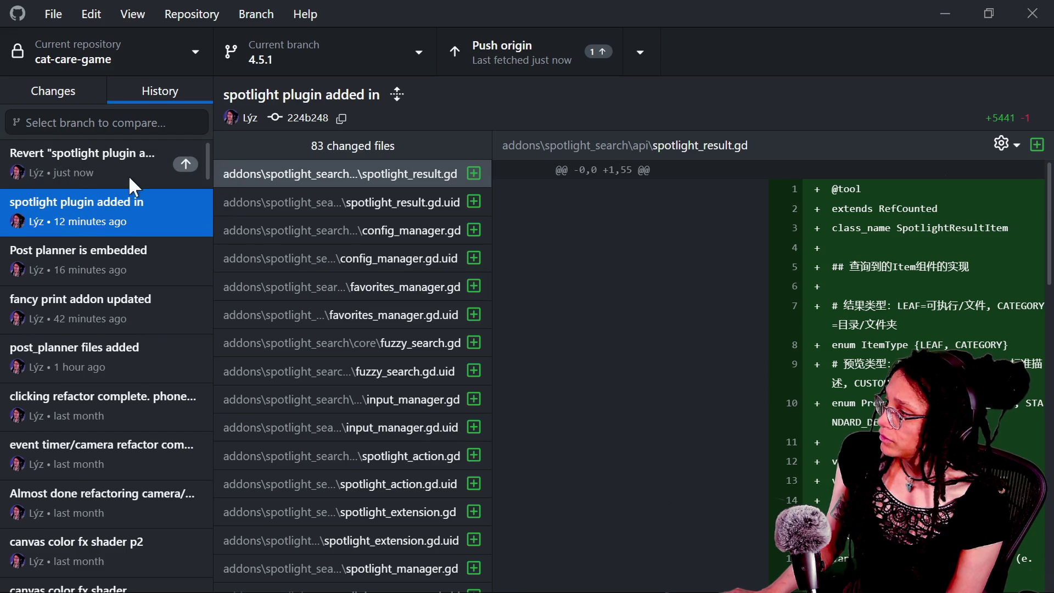
pyautogui.click(129, 178)
pyautogui.click(75, 89)
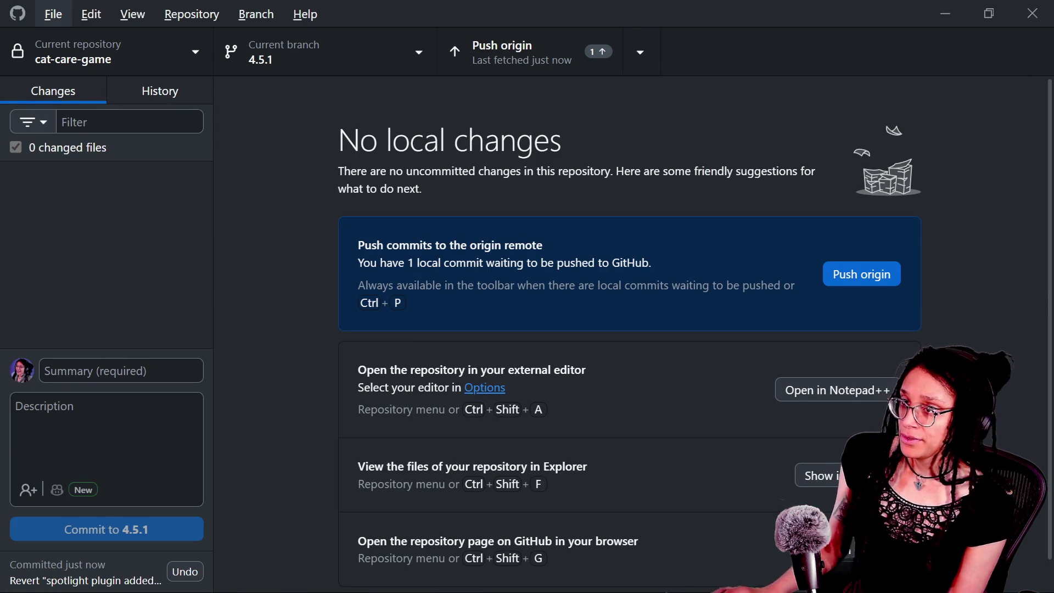
pyautogui.hotkey('alt', 'Tab')
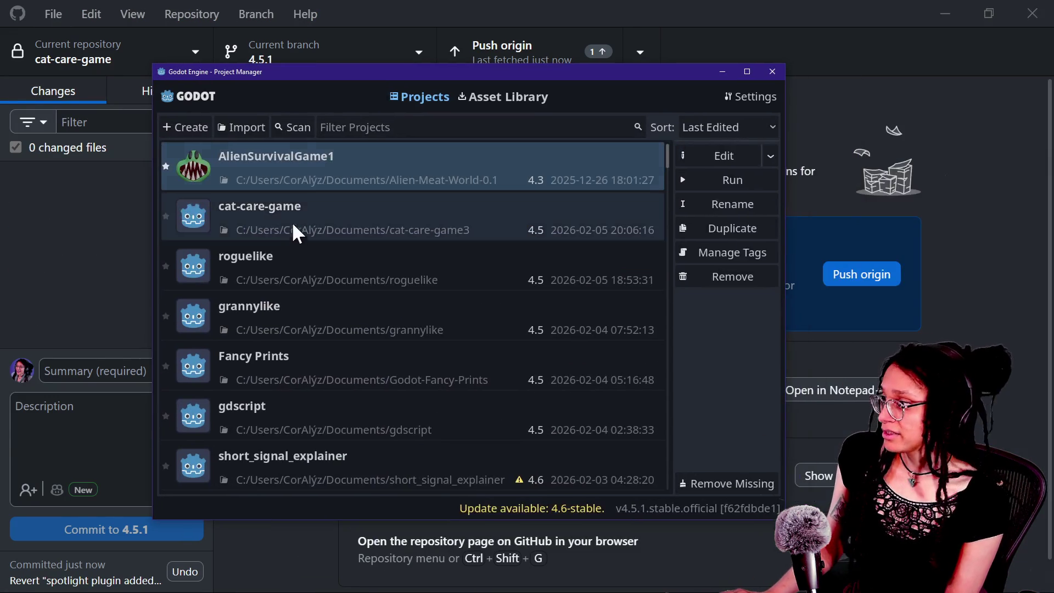
# Open cat-care-game in the Godot editor and place the cursor on line 77 of manage_data.gd
pyautogui.hotkey('alt', 'Tab')
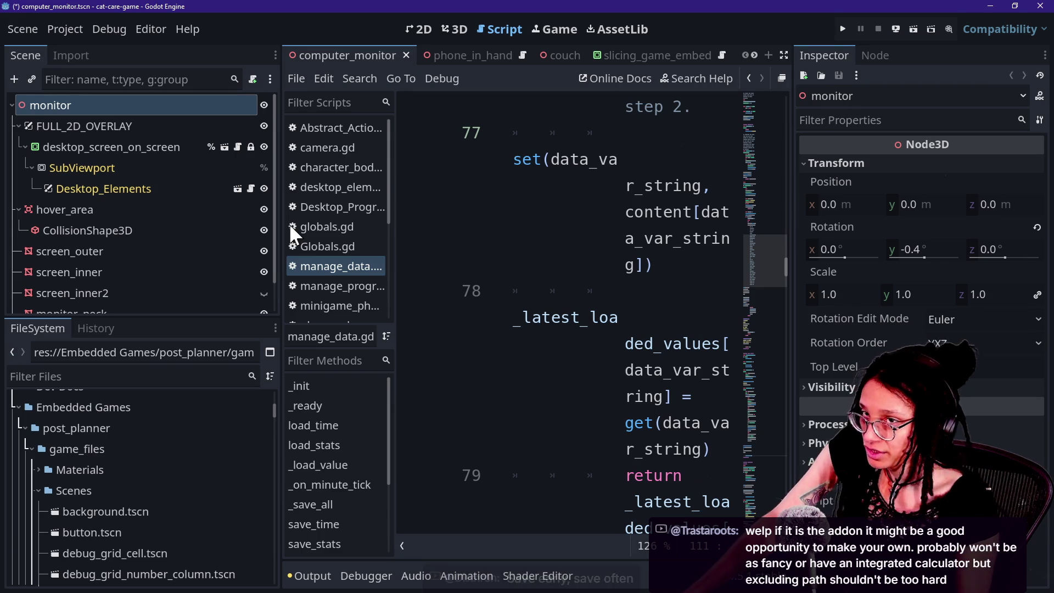
pyautogui.click(615, 206)
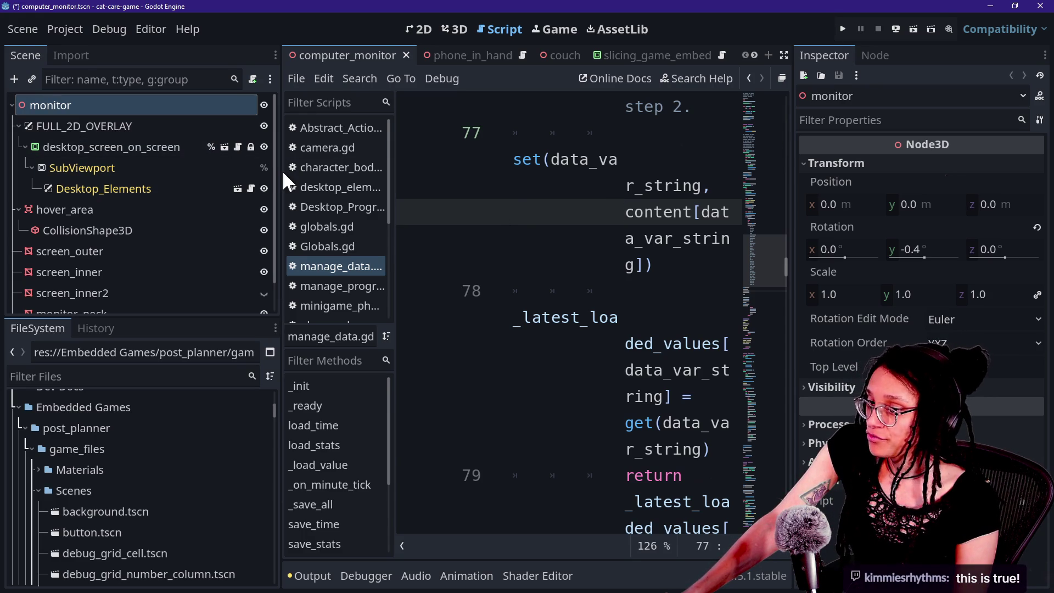
# Widen the script editor and confirm Project Settings' Plugins list shows only Fancy Prints, enabled
pyautogui.moveTo(282, 170); pyautogui.dragTo(205, 164)
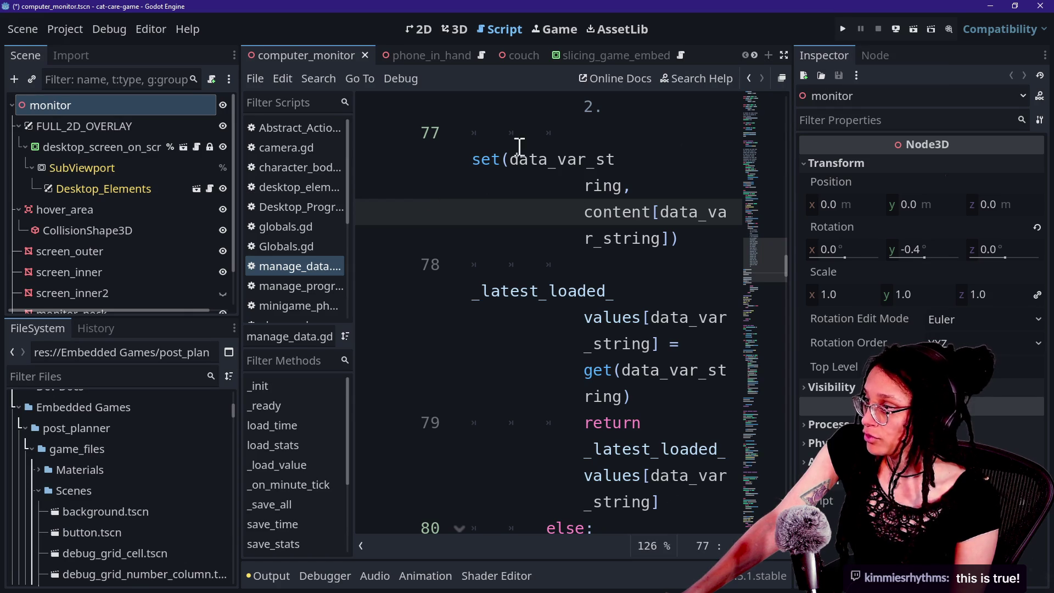
pyautogui.click(65, 29)
pyautogui.click(82, 48)
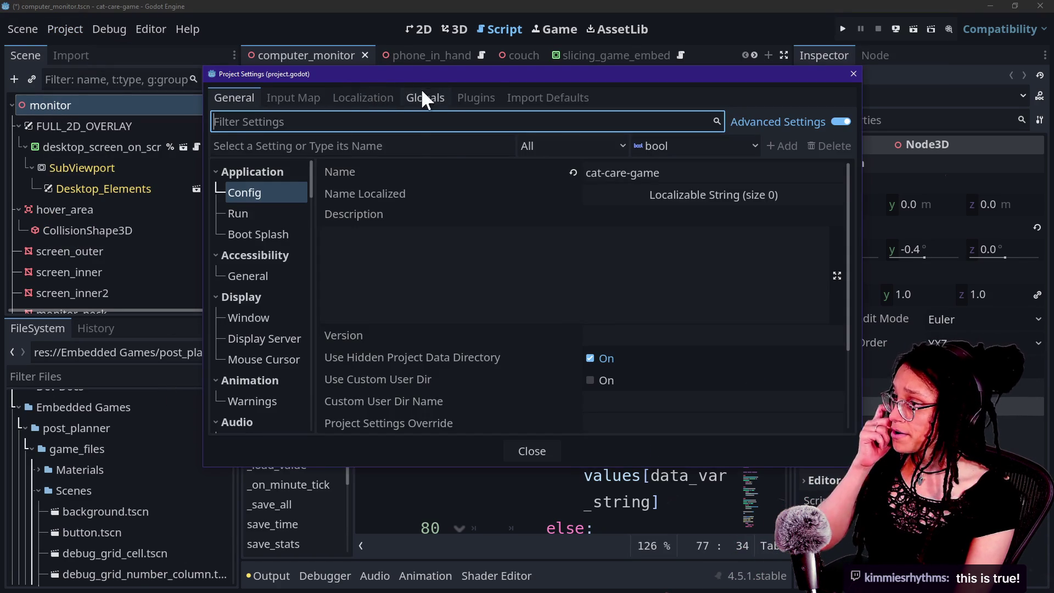
pyautogui.click(476, 98)
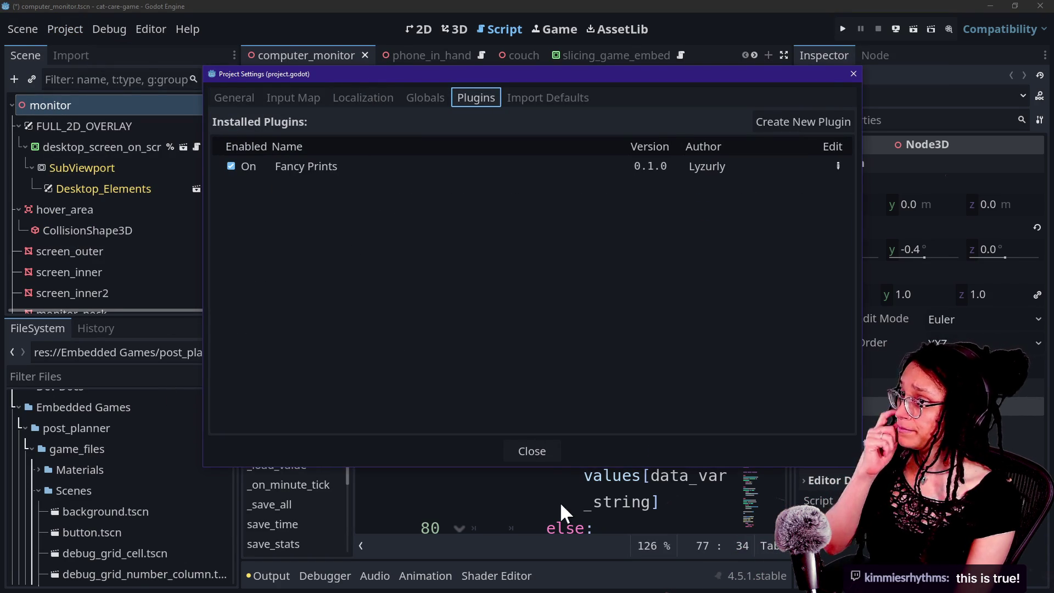
pyautogui.click(536, 454)
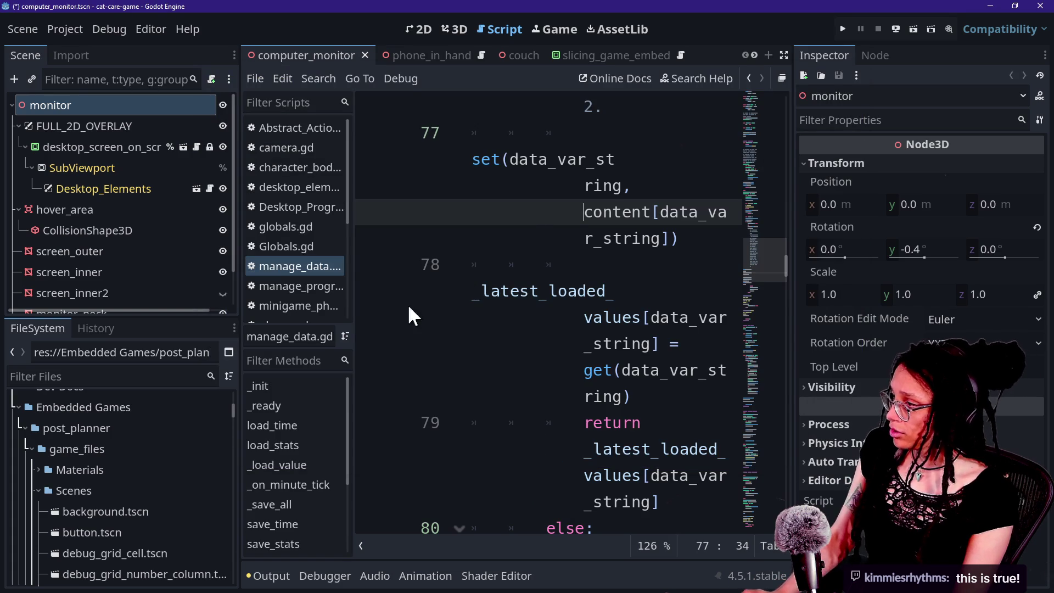
pyautogui.click(80, 243)
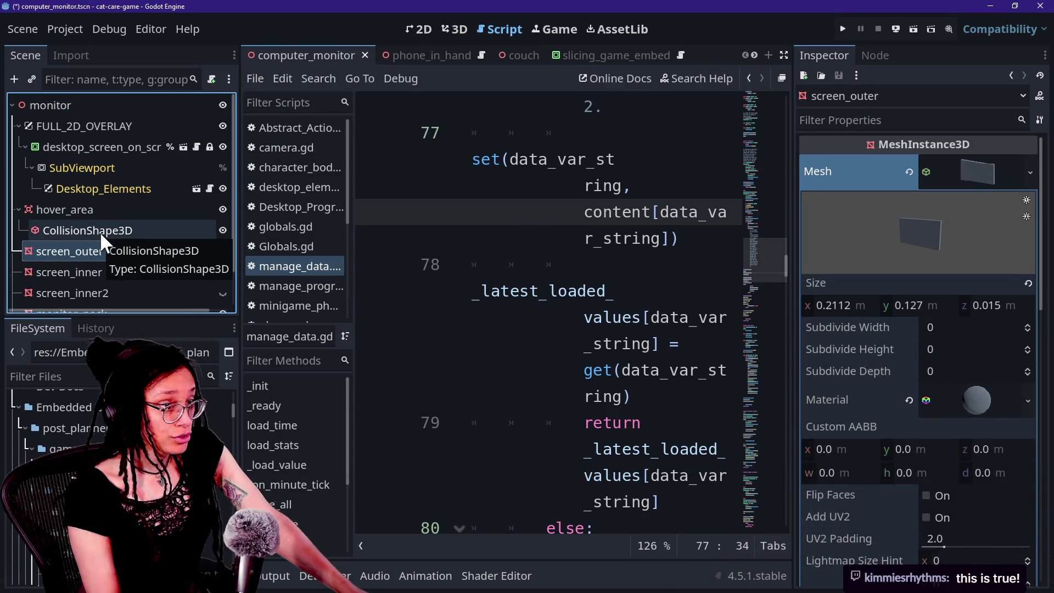
# Show the monitor in the 3D view and expand screen_outer's mesh and material details
pyautogui.click(420, 30)
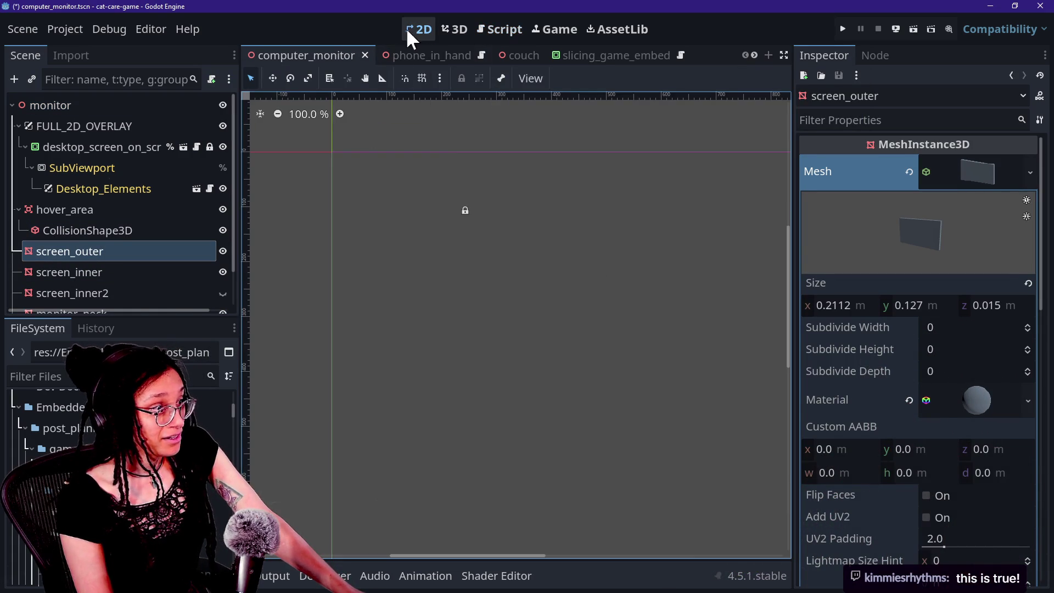
pyautogui.click(449, 30)
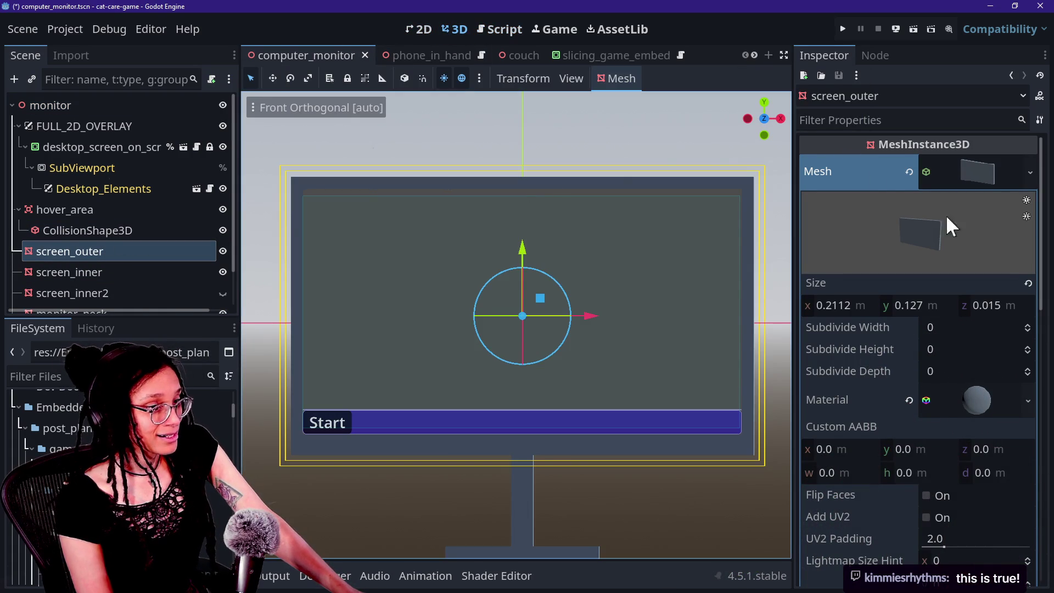
pyautogui.click(941, 176)
pyautogui.click(963, 172)
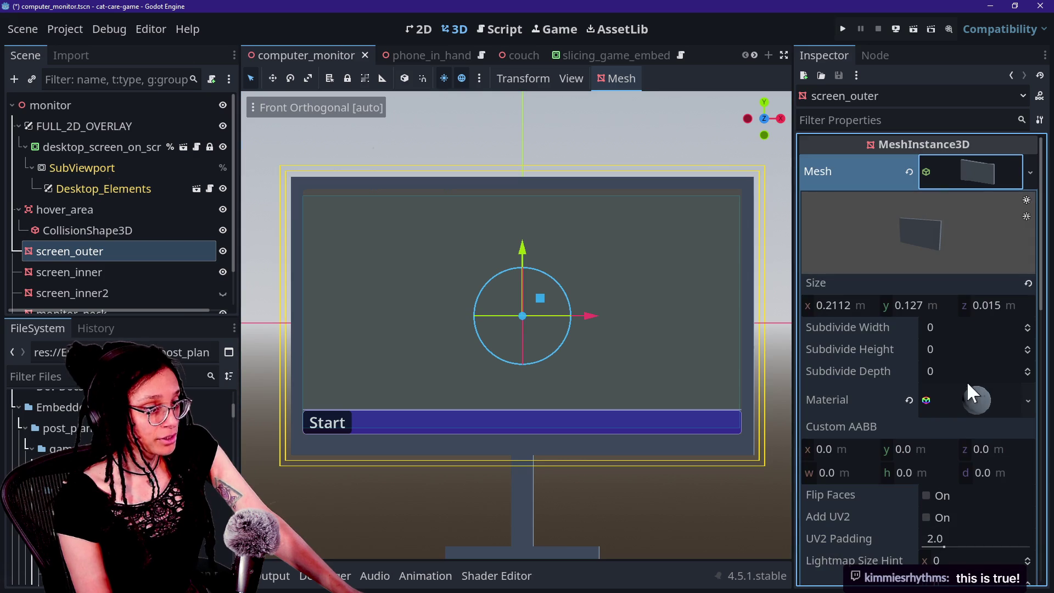
pyautogui.click(981, 412)
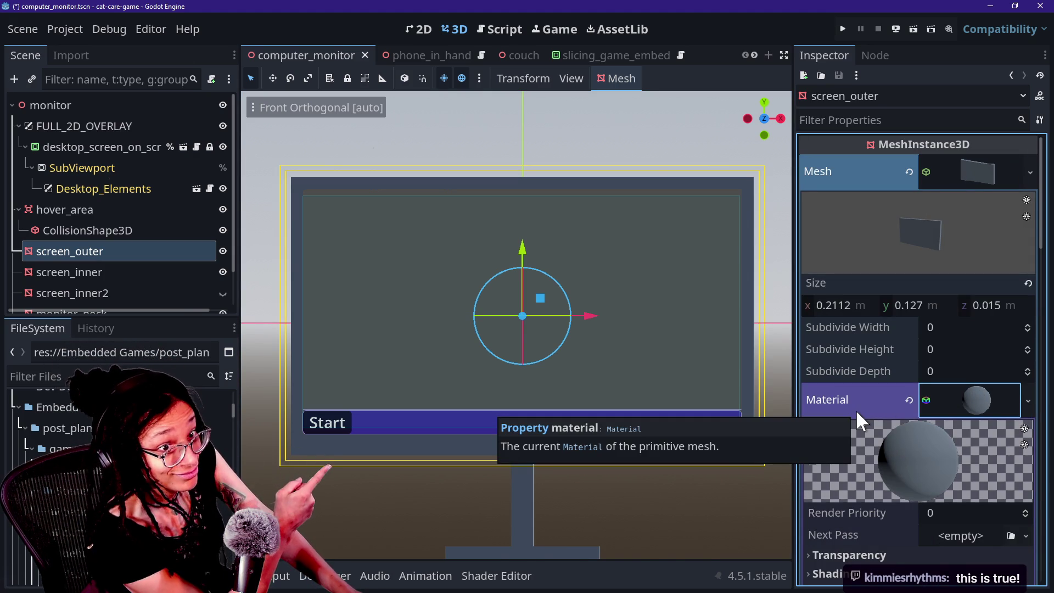
pyautogui.click(986, 397)
pyautogui.click(987, 397)
pyautogui.click(993, 171)
pyautogui.click(991, 173)
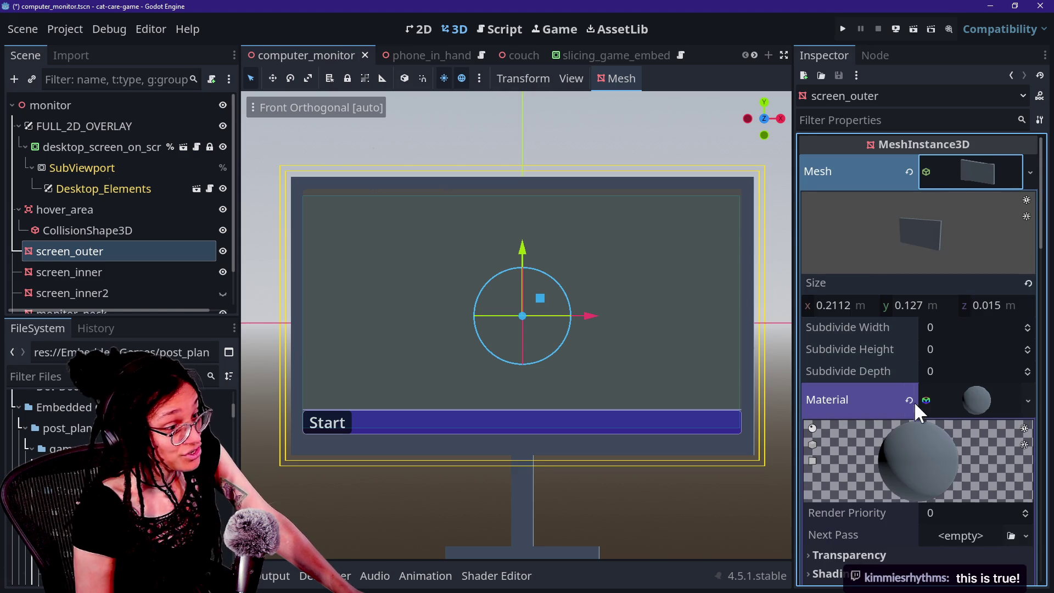
# Inspect the material's Next Pass and Shading sections
pyautogui.scroll(-3, 909, 397)
pyautogui.click(937, 422)
pyautogui.click(886, 407)
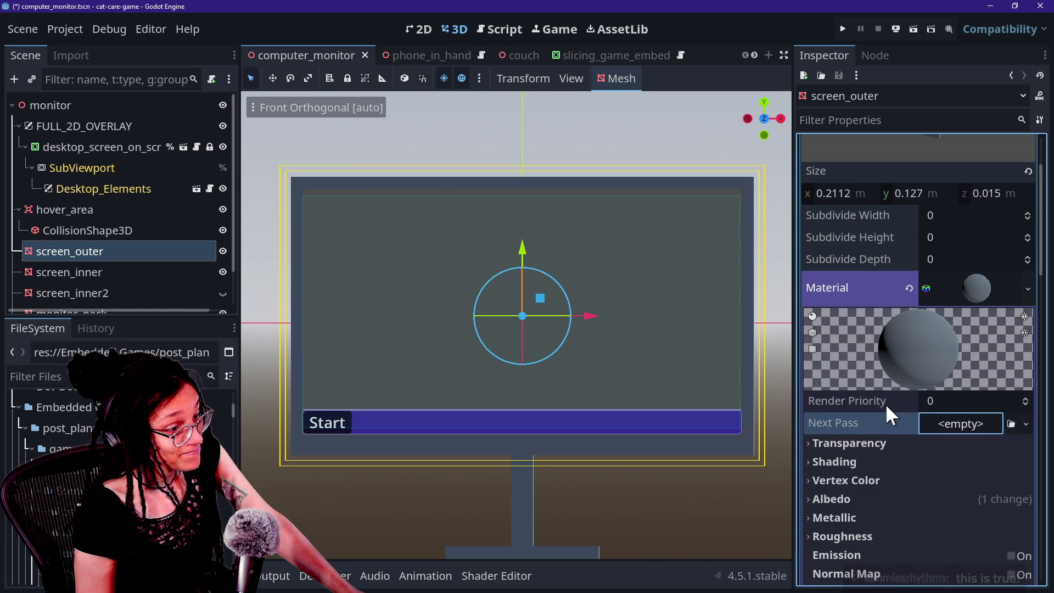
pyautogui.scroll(-2, 885, 404)
pyautogui.click(886, 404)
pyautogui.click(882, 401)
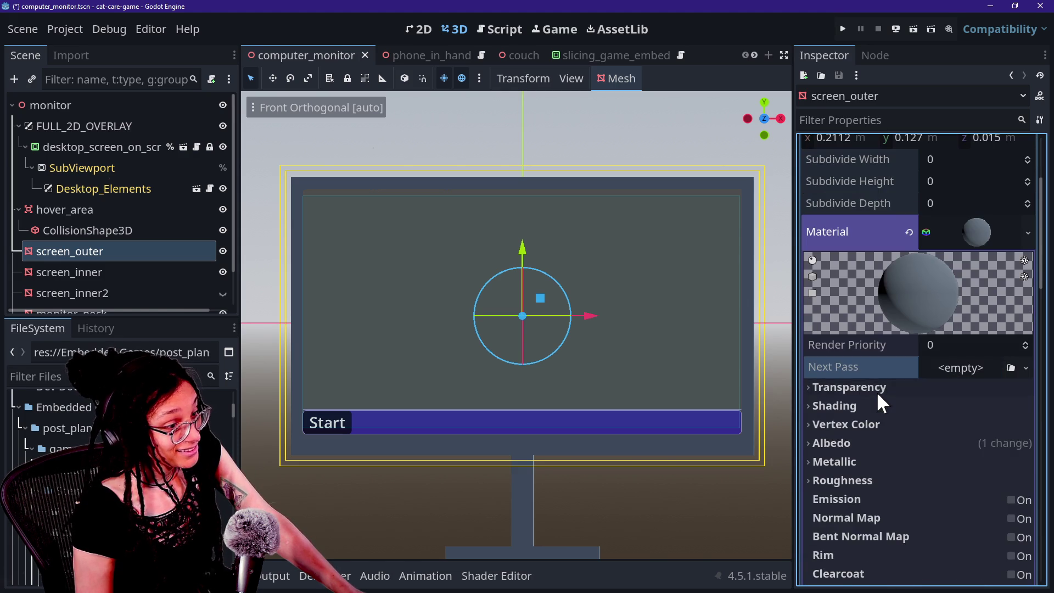
pyautogui.click(887, 413)
pyautogui.click(887, 413)
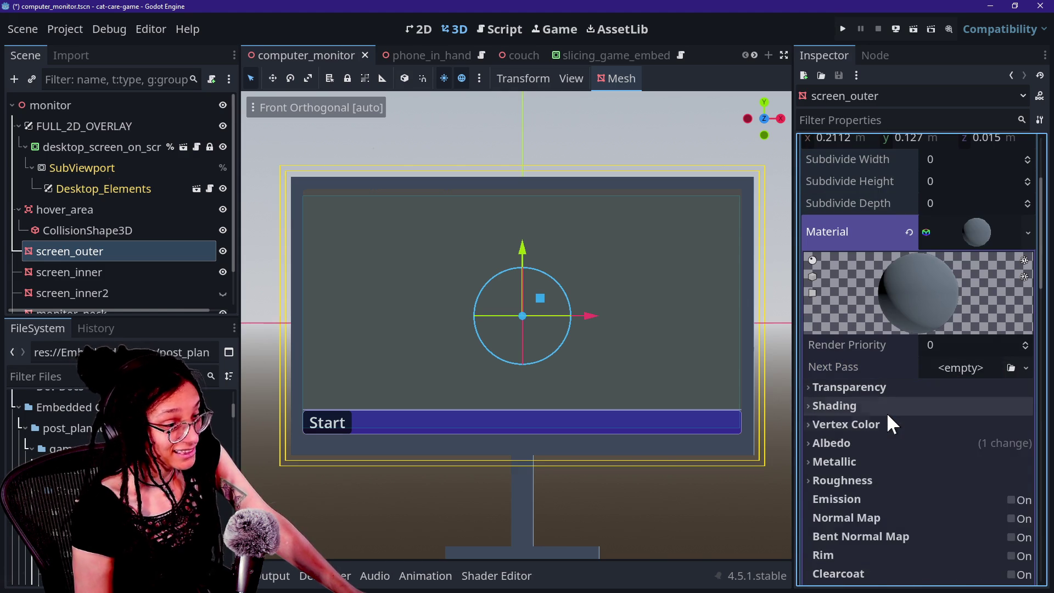
# Inspect the material's Vertex Color, Albedo and Roughness sections
pyautogui.click(887, 422)
pyautogui.click(874, 427)
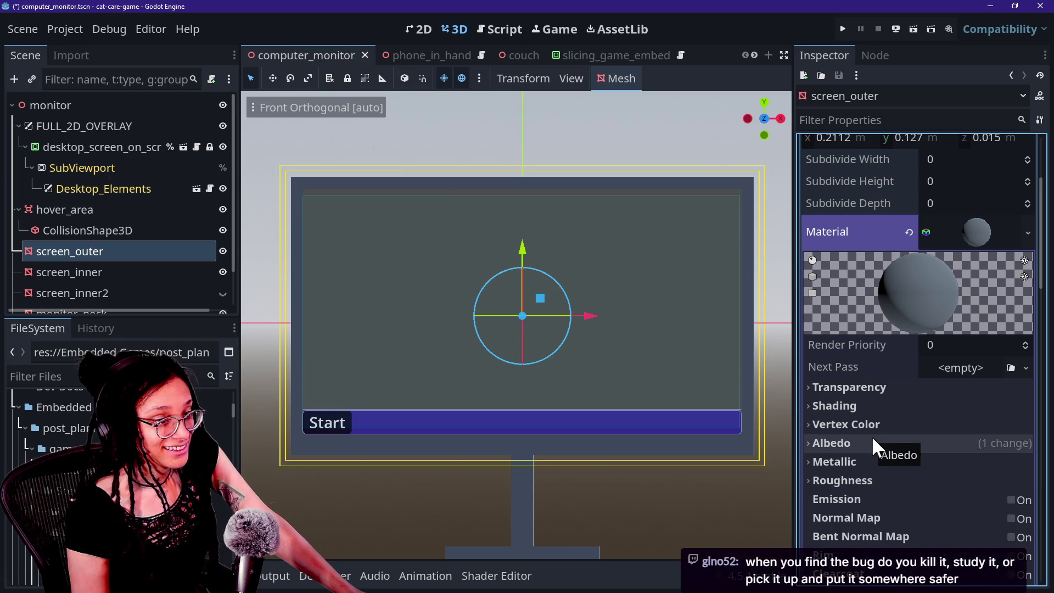
pyautogui.click(862, 427)
pyautogui.click(862, 426)
pyautogui.click(871, 444)
pyautogui.click(870, 446)
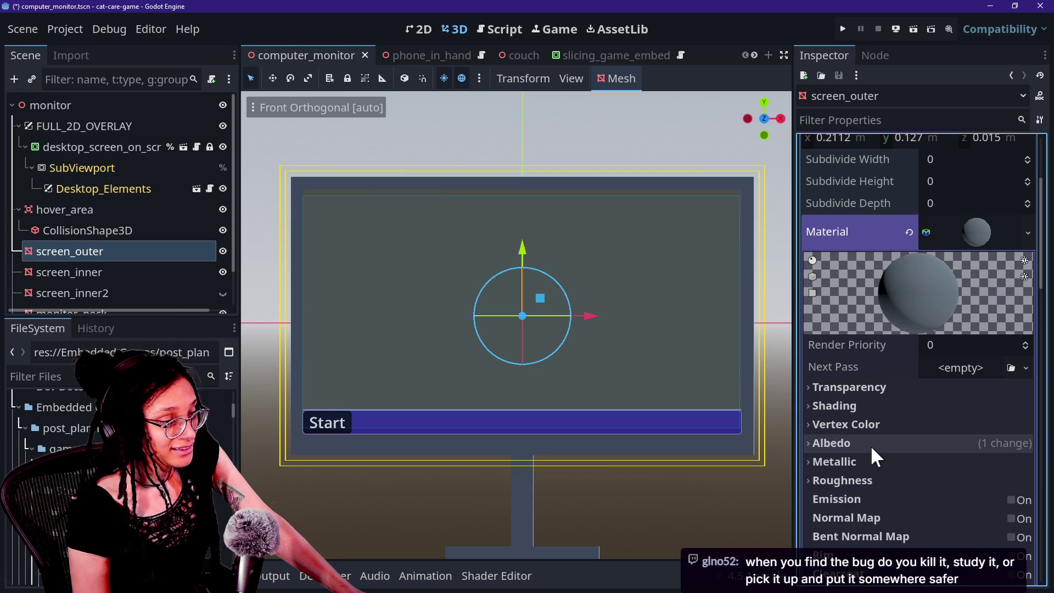
pyautogui.scroll(-4, 871, 446)
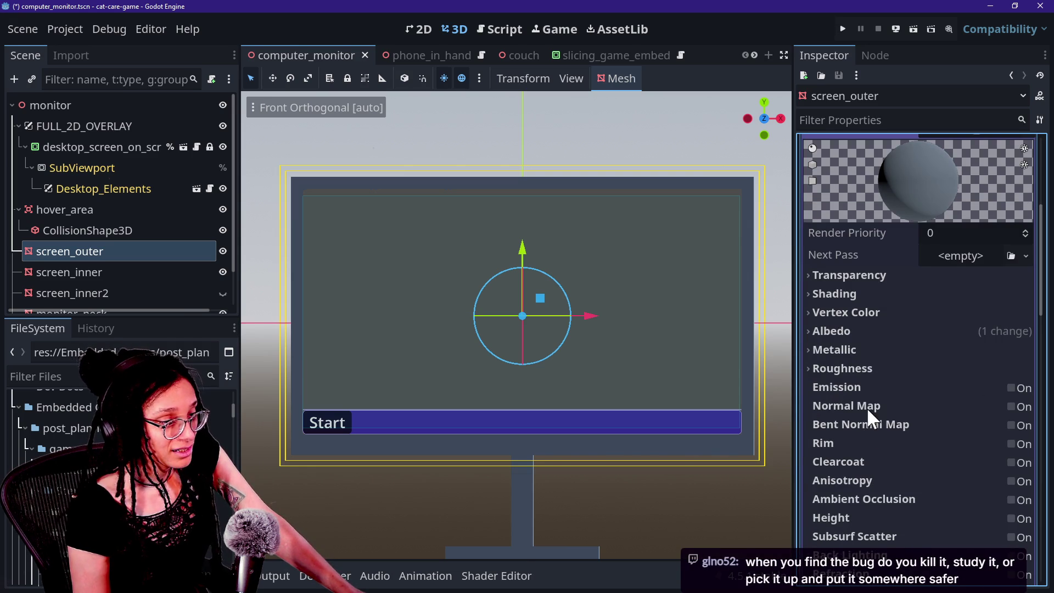
pyautogui.click(877, 367)
pyautogui.click(874, 367)
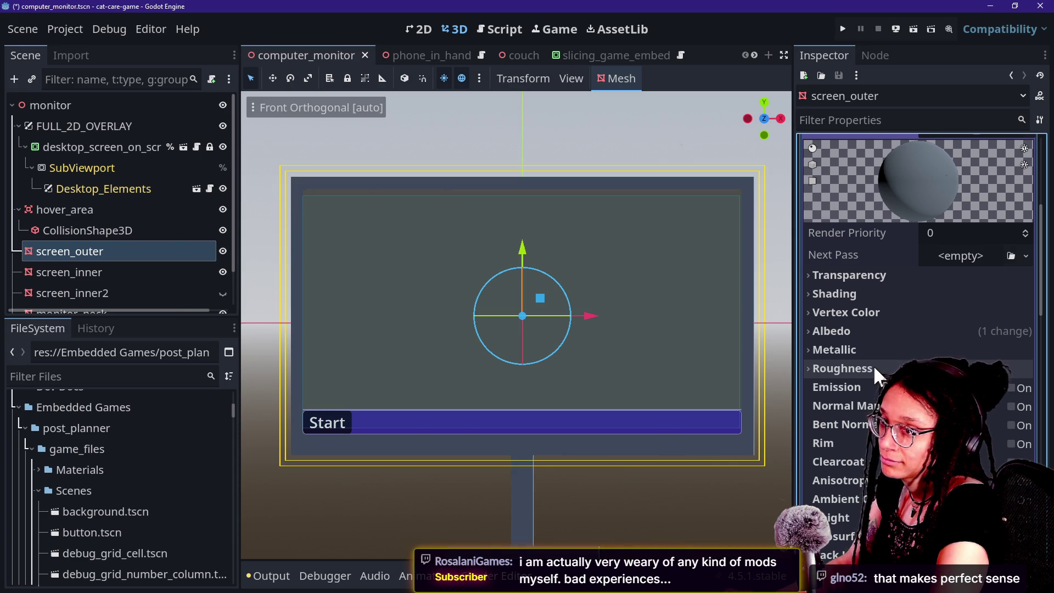
# Return from the Twitch chat to the Godot editor and open the Asset Library
pyautogui.hotkey('alt', 'Tab')
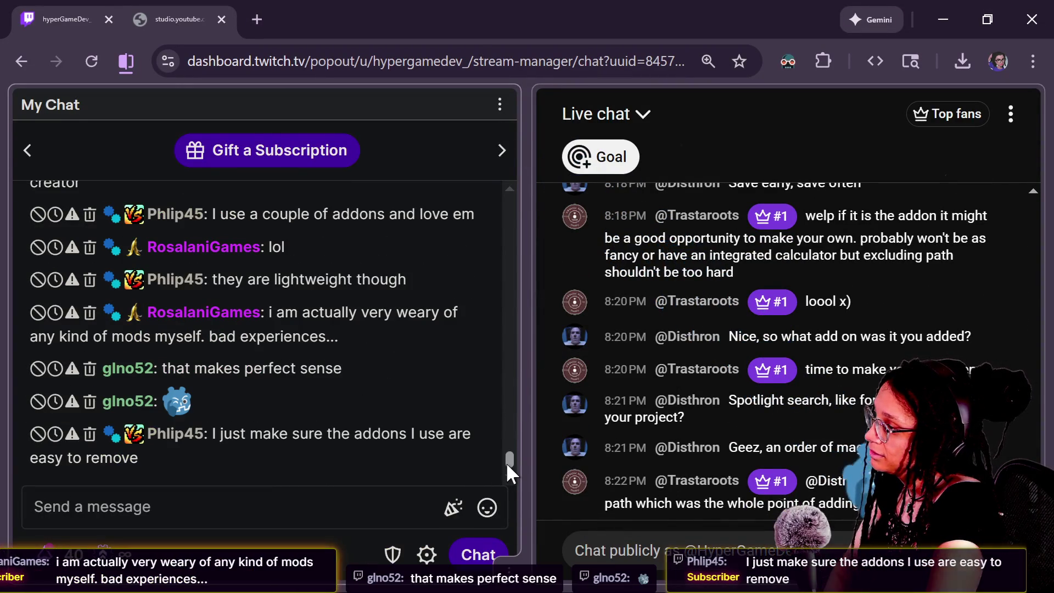
pyautogui.hotkey('alt', 'Tab')
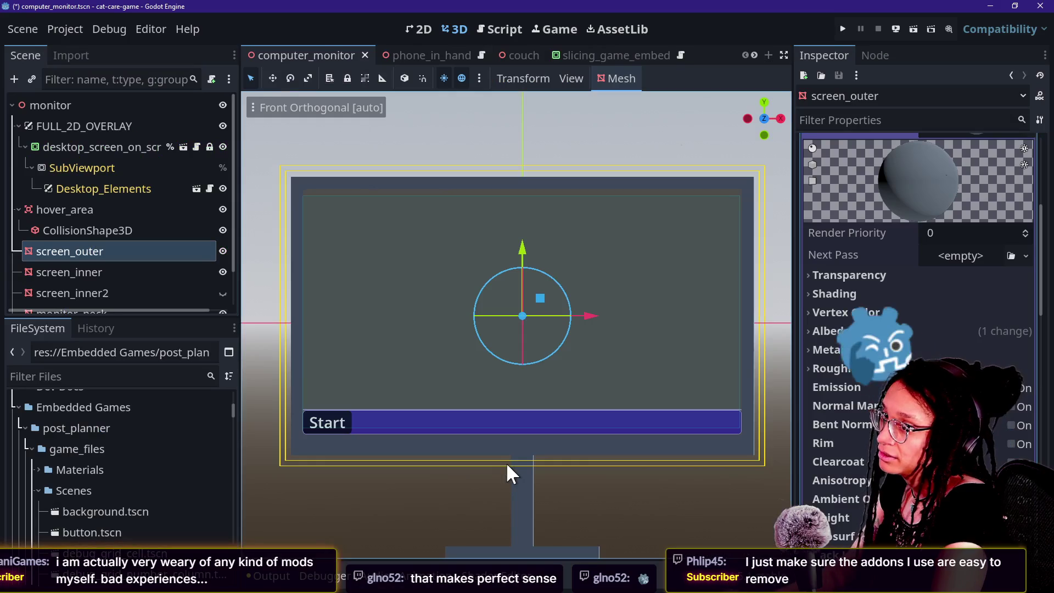
pyautogui.hotkey('alt', 'Tab')
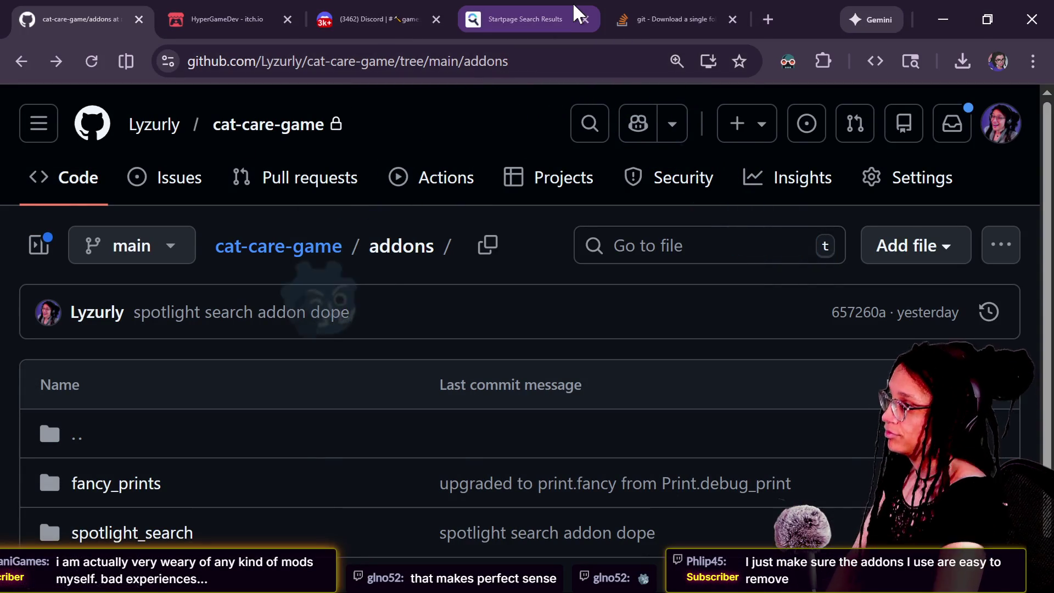
pyautogui.hotkey('alt', 'Tab')
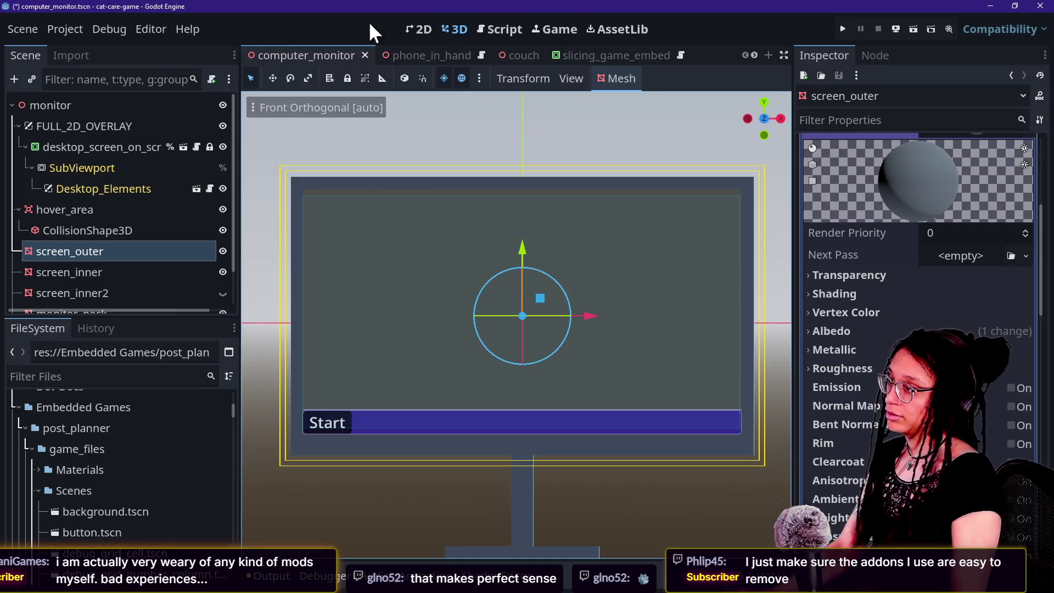
pyautogui.click(618, 29)
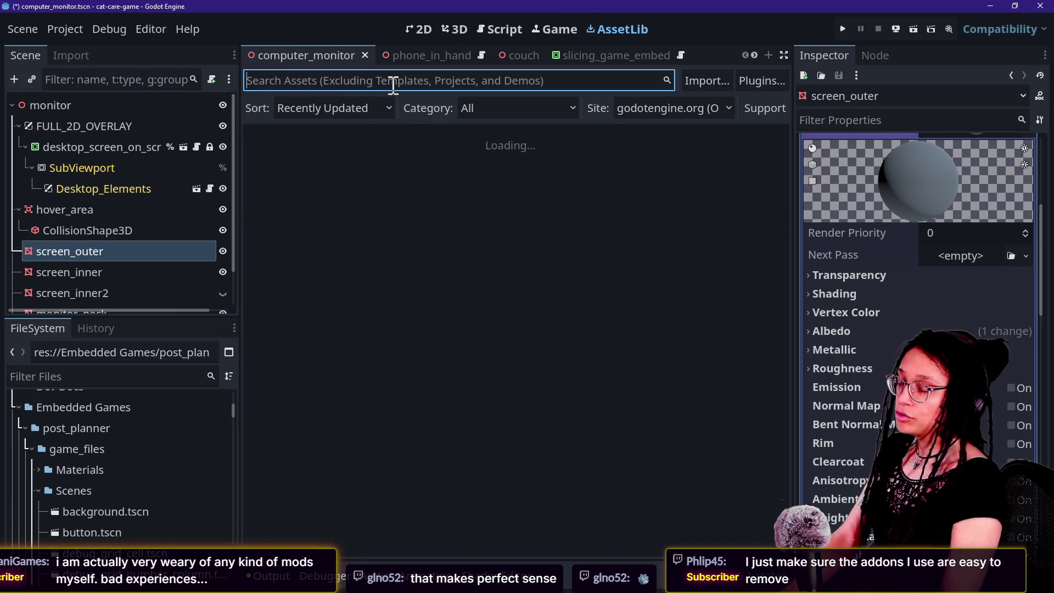
# Search the Asset Library for 'spotlight' and open the Spotlight Search plugin's files on GitHub
pyautogui.write('spotlight')
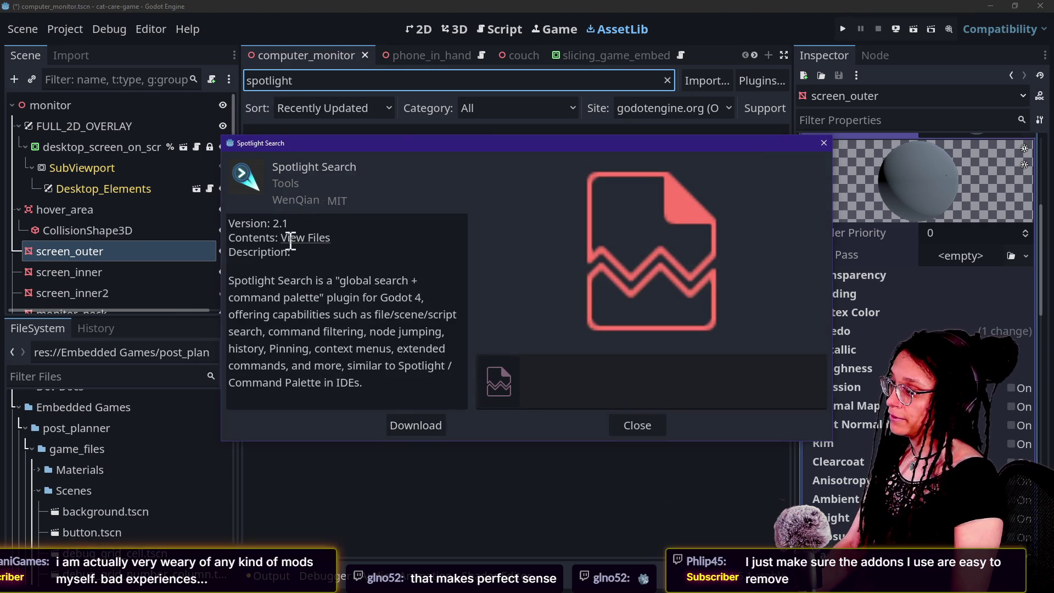
pyautogui.click(291, 238)
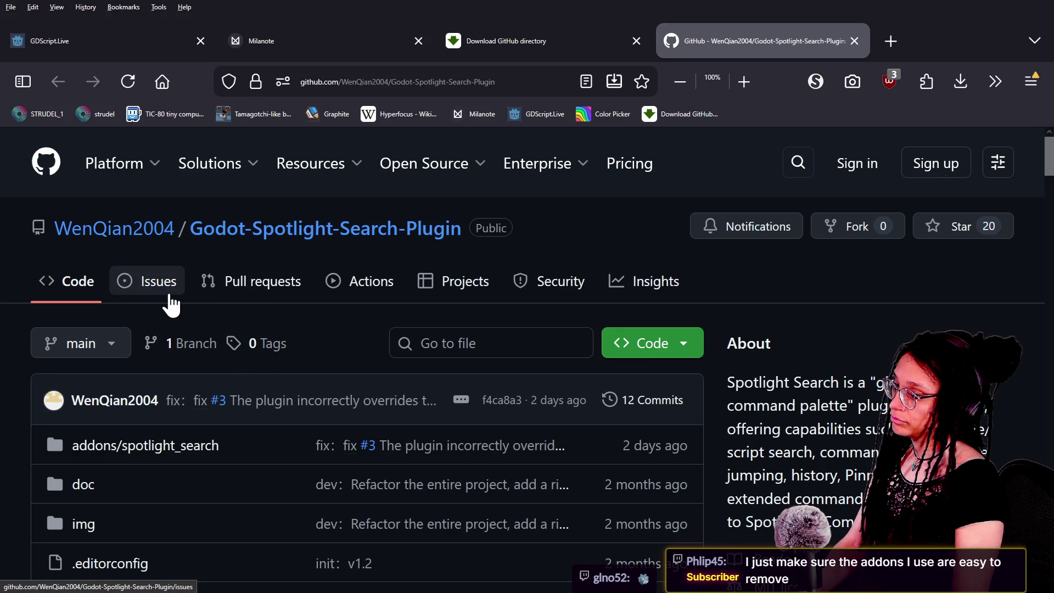
# Review the plugin repo's Issues (0 open, 3 closed), then return to Godot's asset details
pyautogui.click(171, 299)
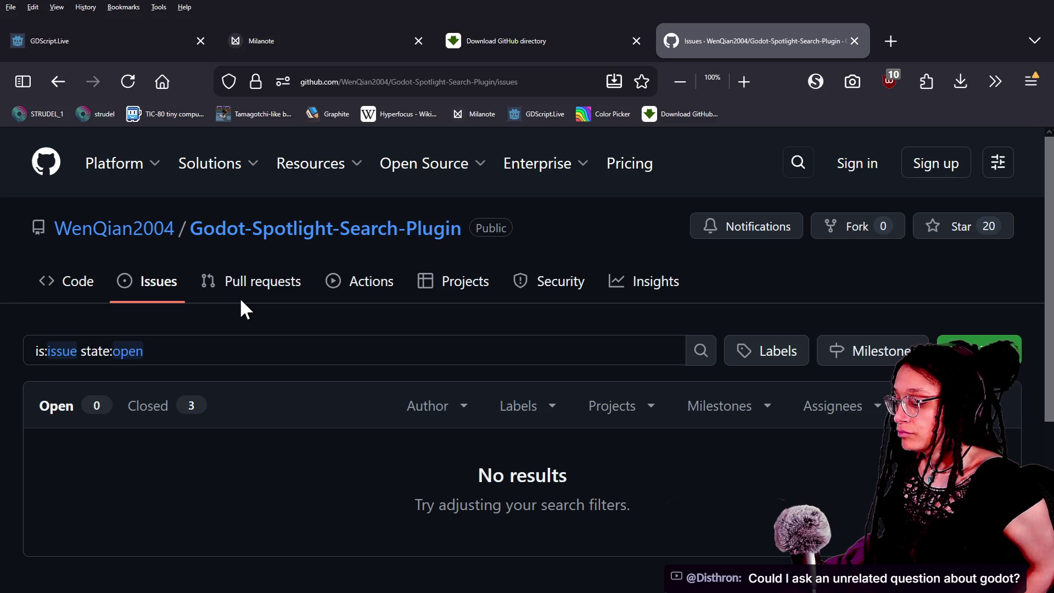
pyautogui.scroll(-5, 240, 301)
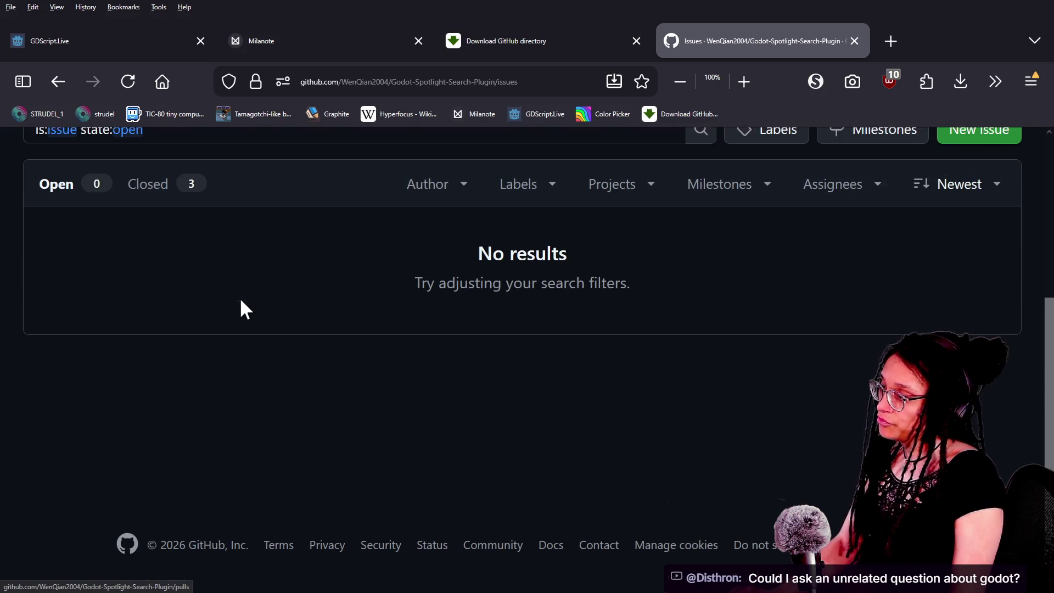
pyautogui.hotkey('alt', 'Tab')
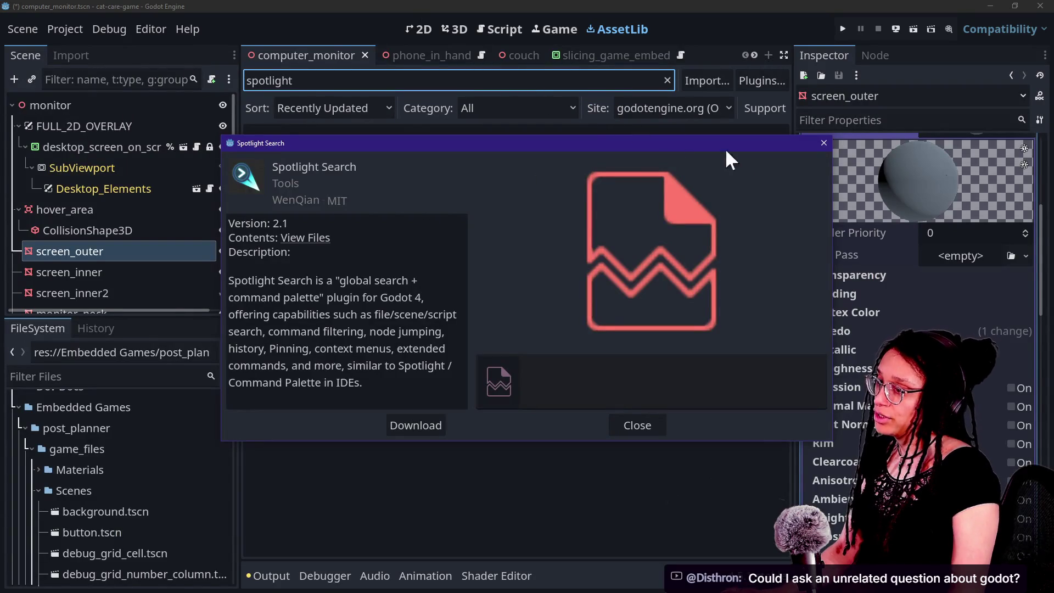
# Download and install the Spotlight Search asset into cat-care-game and acknowledge the success message
pyautogui.click(428, 426)
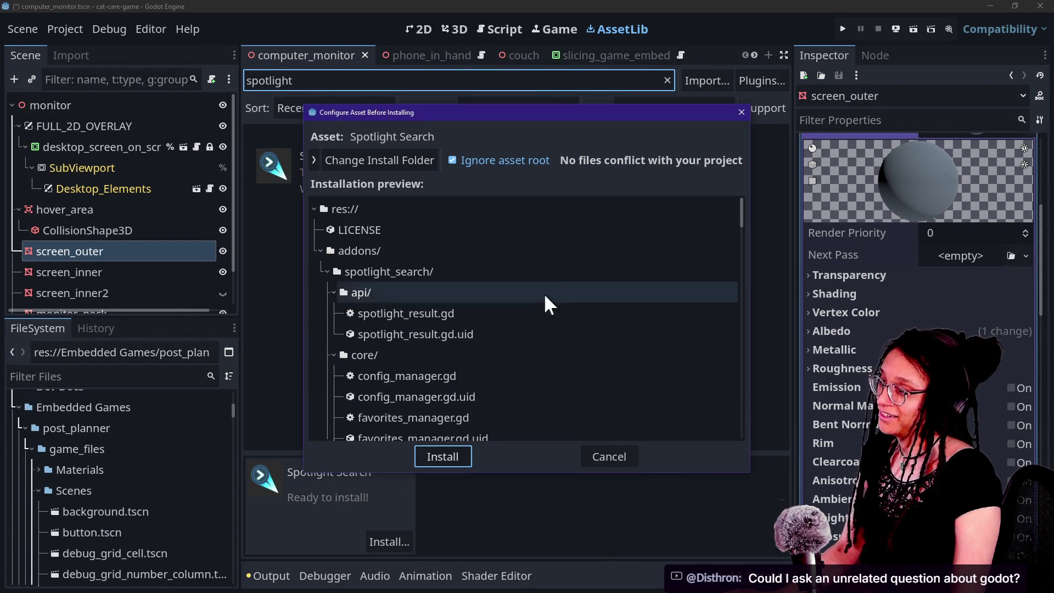
pyautogui.click(460, 452)
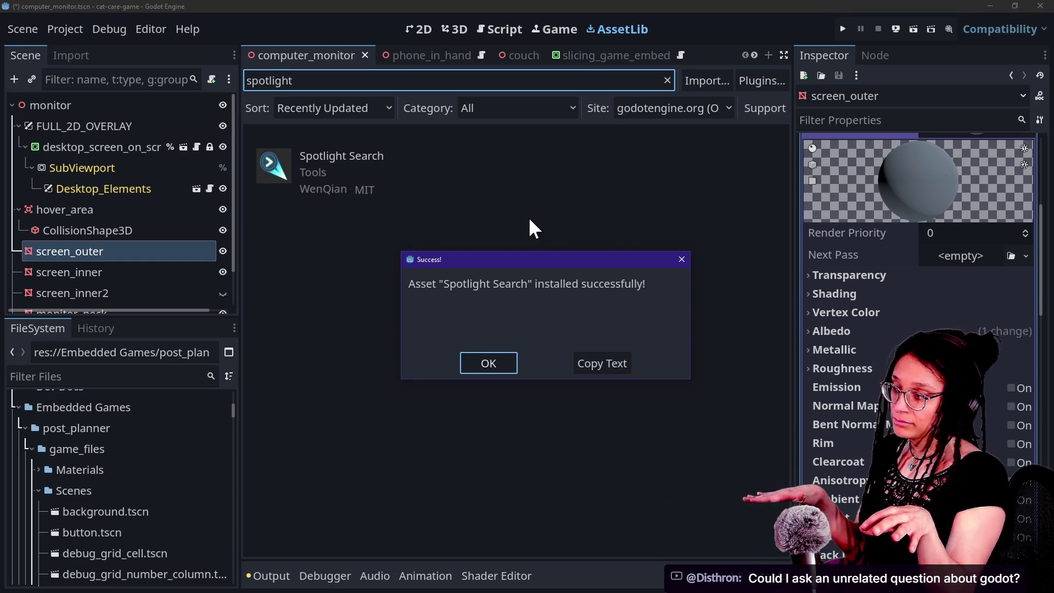
pyautogui.click(487, 371)
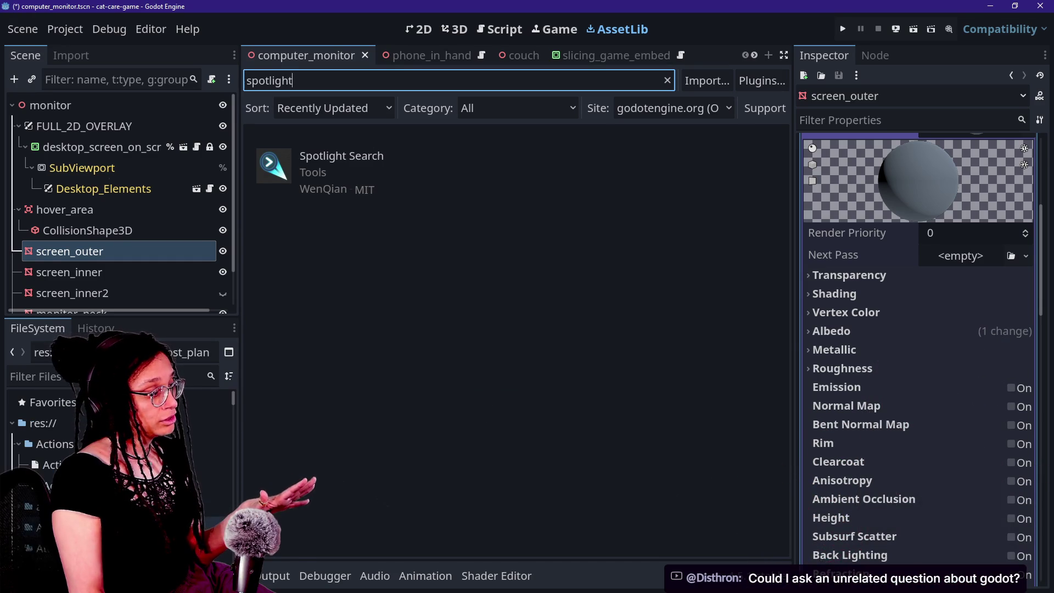
pyautogui.click(80, 32)
pyautogui.click(87, 47)
# Enable Spotlight Search in Project Settings' Plugins and try its Ctrl+Space popup
pyautogui.click(231, 187)
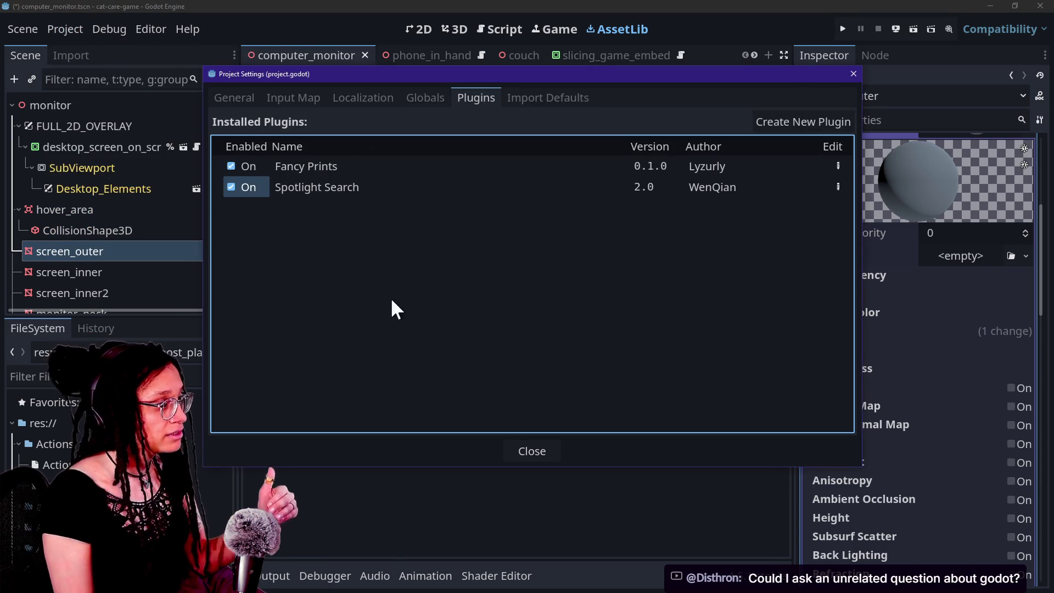
pyautogui.click(535, 447)
pyautogui.hotkey('ctrl', 'space')
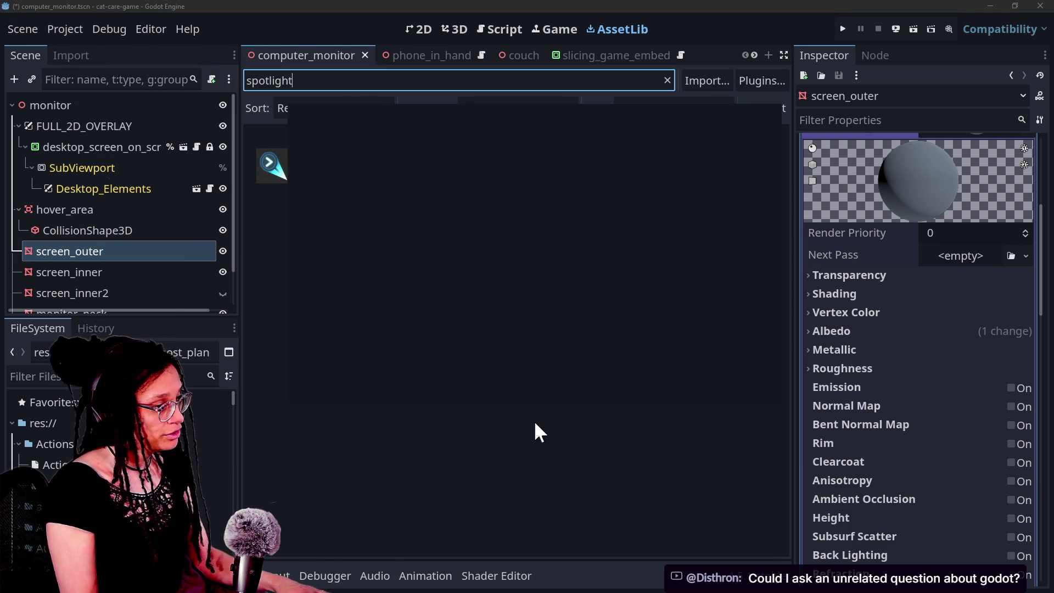
pyautogui.press('Escape')
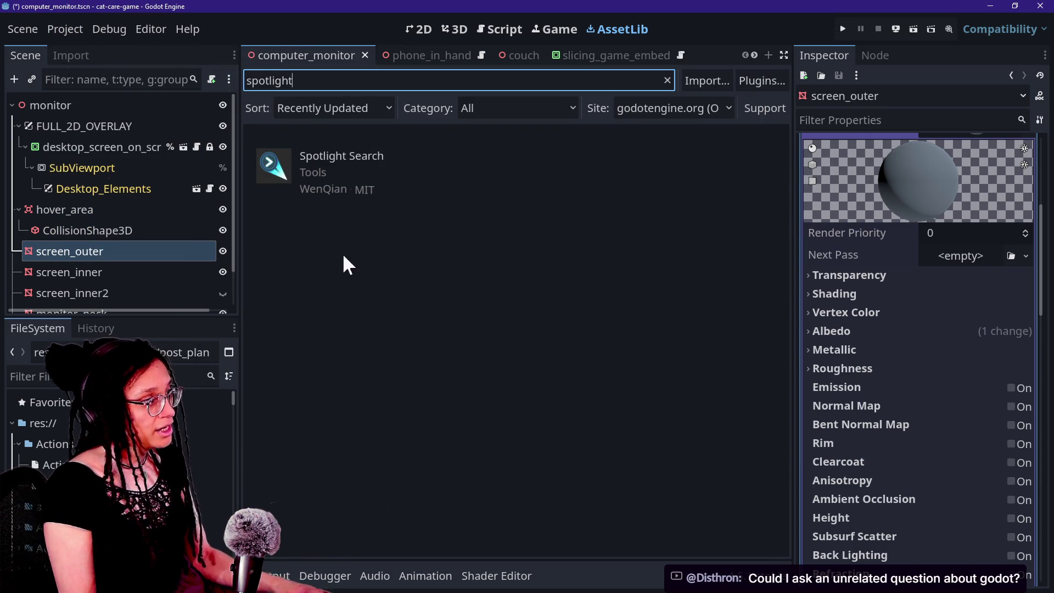
# Save the scene, reload the current project, and select screen_outer, which crashes Godot
pyautogui.click(72, 146)
pyautogui.click(66, 29)
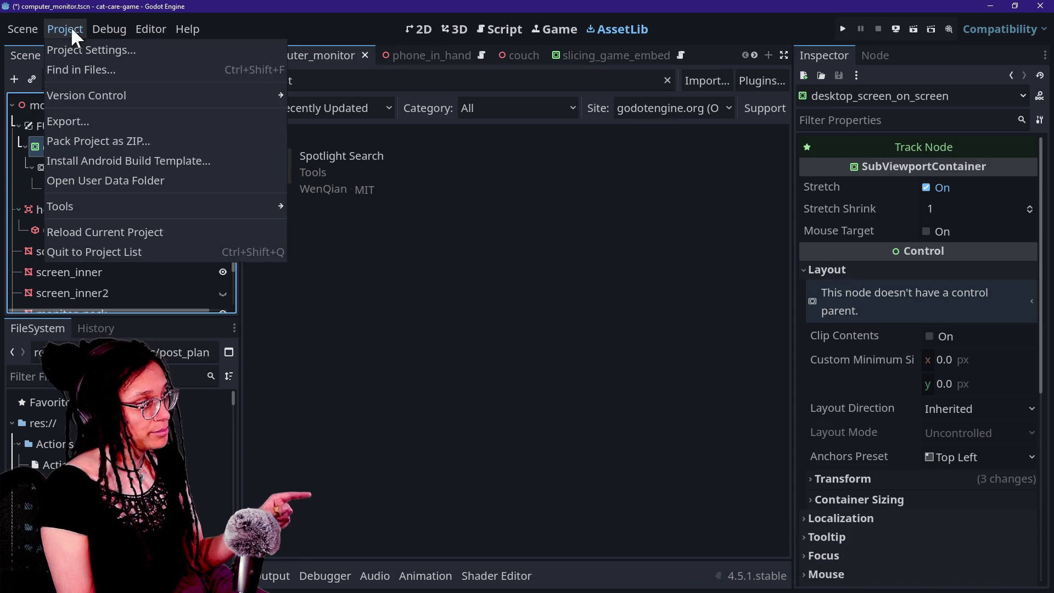
pyautogui.click(152, 252)
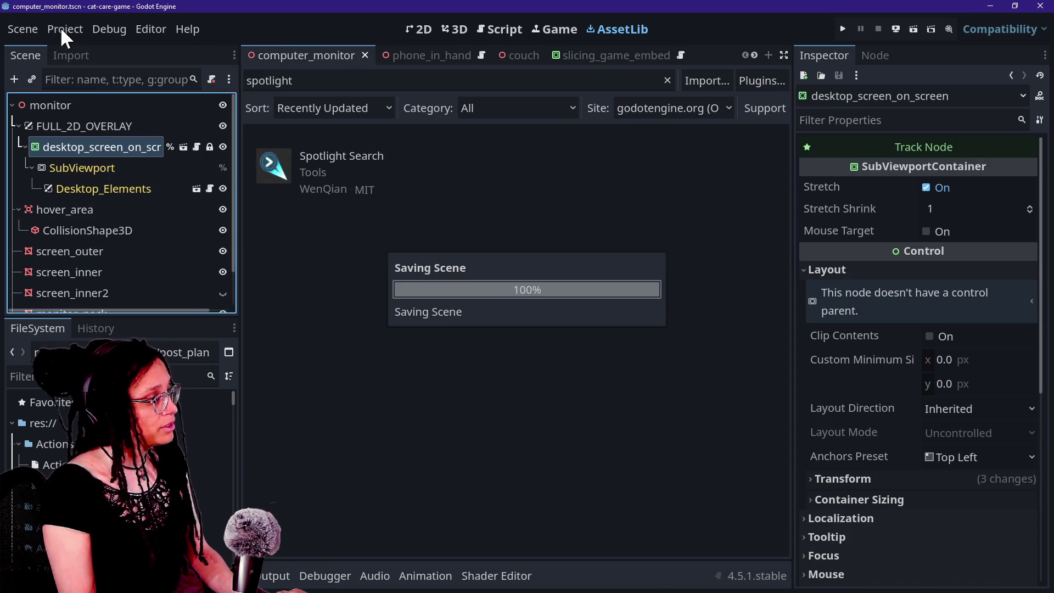
pyautogui.click(60, 28)
pyautogui.click(108, 230)
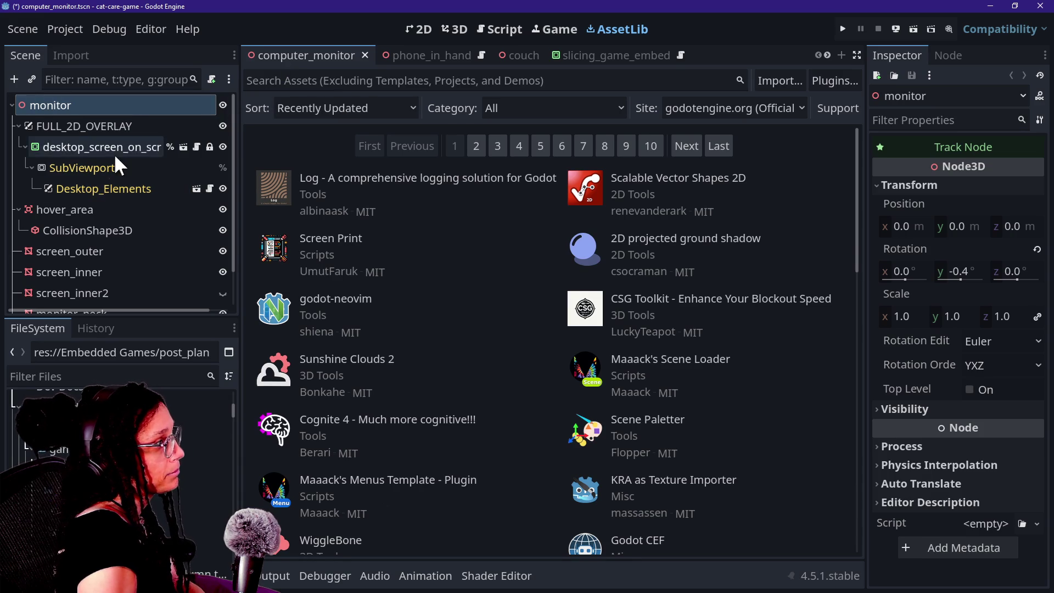
pyautogui.click(125, 247)
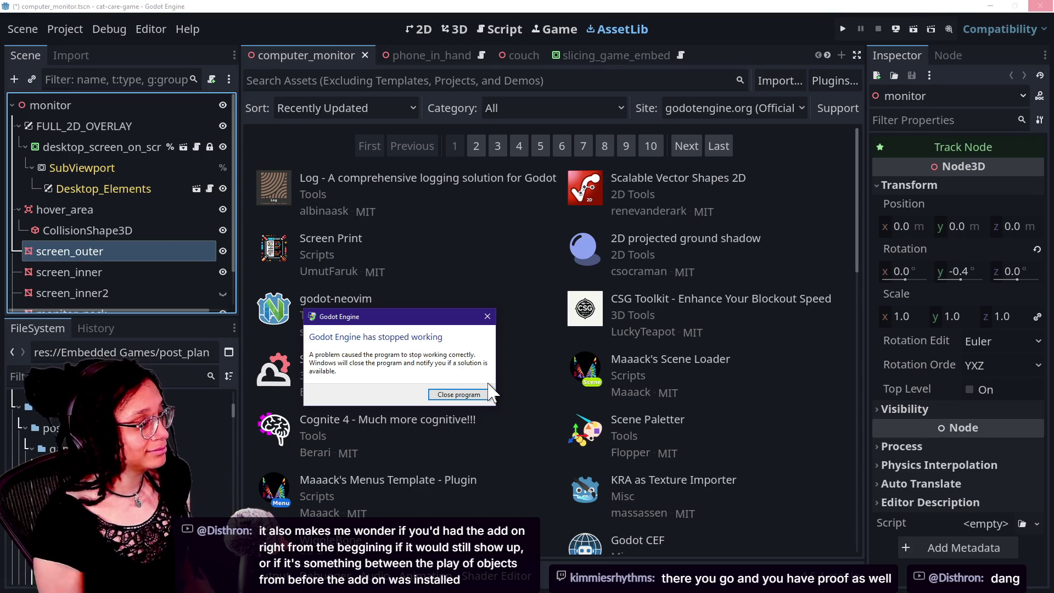
# Close the crashed Godot Engine editor from the 'has stopped working' error
pyautogui.click(482, 394)
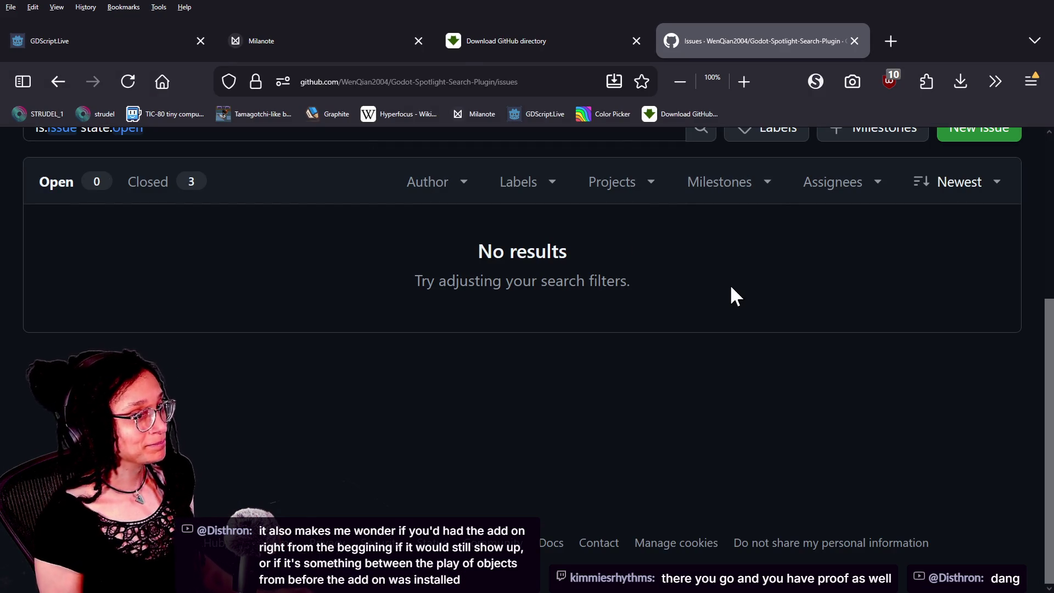
# Discard all 84 uncommitted changed files in cat-care-game on branch 4.5.1
pyautogui.hotkey('alt', 'Tab')
pyautogui.rightClick(84, 150)
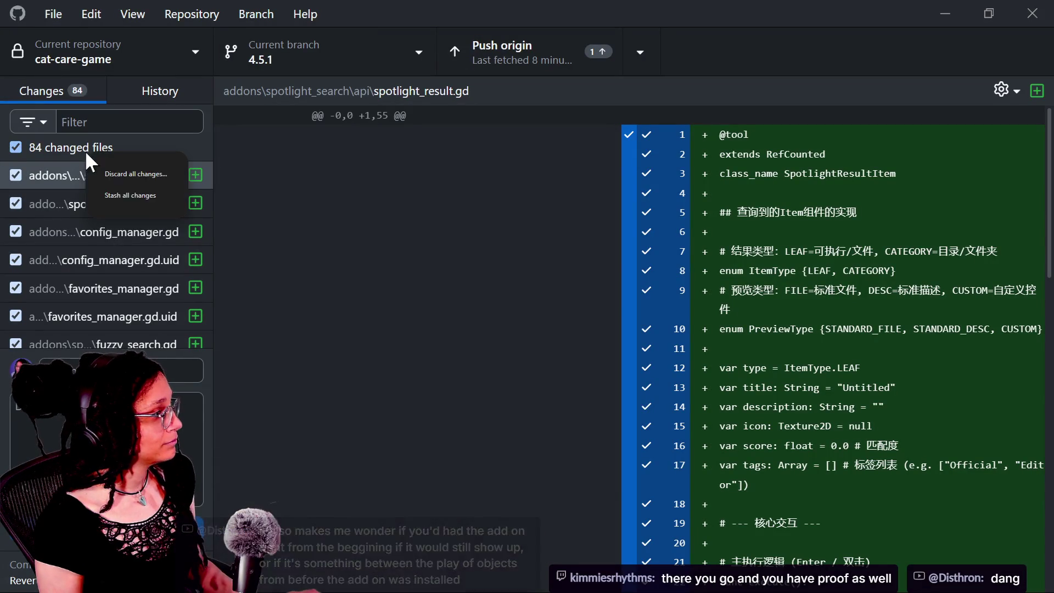
pyautogui.click(123, 177)
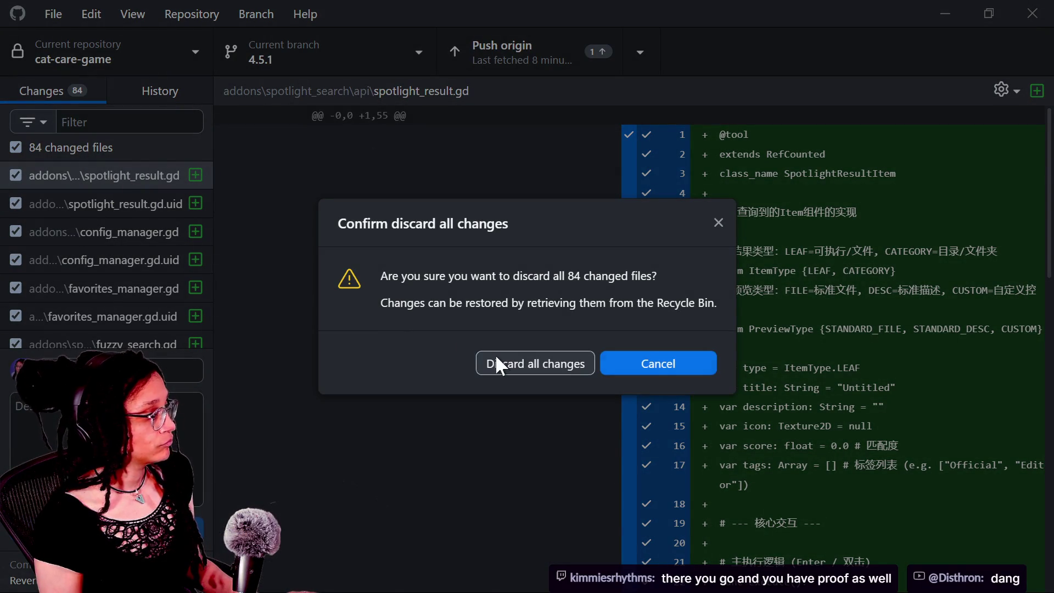
pyautogui.click(496, 357)
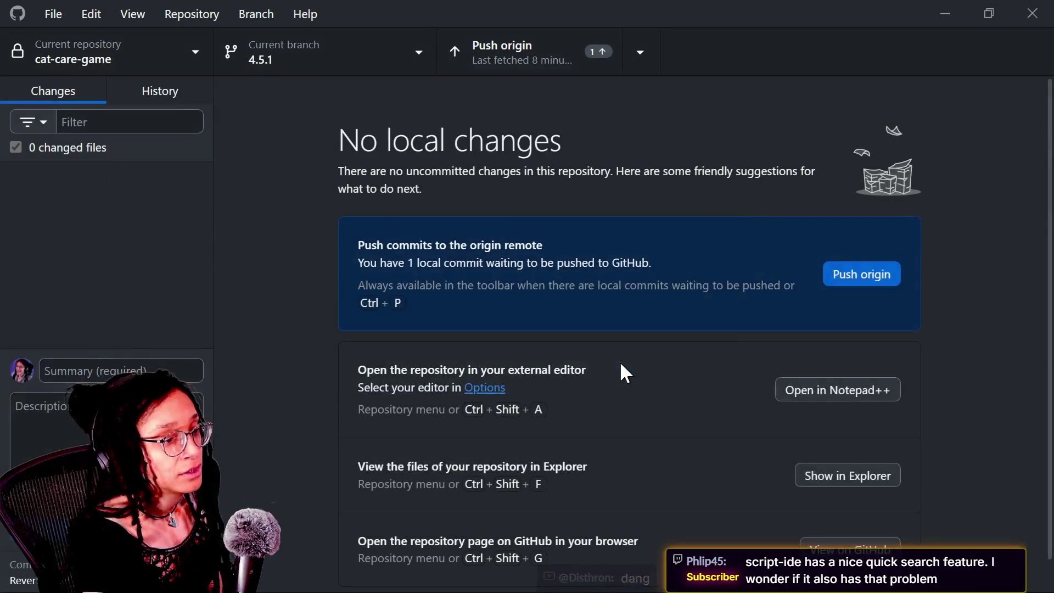
# Return to Godot's roguelike project after a glance at the plugin's Issues page
pyautogui.hotkey('alt', 'Tab')
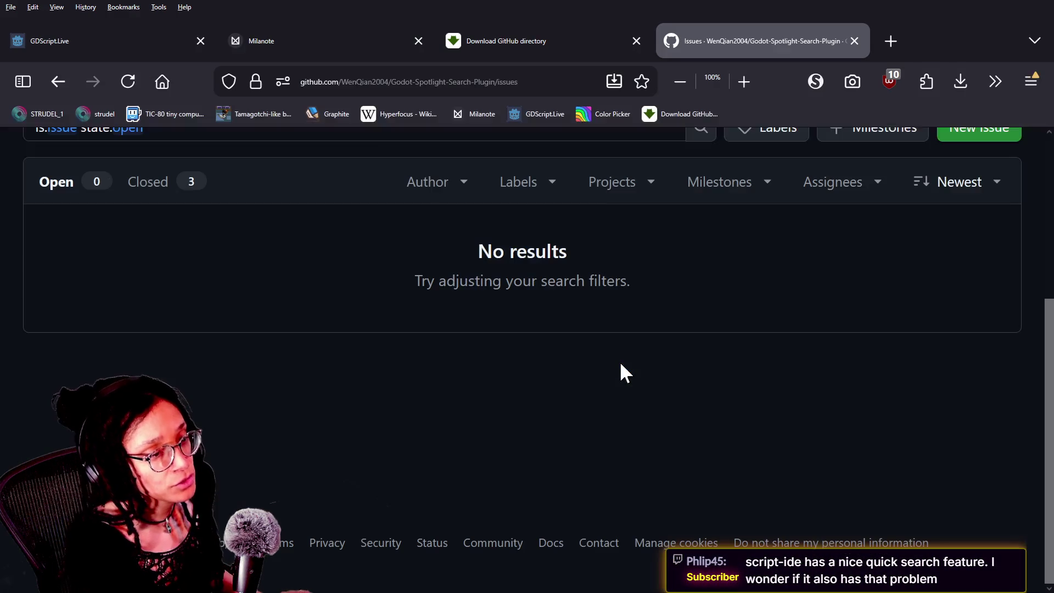
pyautogui.hotkey('alt', 'Tab')
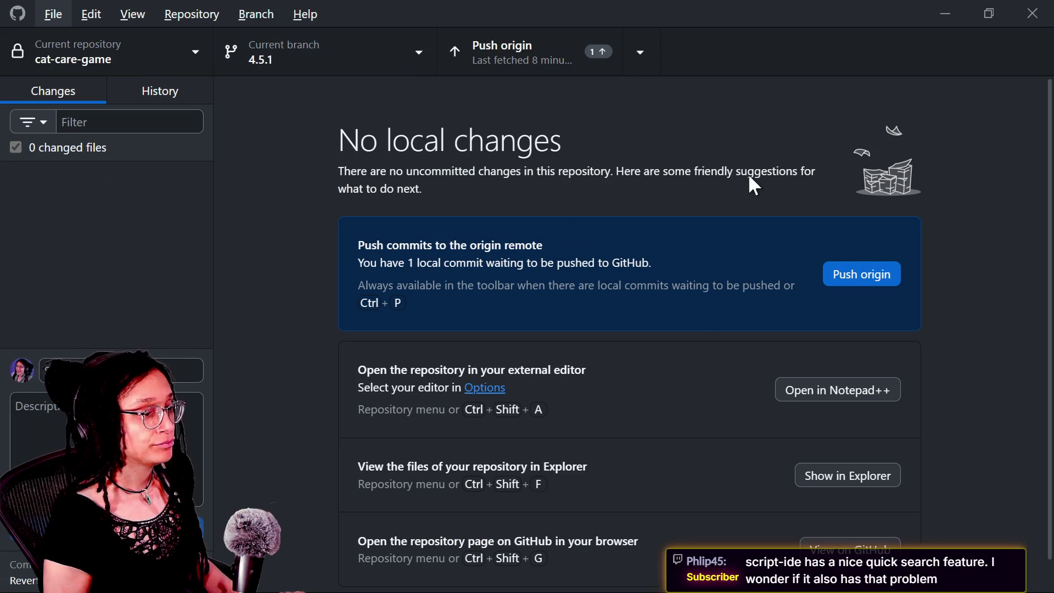
pyautogui.hotkey('alt', 'Tab')
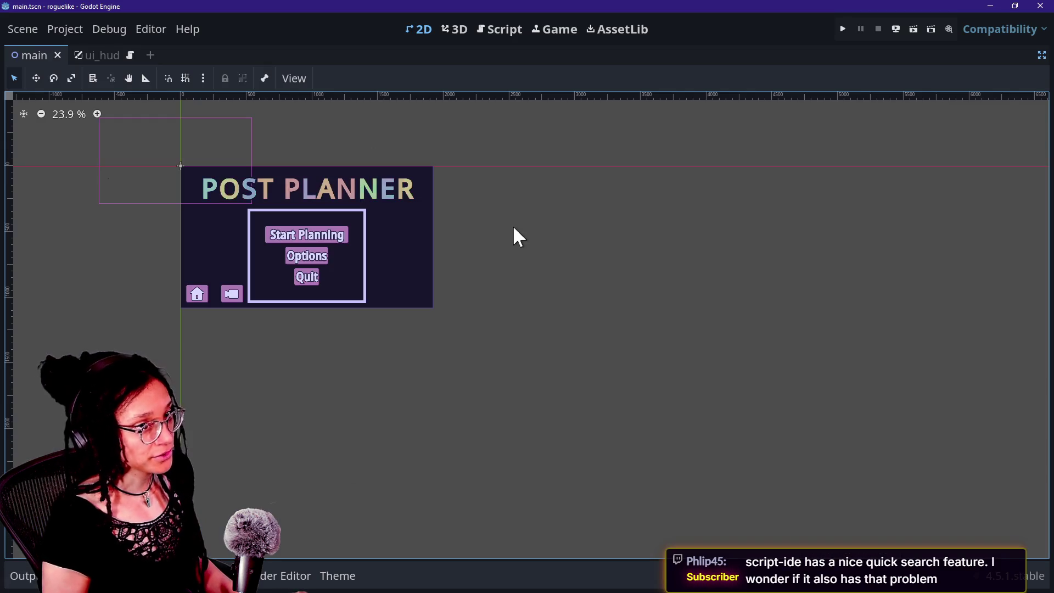
# Center the Project Manager listing cat-care-game, roguelike and grannylike on screen
pyautogui.click(74, 28)
pyautogui.moveTo(187, 29)
pyautogui.click(285, 30)
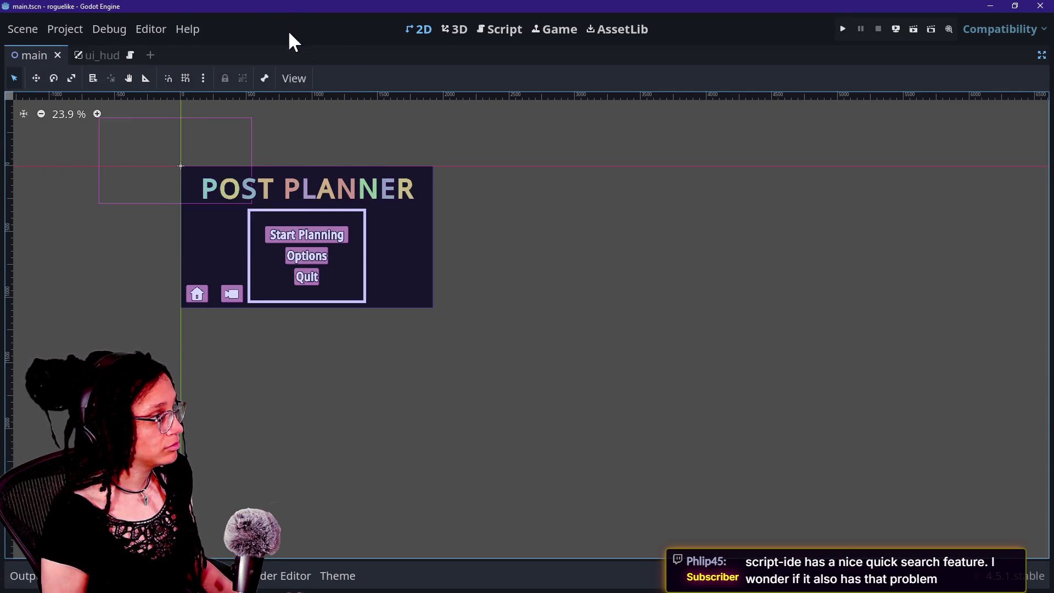
pyautogui.hotkey('alt', 'Tab')
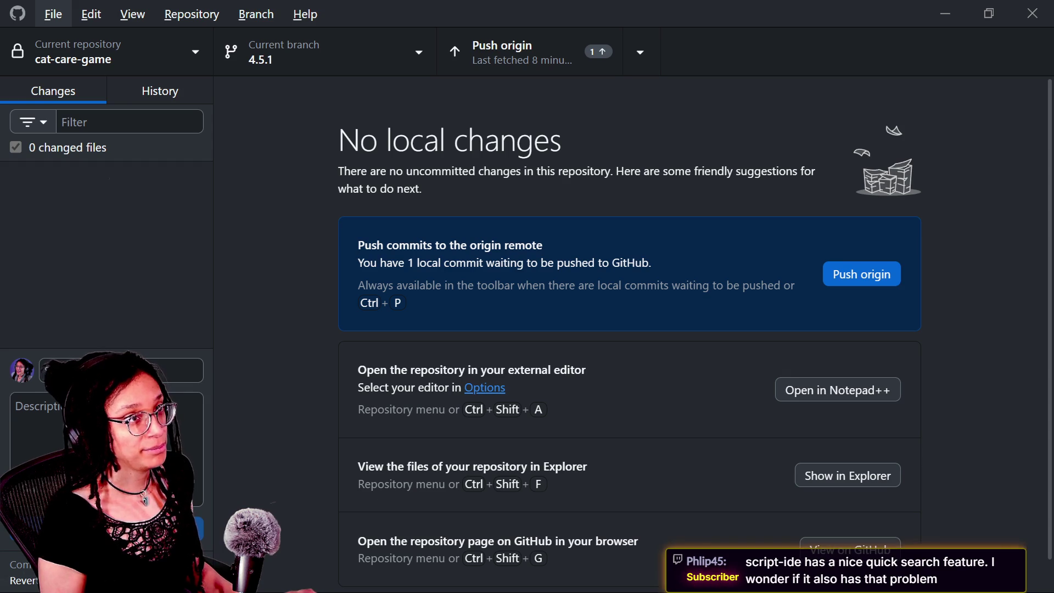
pyautogui.hotkey('alt', 'Tab')
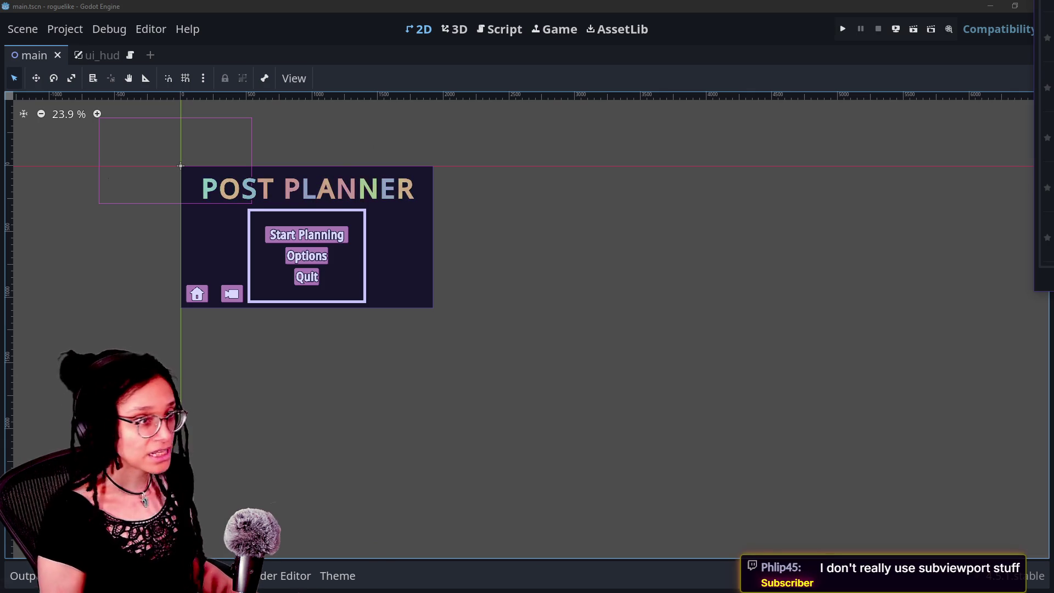
pyautogui.moveTo(1053, 88)
pyautogui.mouseDown()
pyautogui.moveTo(358, 63)
pyautogui.moveTo(286, 37)
pyautogui.mouseUp()
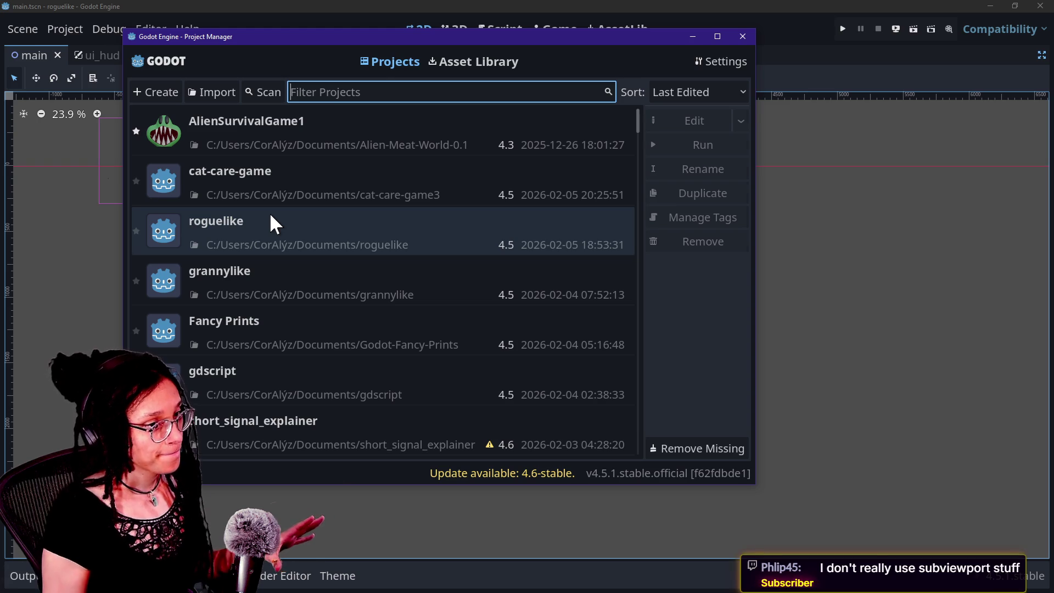
# Open the cat-care-game project from the Project Manager and run the game
pyautogui.click(271, 215)
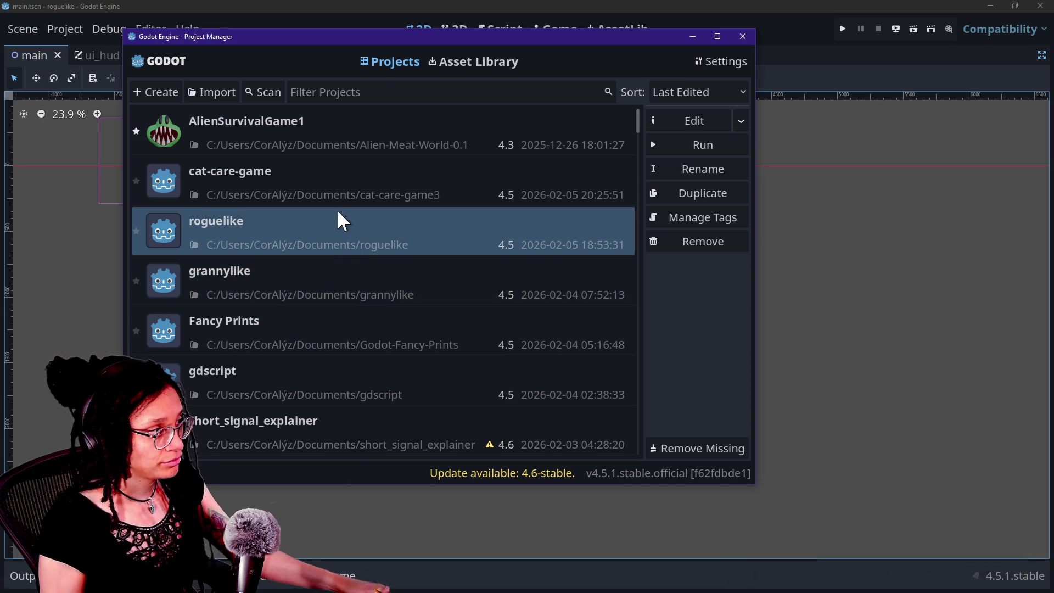
pyautogui.click(335, 199)
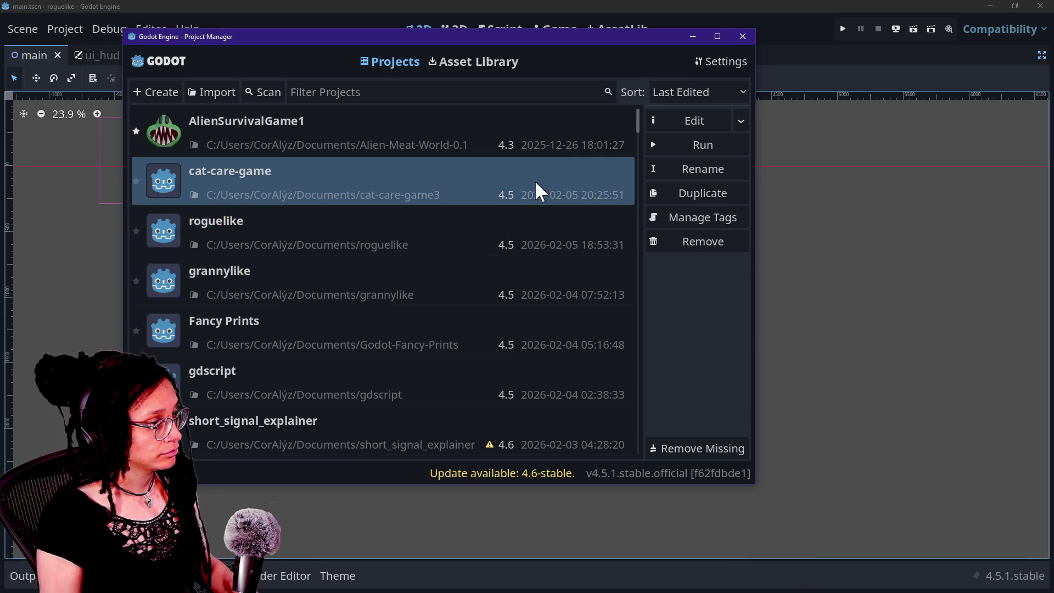
pyautogui.doubleClick(473, 204)
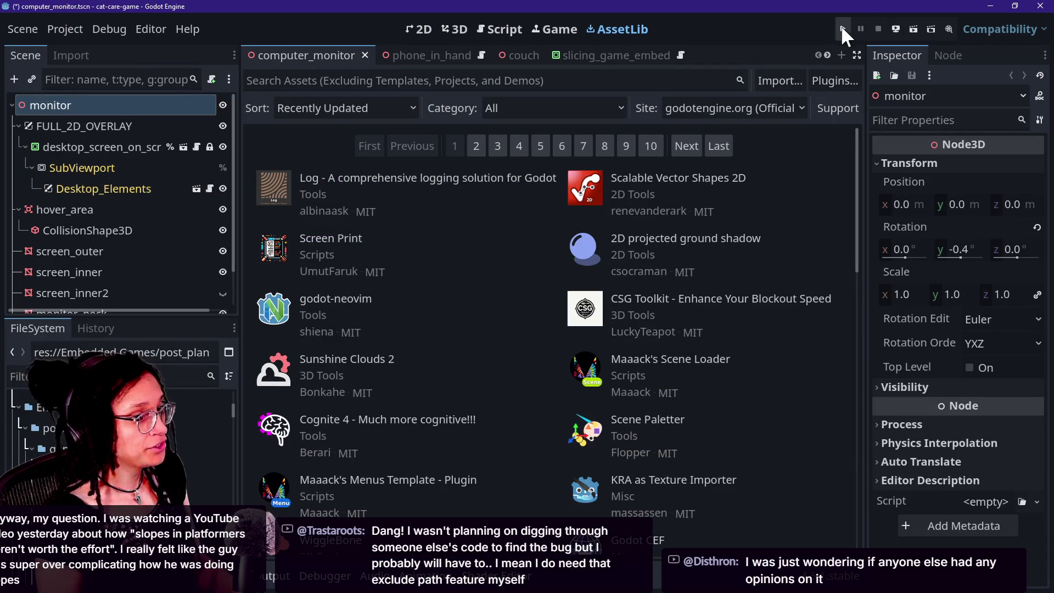
pyautogui.click(842, 27)
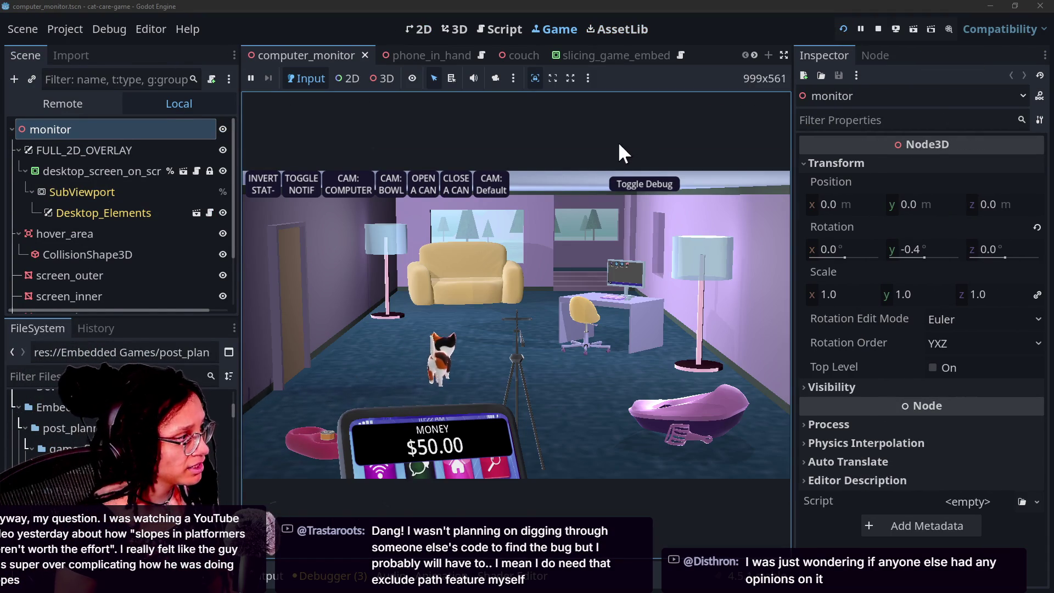
# Select screen_outer and expand, then collapse, its Material and Mesh in the Inspector
pyautogui.click(180, 274)
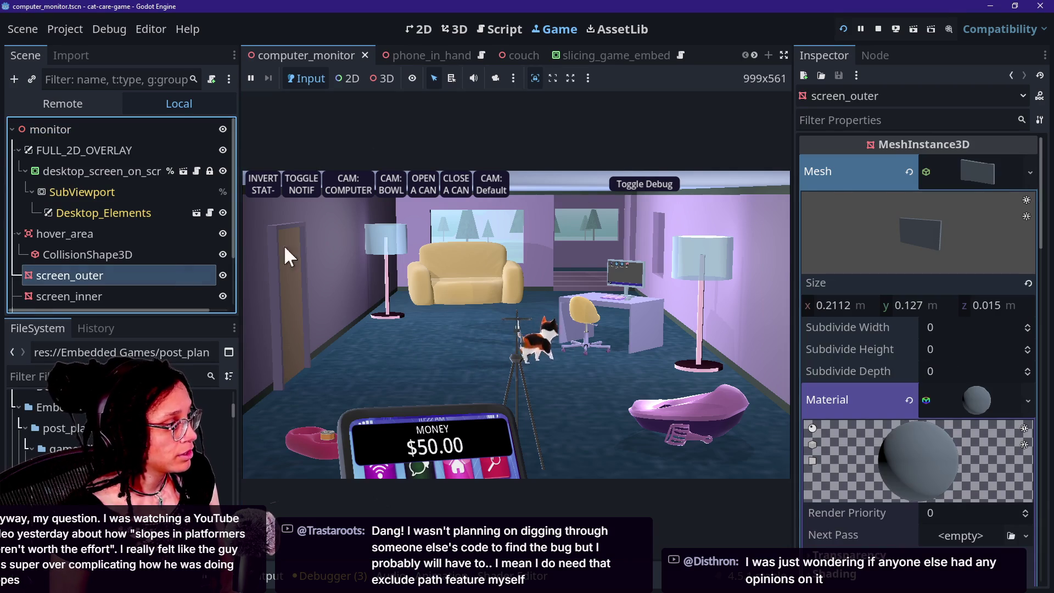
pyautogui.click(966, 401)
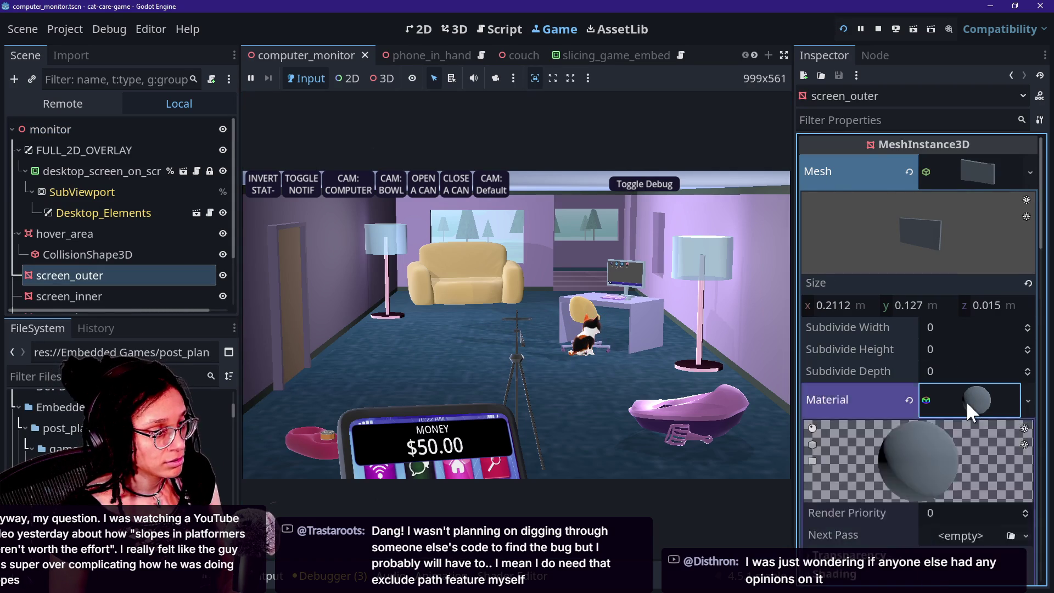
pyautogui.click(966, 400)
pyautogui.click(954, 165)
pyautogui.click(954, 165)
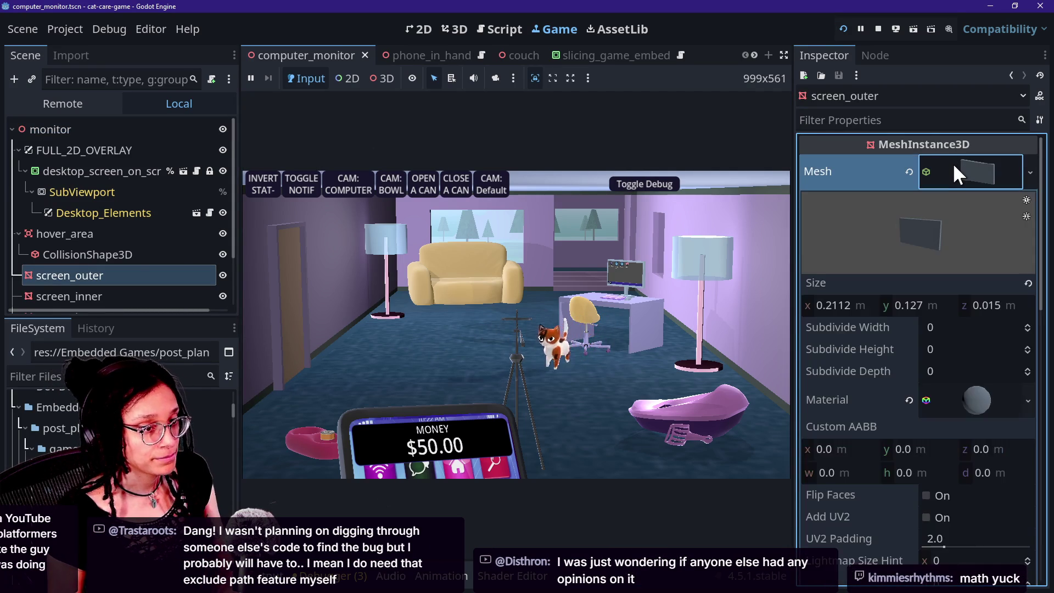
pyautogui.click(952, 162)
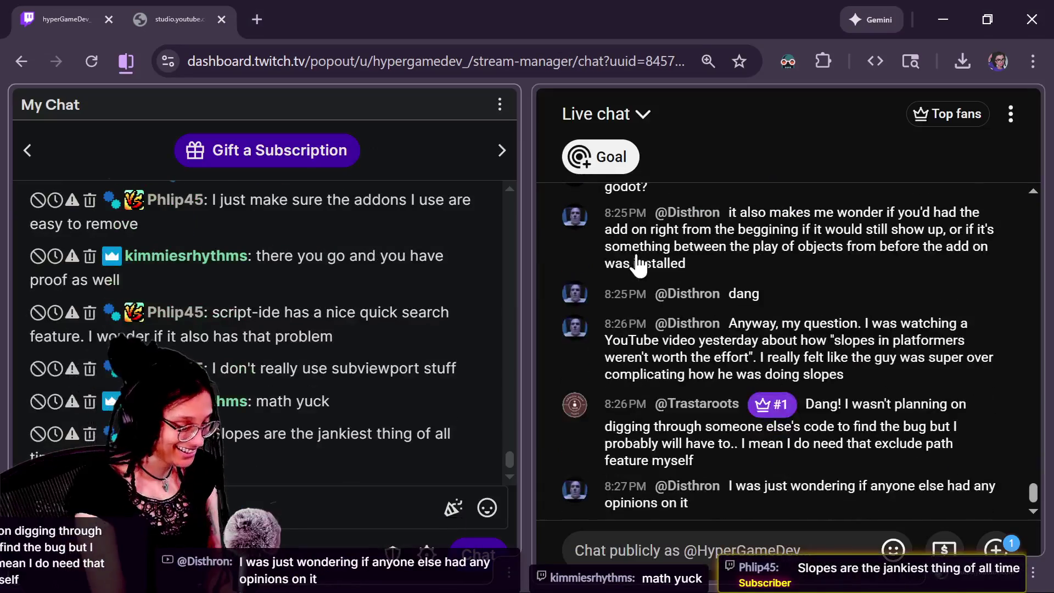
pyautogui.scroll(5, 134, 387)
pyautogui.scroll(5, 135, 388)
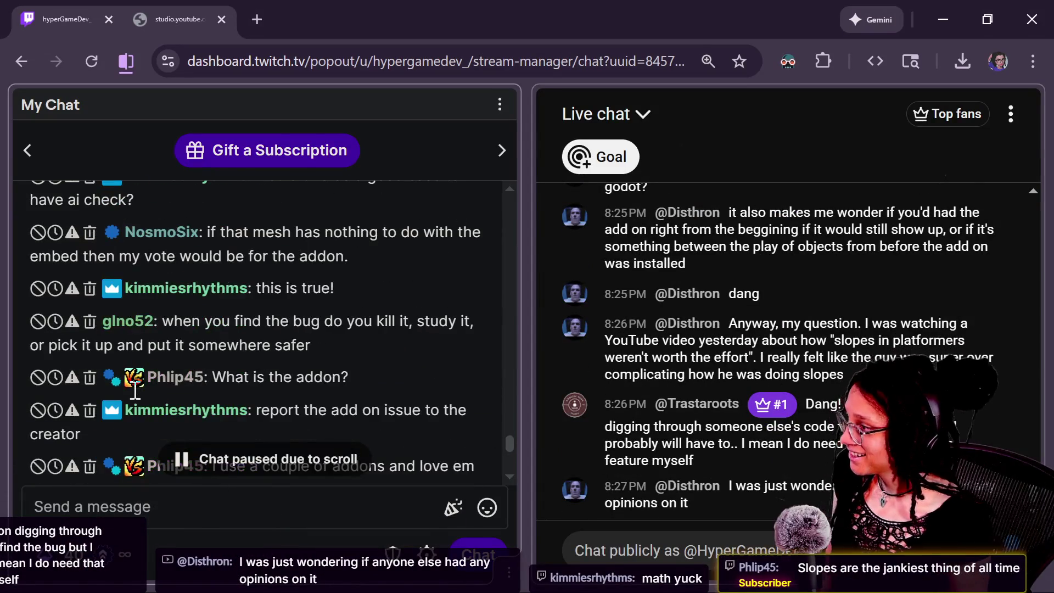
pyautogui.scroll(-15, 385, 385)
pyautogui.moveTo(511, 460); pyautogui.dragTo(509, 427)
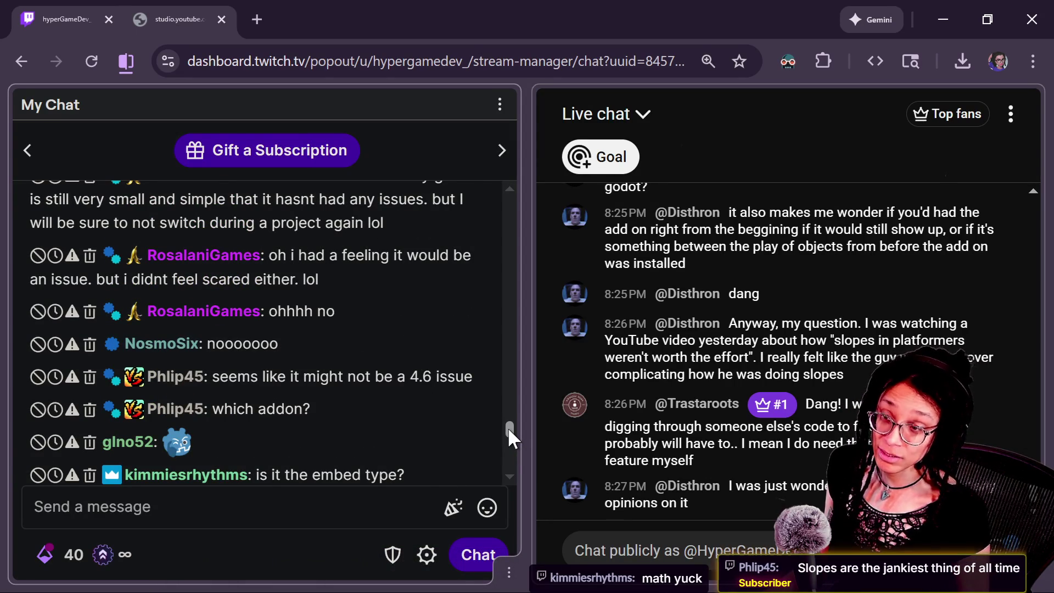
pyautogui.moveTo(509, 427); pyautogui.dragTo(503, 436)
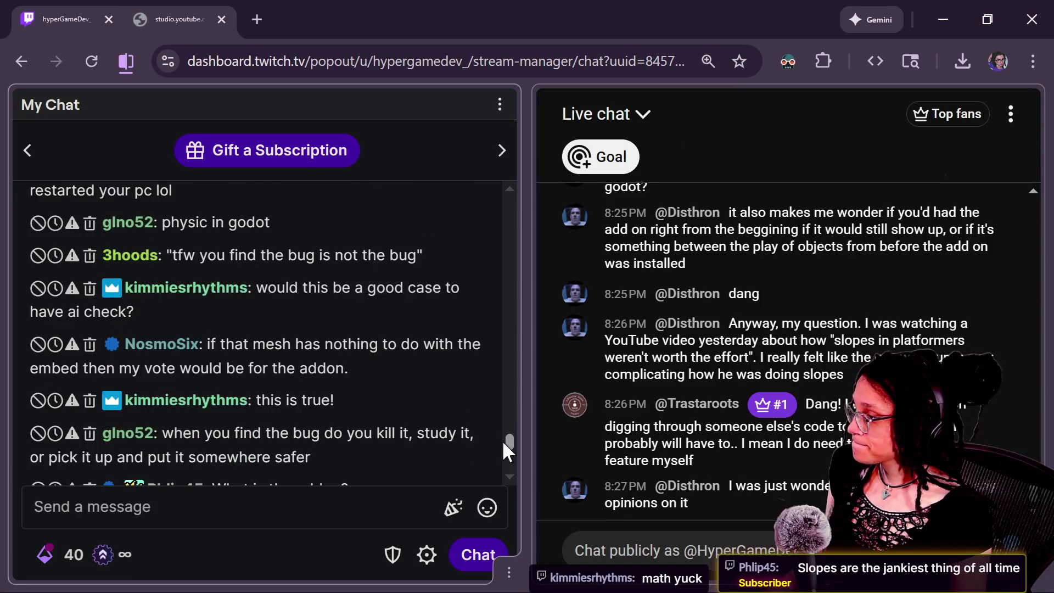
pyautogui.scroll(-2, 502, 440)
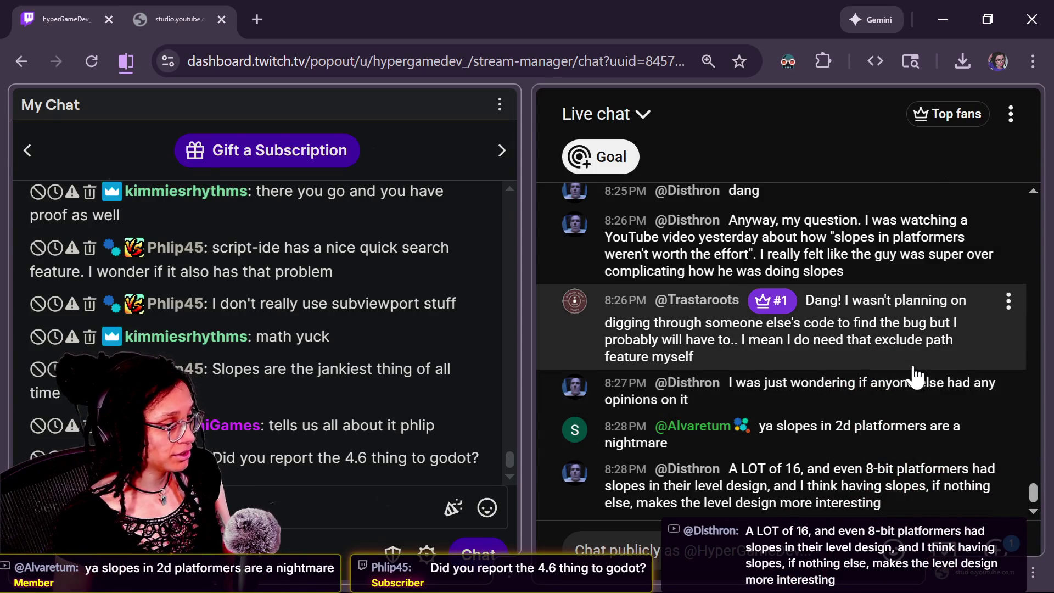
# Scroll back through the YouTube live chat, then jump to its newest messages
pyautogui.scroll(2, 915, 377)
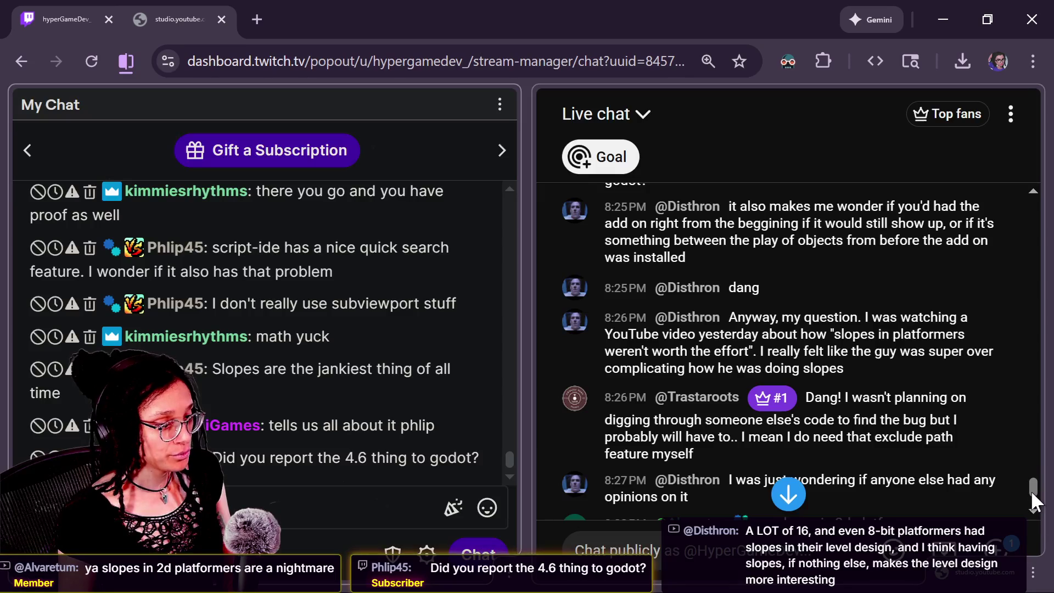
pyautogui.click(1033, 510)
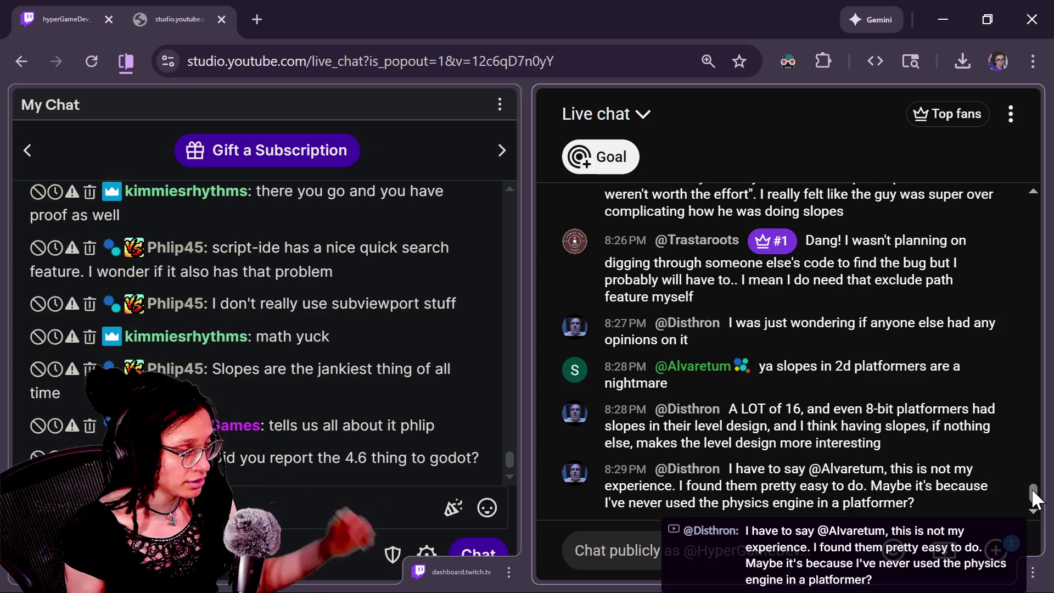
pyautogui.scroll(1, 1035, 497)
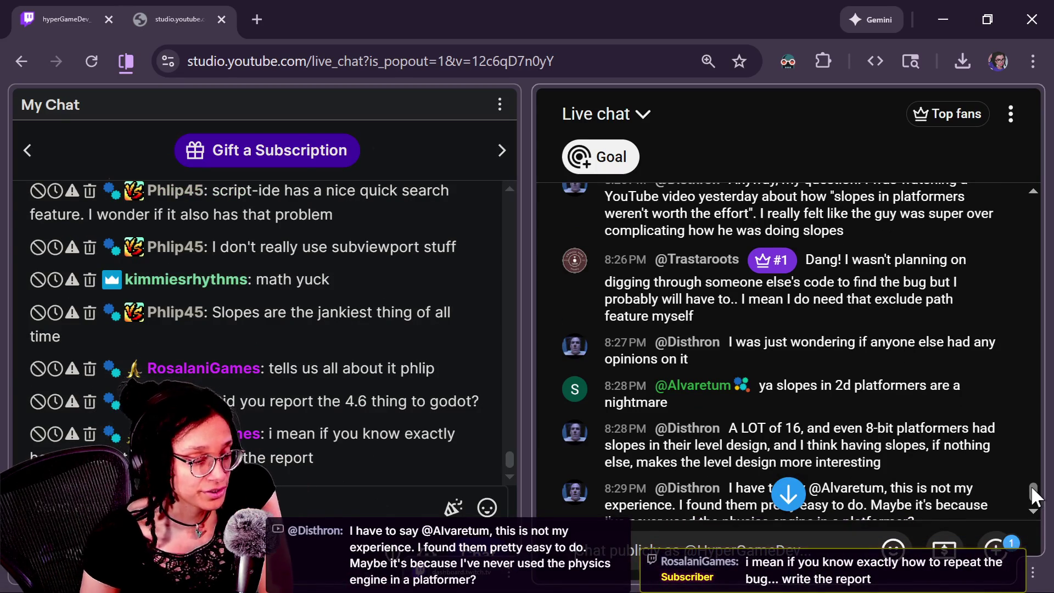
pyautogui.scroll(2, 1033, 493)
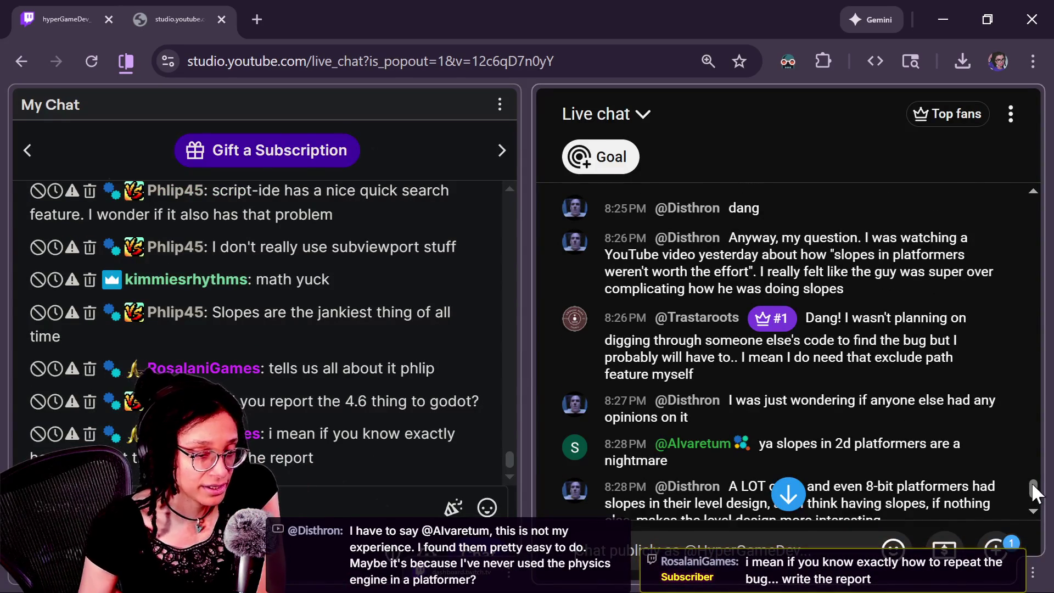
pyautogui.scroll(2, 1036, 491)
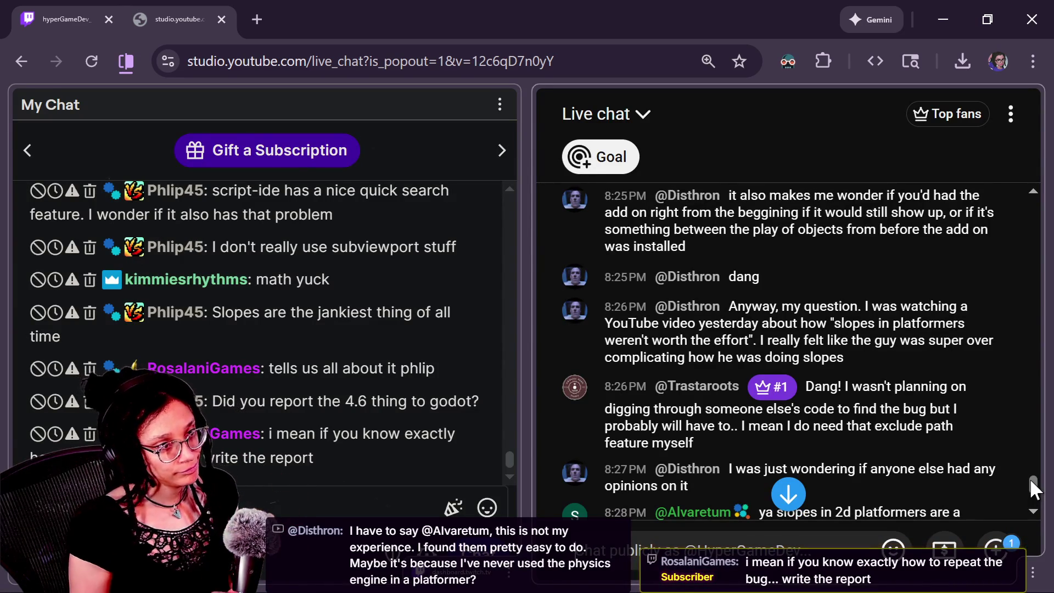
pyautogui.moveTo(1030, 478); pyautogui.dragTo(1029, 470)
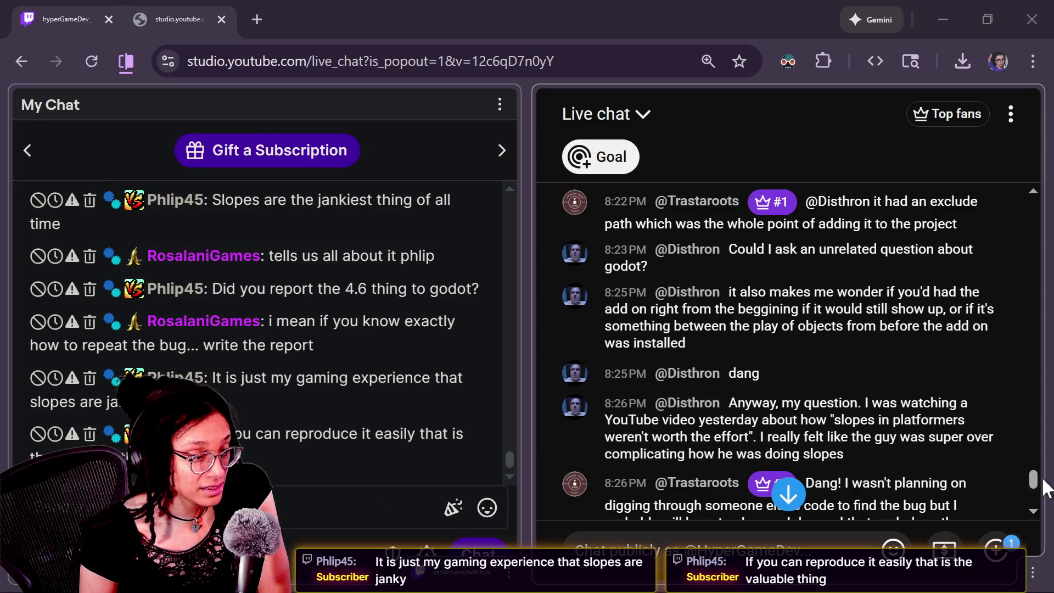
pyautogui.moveTo(1037, 487); pyautogui.dragTo(1036, 483)
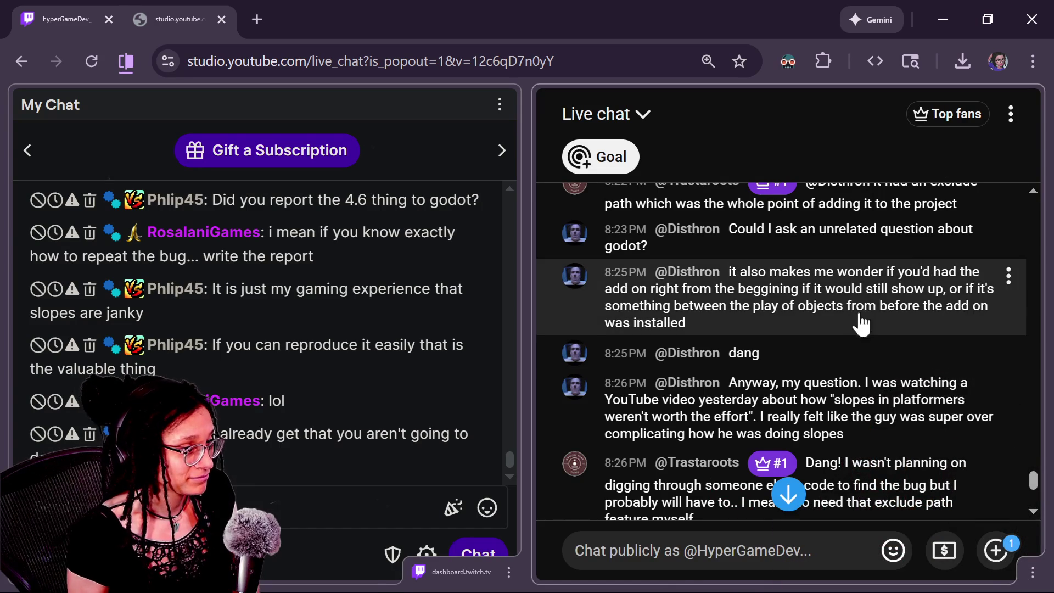
pyautogui.scroll(2, 900, 398)
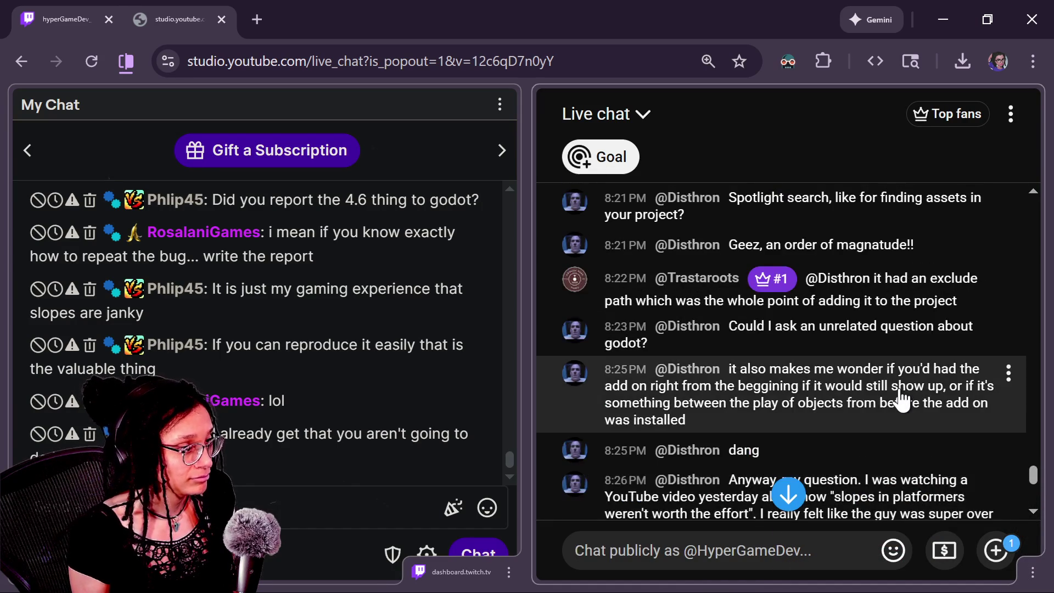
pyautogui.scroll(5, 900, 399)
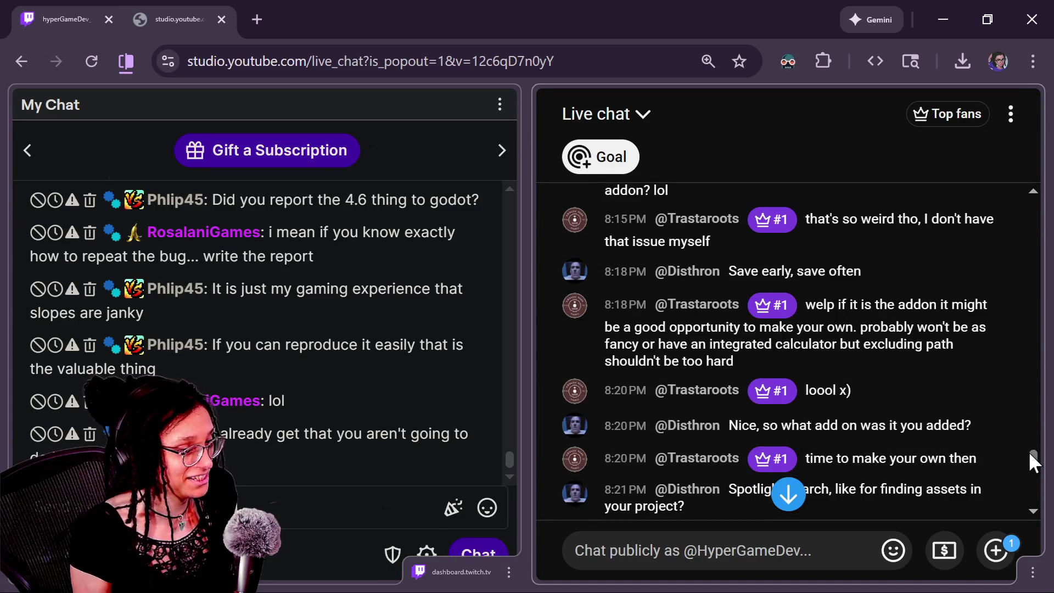
pyautogui.scroll(-4, 1030, 460)
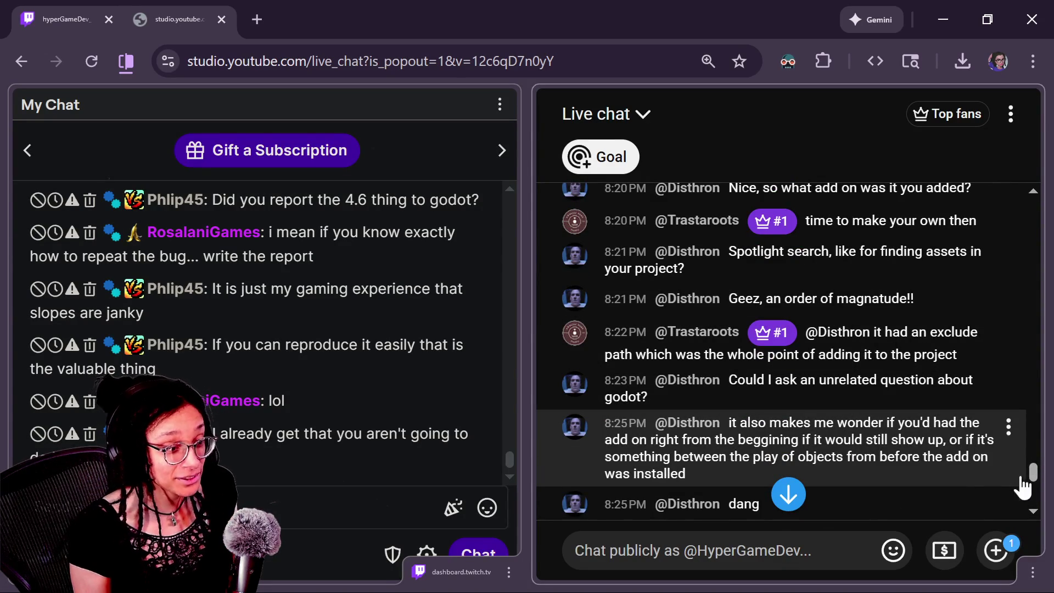
pyautogui.scroll(3, 1033, 472)
pyautogui.scroll(1, 1031, 462)
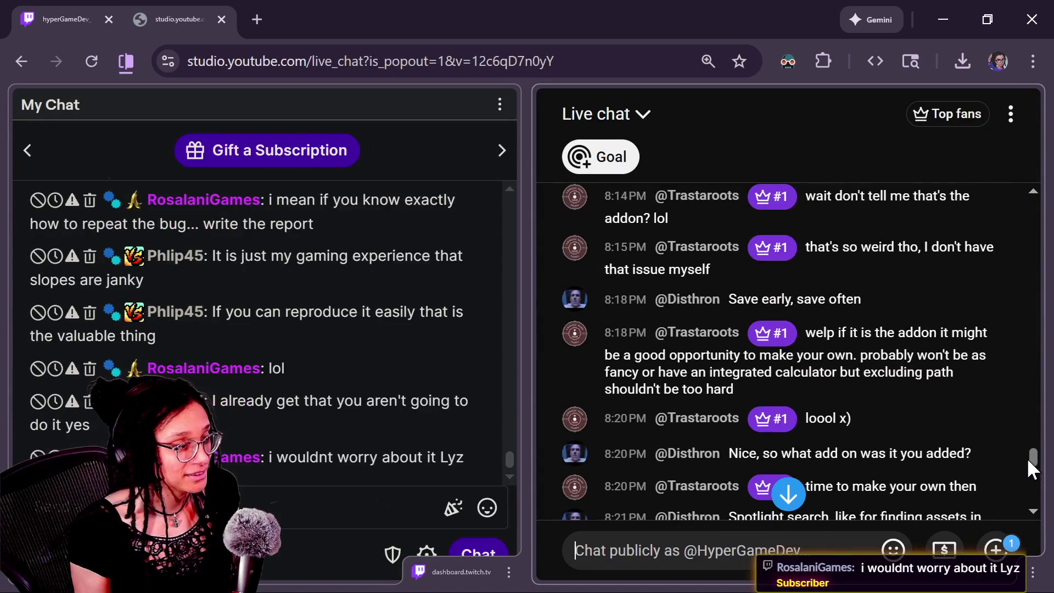
pyautogui.moveTo(1026, 457)
pyautogui.mouseDown()
pyautogui.moveTo(1031, 449)
pyautogui.moveTo(1026, 463)
pyautogui.mouseUp()
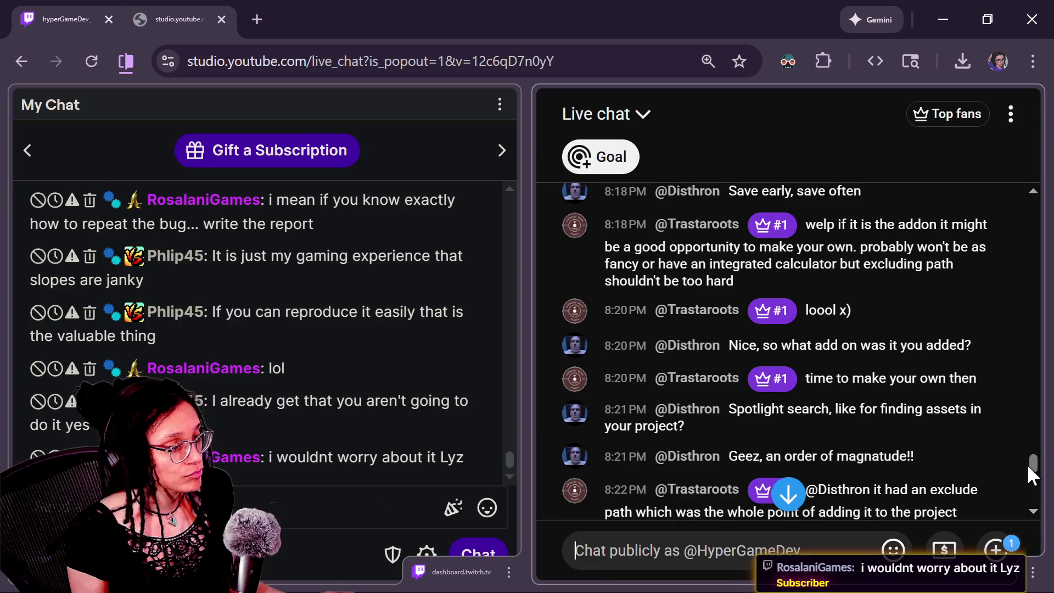
pyautogui.scroll(-3, 1032, 471)
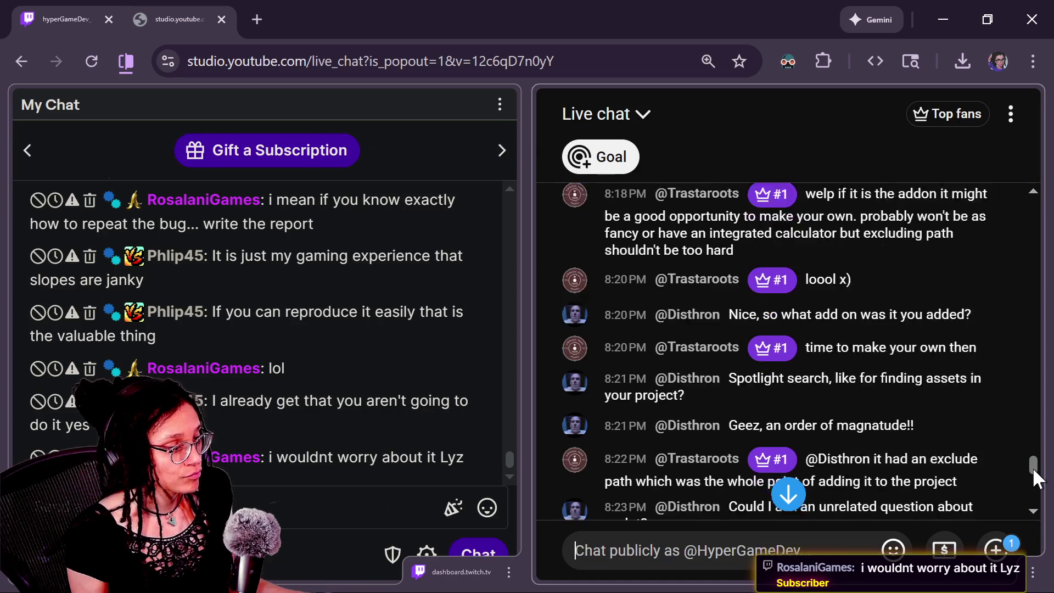
pyautogui.scroll(-1, 1034, 476)
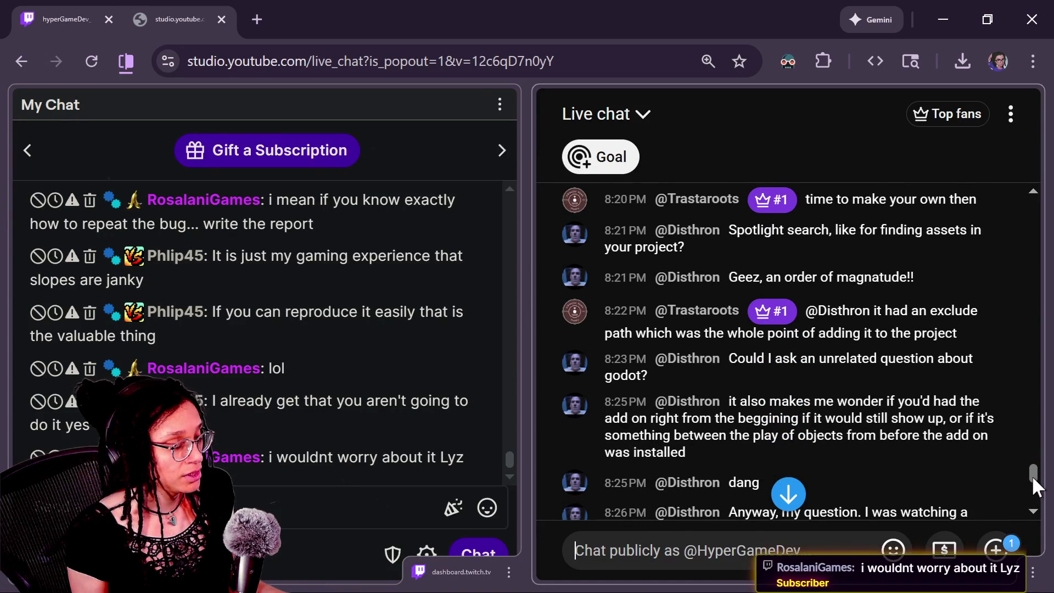
pyautogui.scroll(-1, 1033, 476)
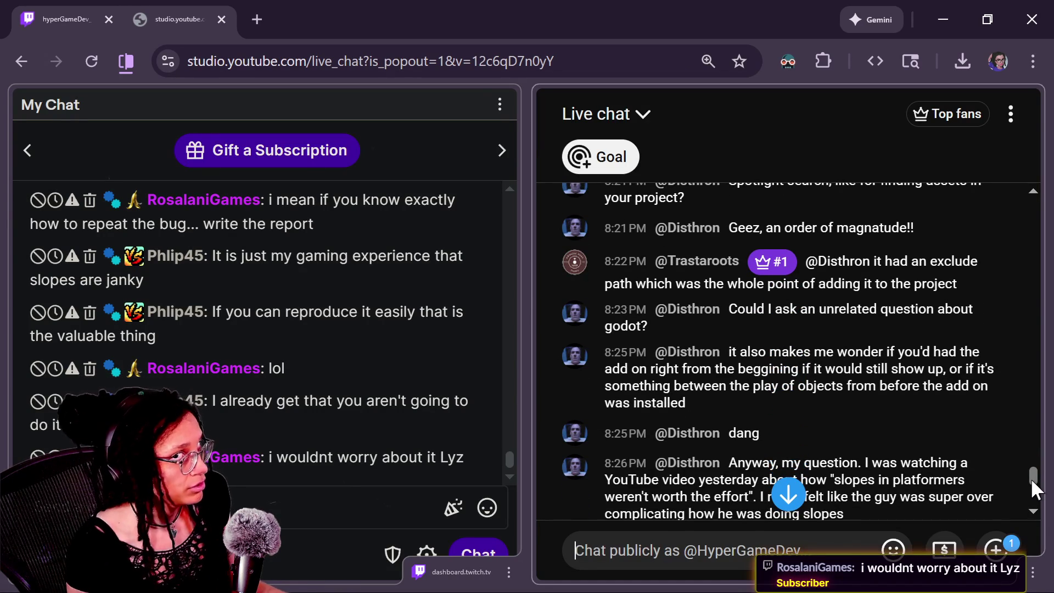
pyautogui.scroll(-1, 1031, 478)
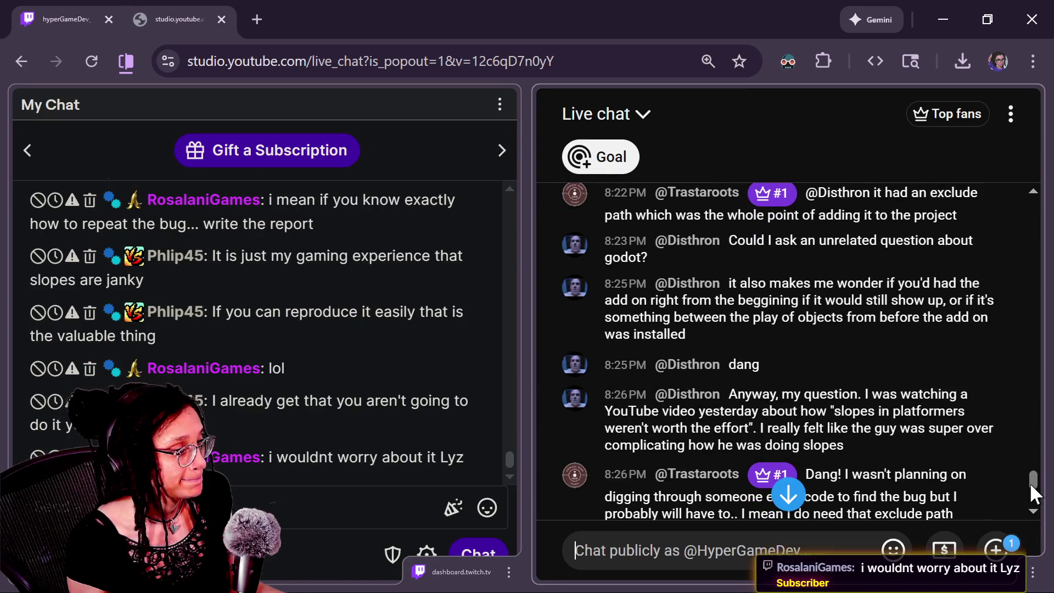
pyautogui.scroll(-1, 1029, 482)
pyautogui.scroll(-1, 1029, 483)
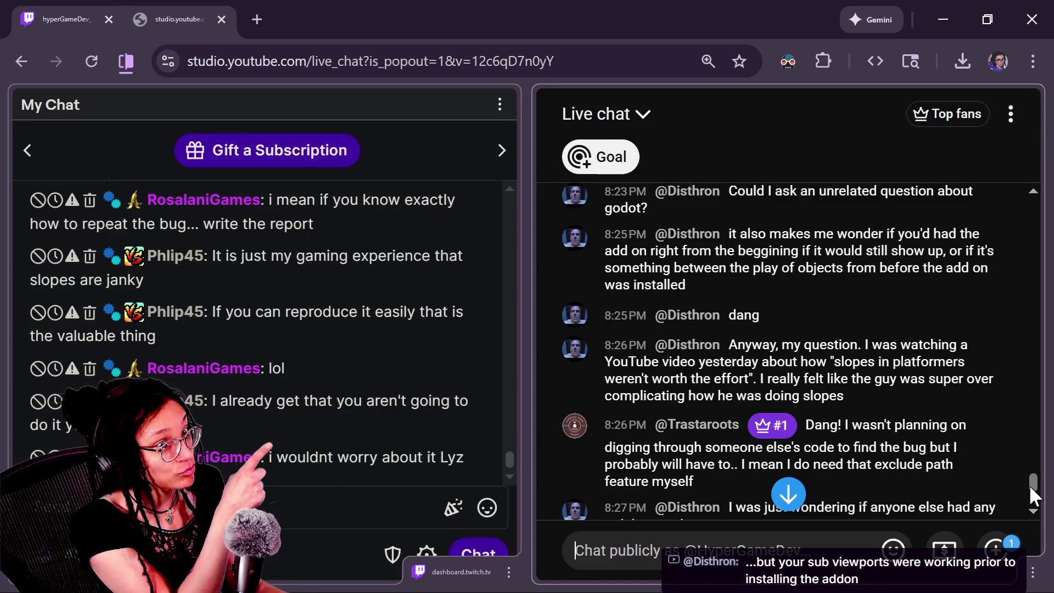
pyautogui.moveTo(1029, 484); pyautogui.dragTo(1028, 477)
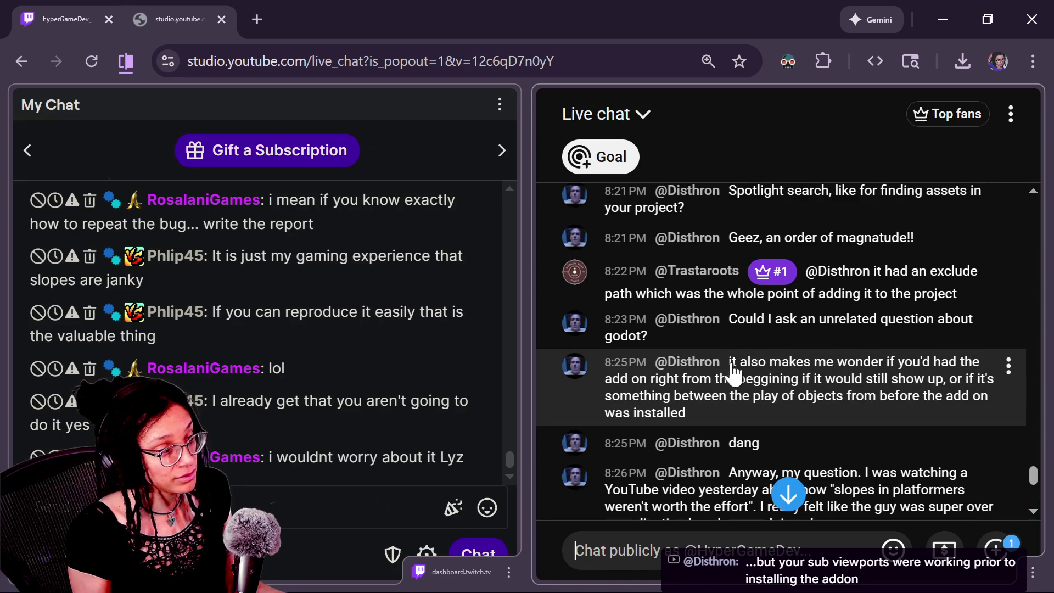
pyautogui.tripleClick(724, 412)
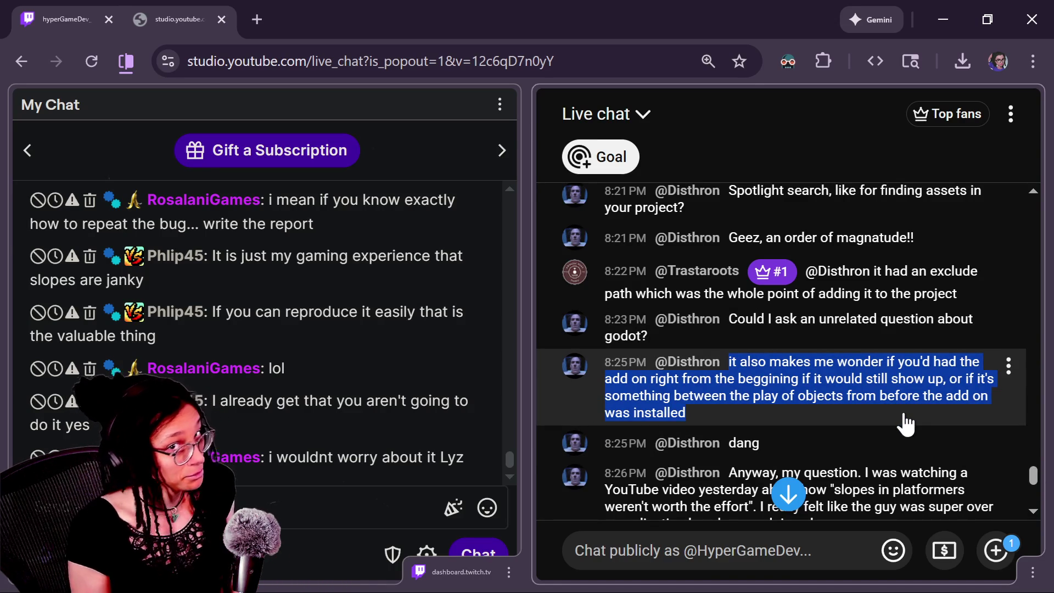
# Scroll the YouTube Studio live chat down to the replies about slopes in 2D platformers
pyautogui.scroll(-3, 1031, 480)
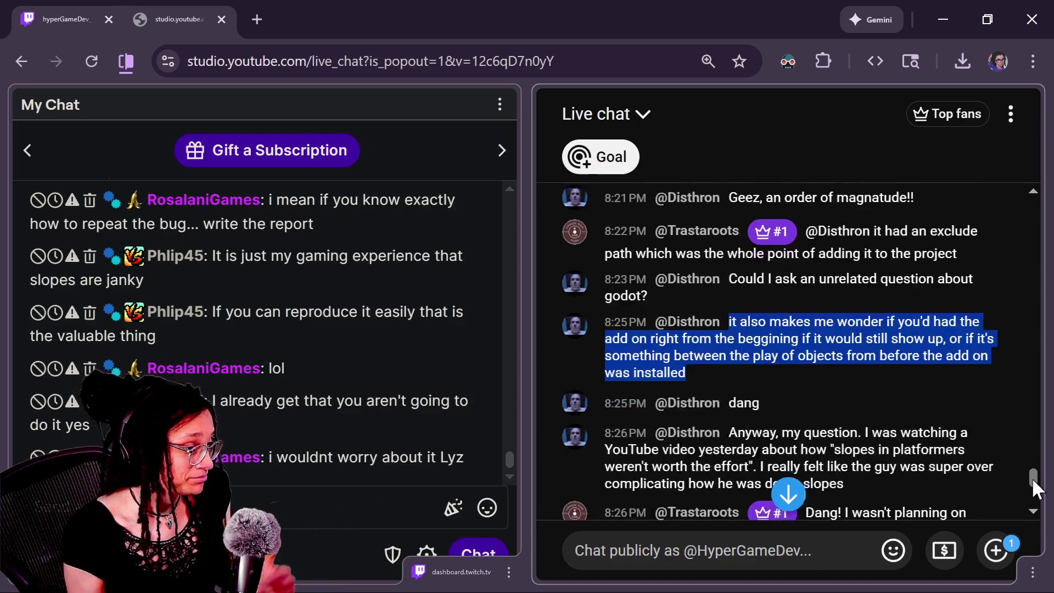
pyautogui.moveTo(1032, 484); pyautogui.dragTo(1031, 490)
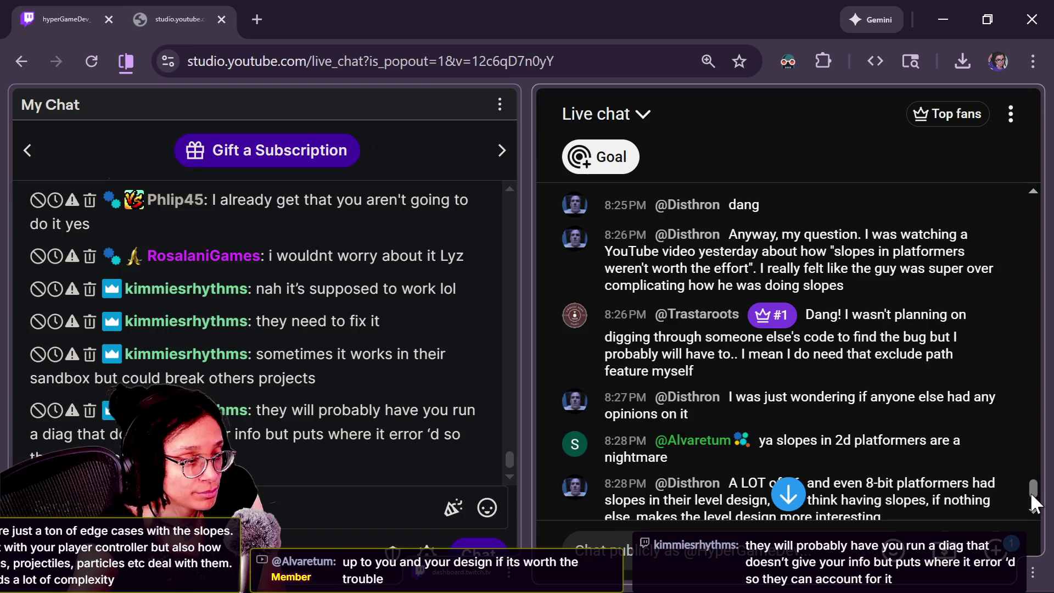
# Scroll the live chat down to the newest replies on slope edge cases and sub viewports
pyautogui.click(1032, 512)
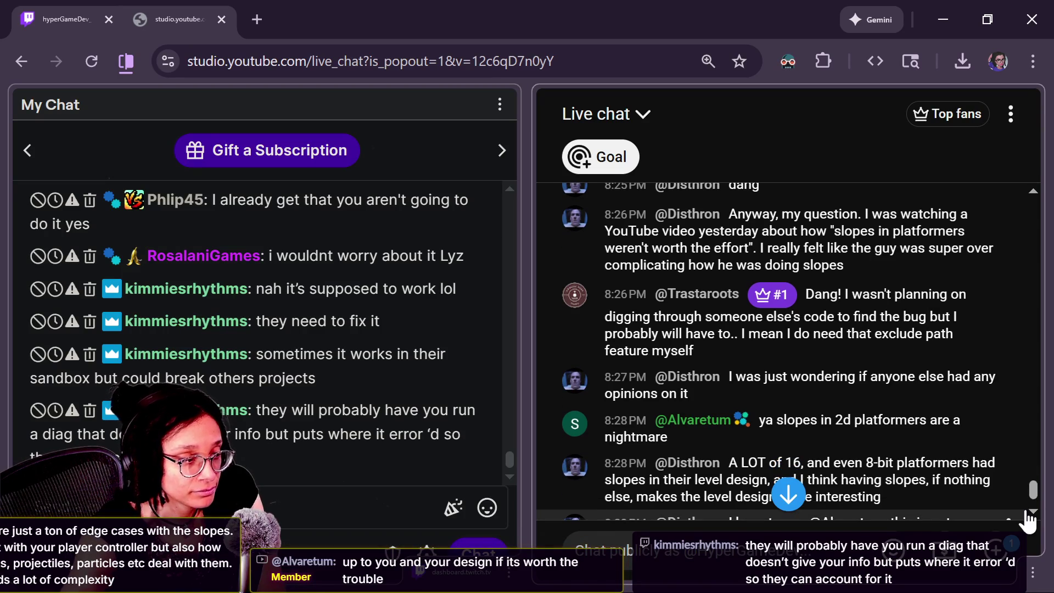
pyautogui.scroll(-1, 1035, 497)
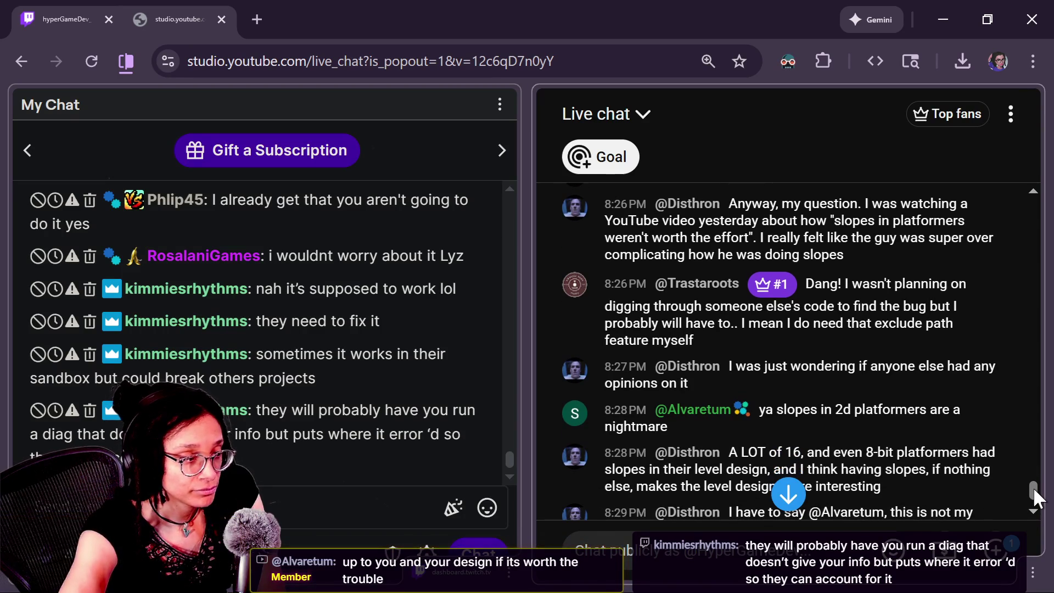
pyautogui.scroll(-3, 1038, 497)
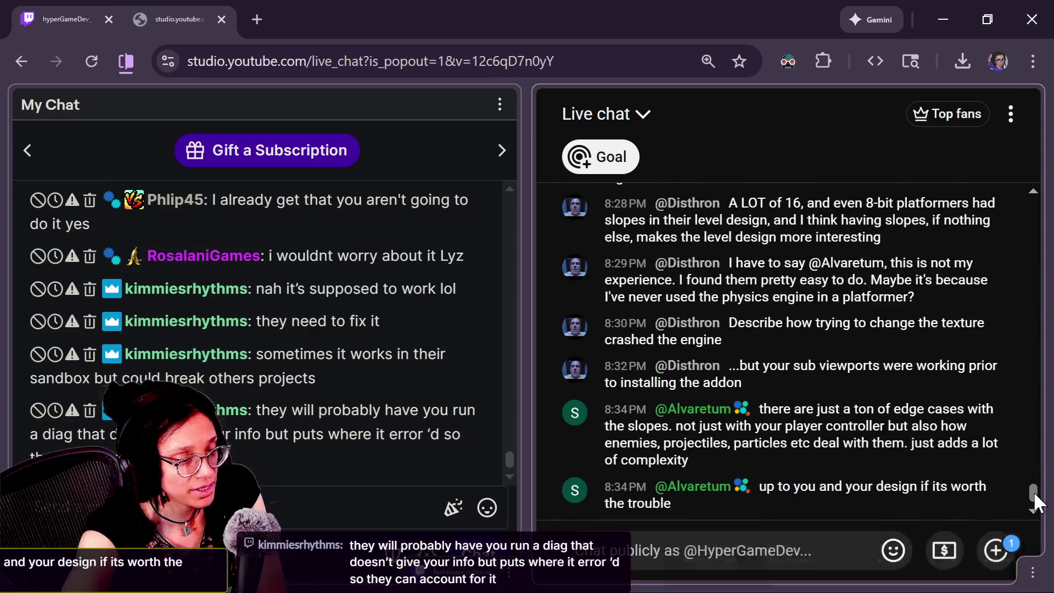
pyautogui.scroll(1, 1037, 497)
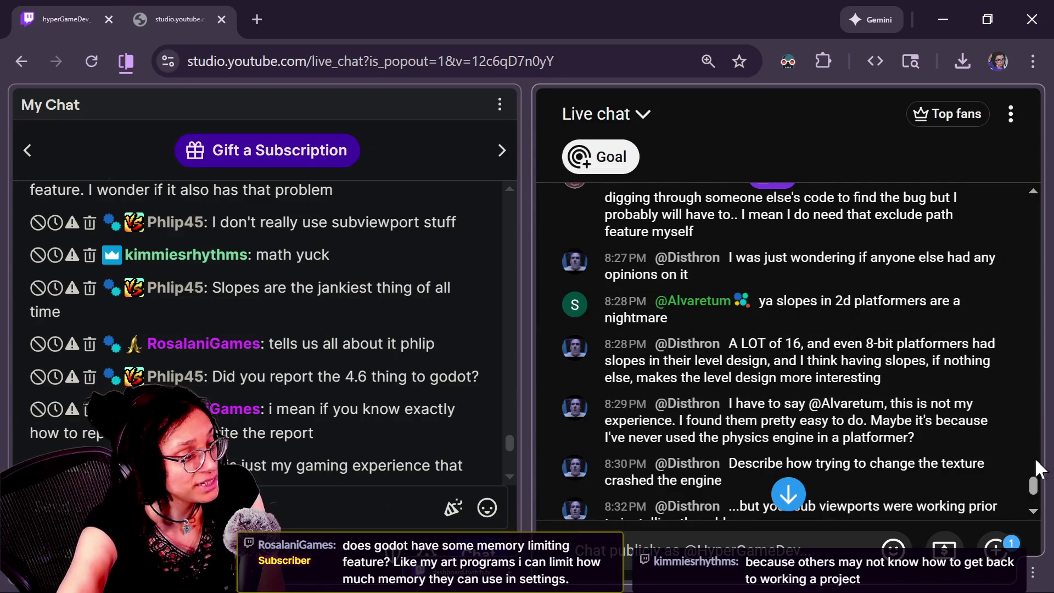
pyautogui.scroll(-1, 1035, 488)
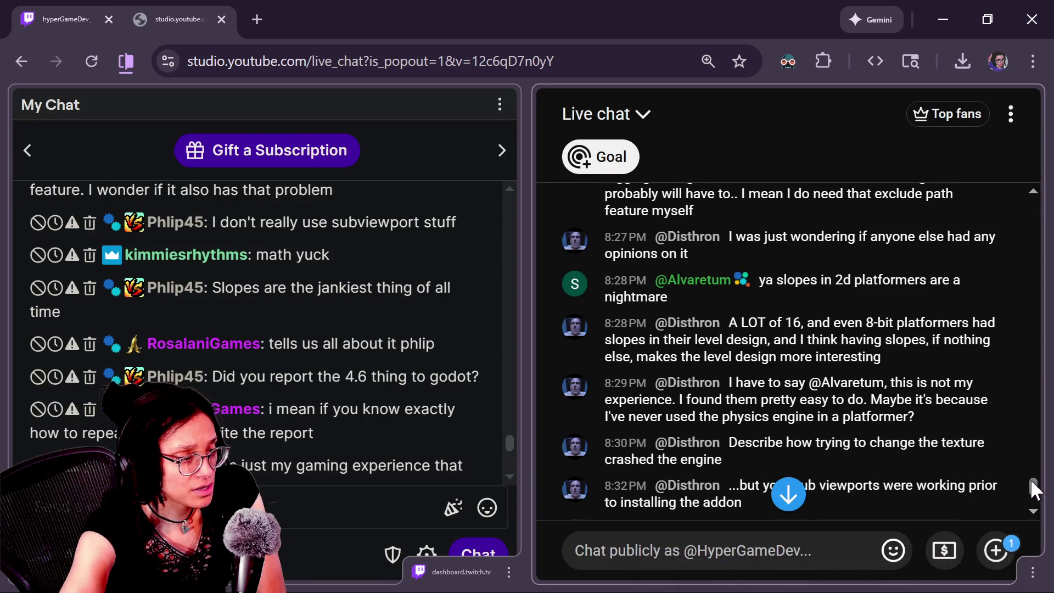
pyautogui.moveTo(1029, 484); pyautogui.dragTo(1033, 494)
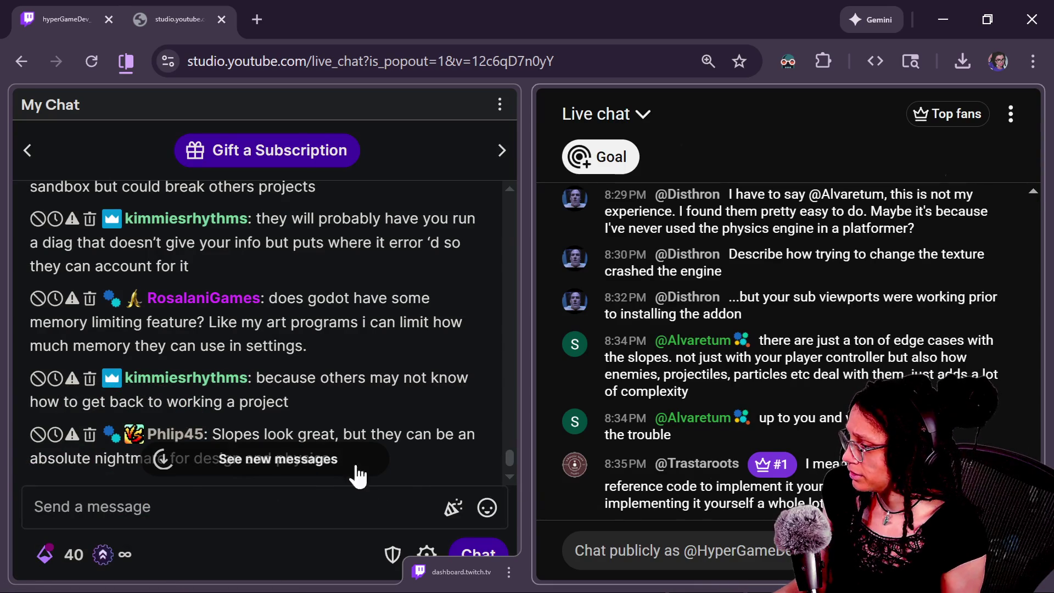
# Catch up on the newest Twitch chat and select the two viewer messages about running a diagnostic
pyautogui.click(357, 475)
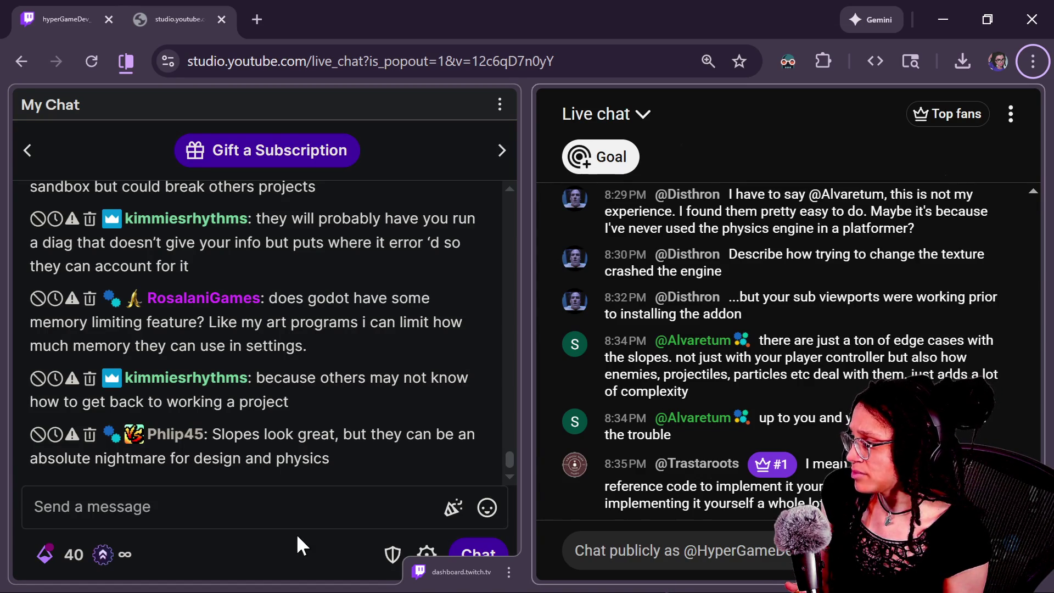
pyautogui.moveTo(508, 459); pyautogui.dragTo(508, 456)
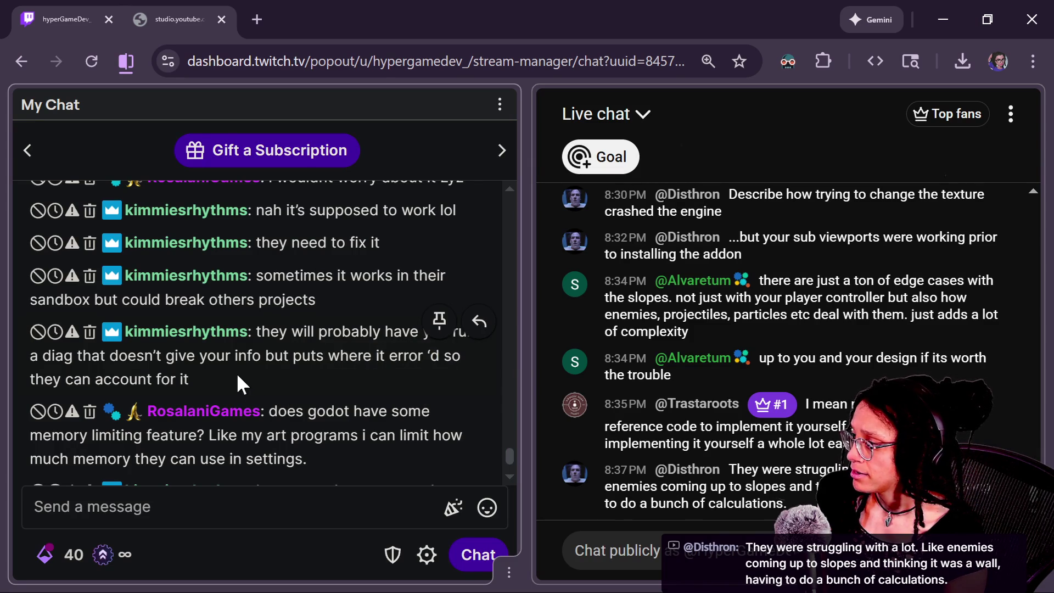
pyautogui.moveTo(236, 373); pyautogui.dragTo(251, 260)
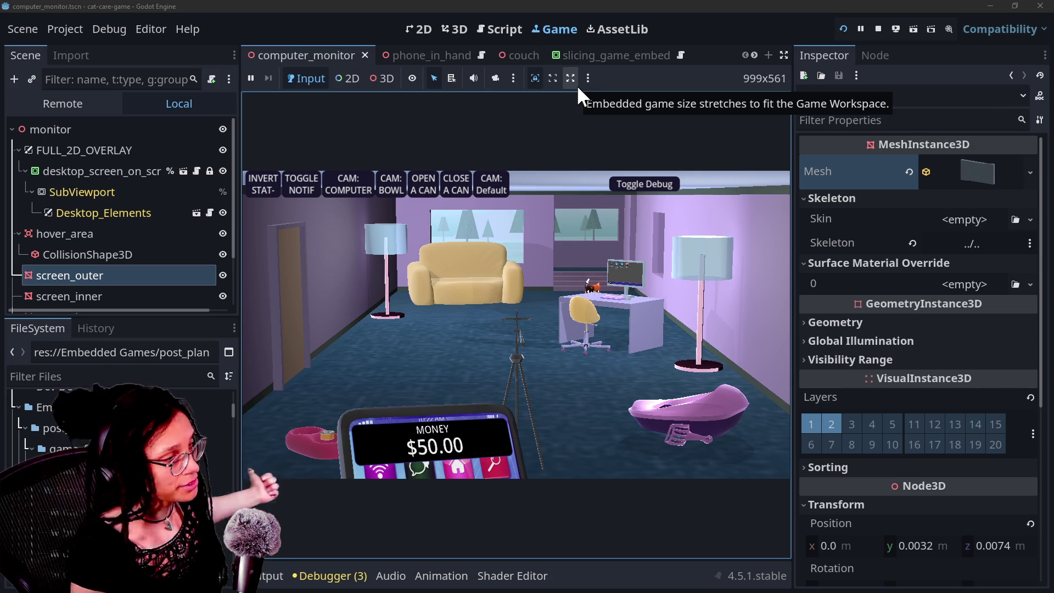
# Switch from the Godot editor to the browser showing the Twitch and YouTube chats
pyautogui.hotkey('alt', 'Tab')
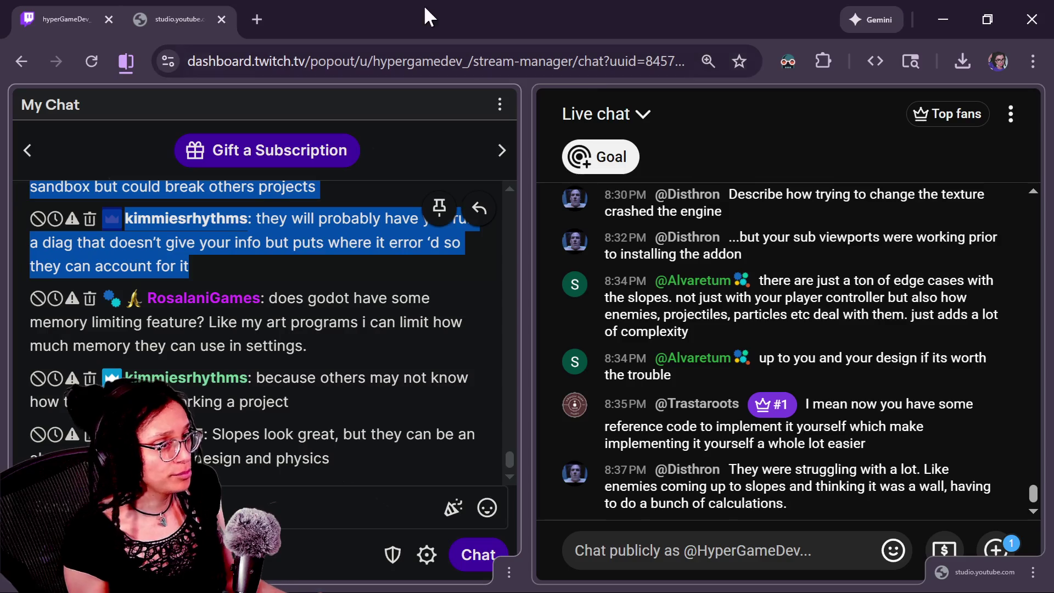
# Cycle through the open windows back to the plugin's Issues page showing 0 open, 3 closed
pyautogui.hotkey('alt', 'Tab')
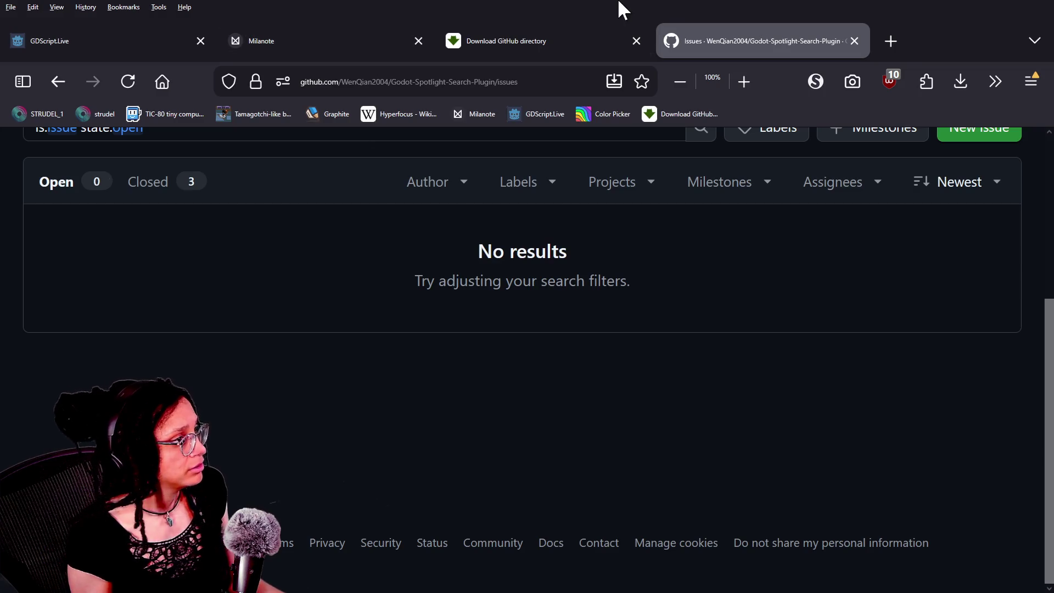
pyautogui.hotkey('alt', 'Tab')
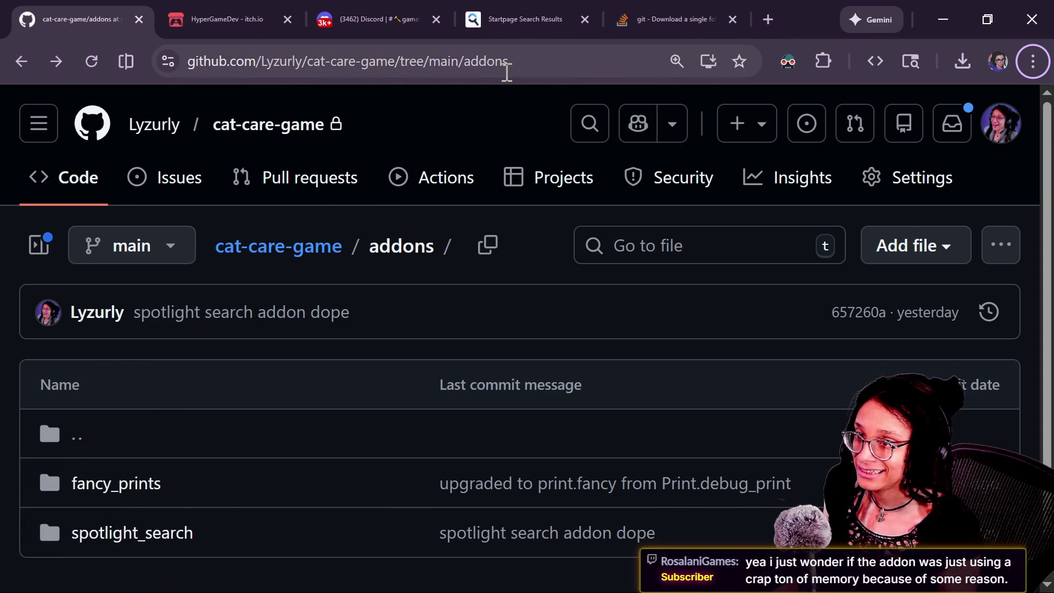
pyautogui.hotkey('alt', 'Tab')
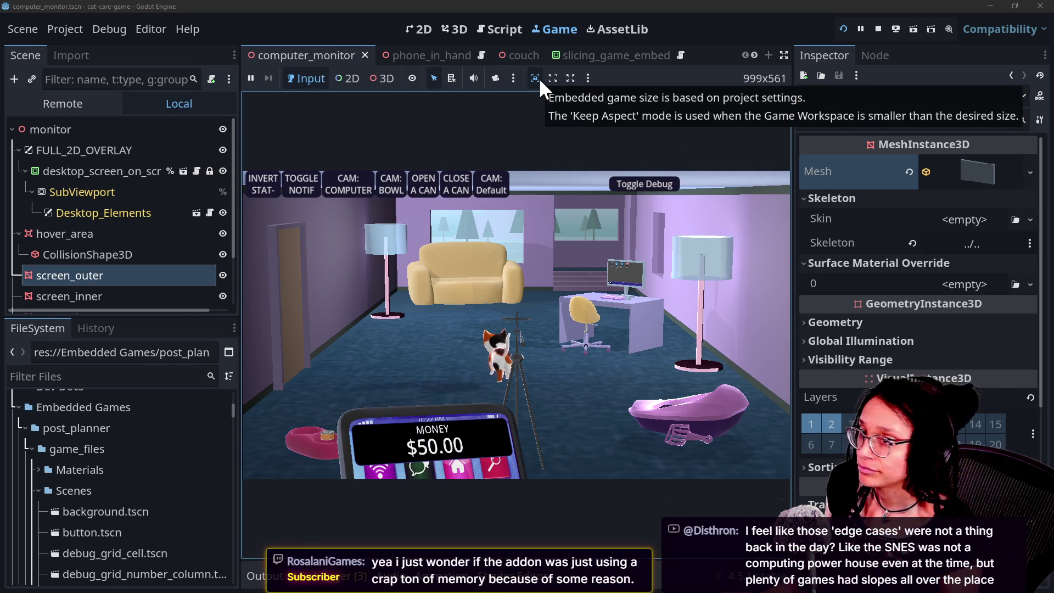
pyautogui.hotkey('alt', 'Tab')
pyautogui.scroll(4, 483, 358)
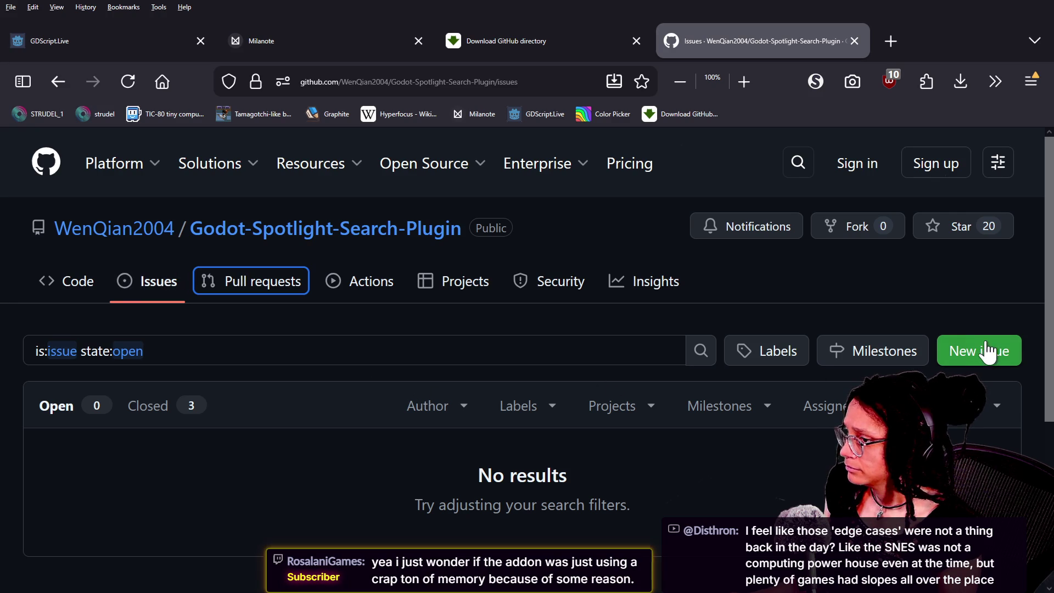
# List the plugin's closed issues, try New issue, and back out of the sign-in page
pyautogui.click(183, 416)
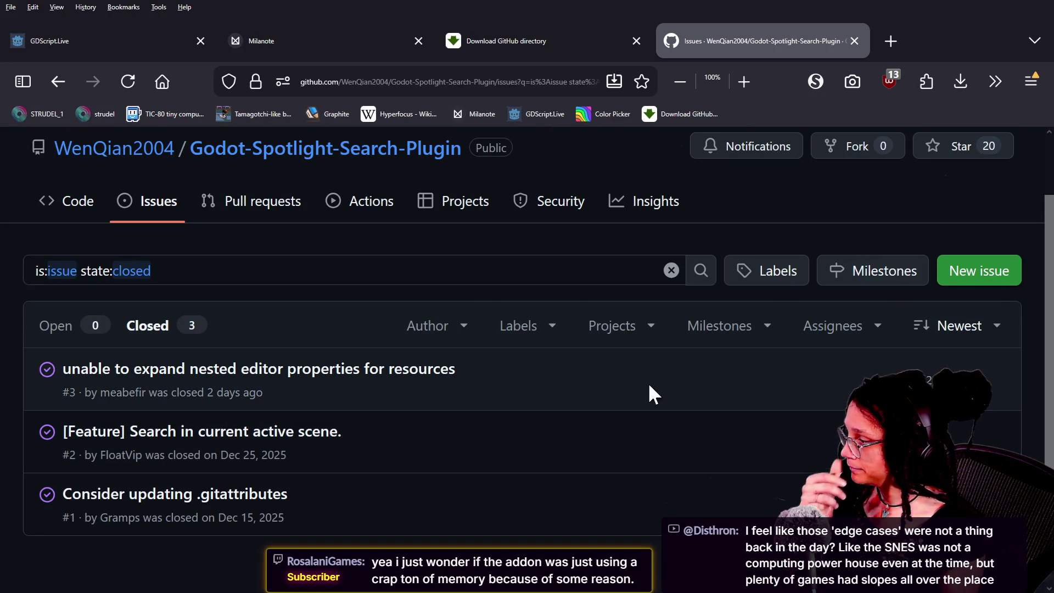
pyautogui.click(1004, 284)
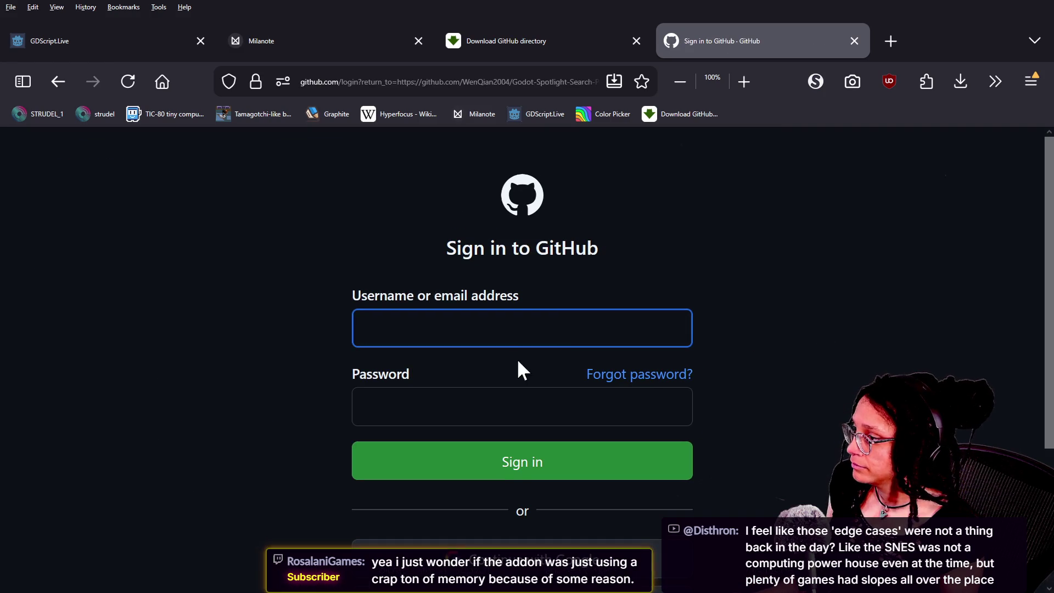
pyautogui.click(573, 78)
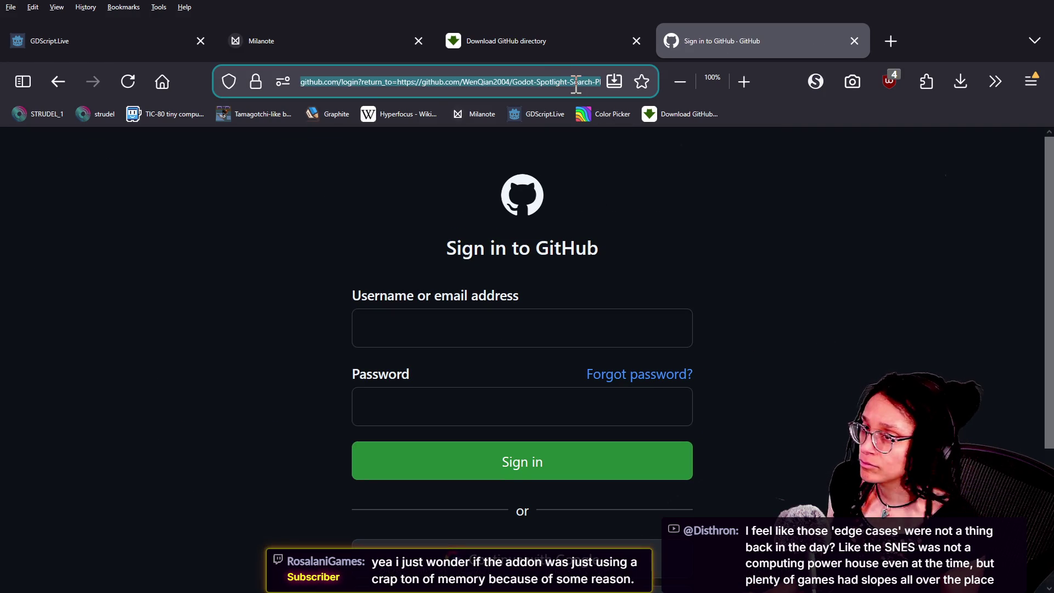
pyautogui.click(55, 81)
# Load the closed issues URL in the signed-in Chrome window and start a new issue
pyautogui.click(387, 83)
pyautogui.hotkey('ctrl', 'c')
pyautogui.hotkey('alt', 'Tab')
pyautogui.hotkey('ctrl', 'l')
pyautogui.hotkey('ctrl', 'v')
pyautogui.press('Return')
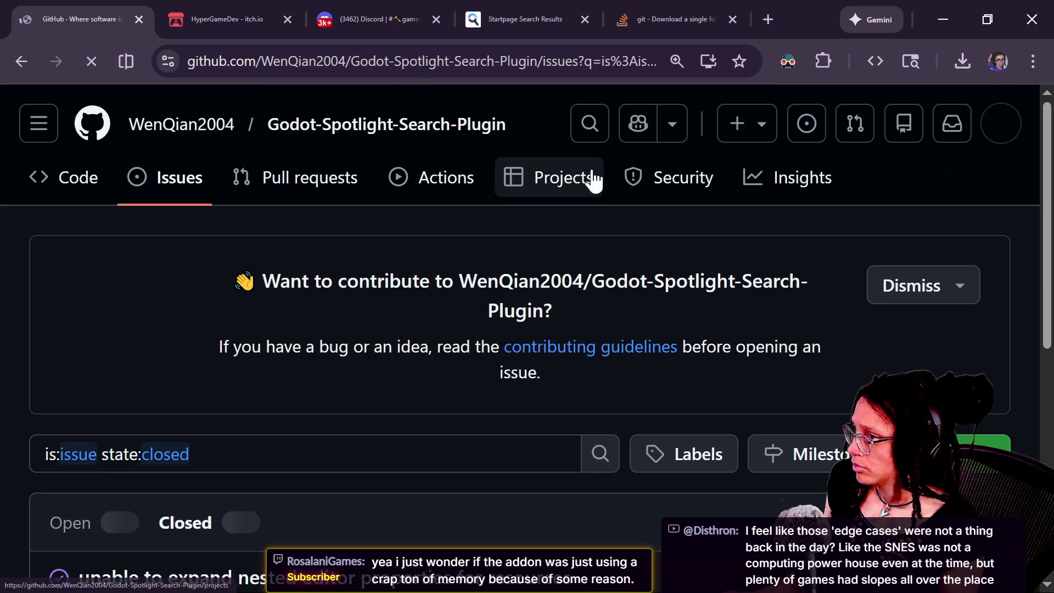
pyautogui.scroll(-3, 338, 322)
pyautogui.click(931, 263)
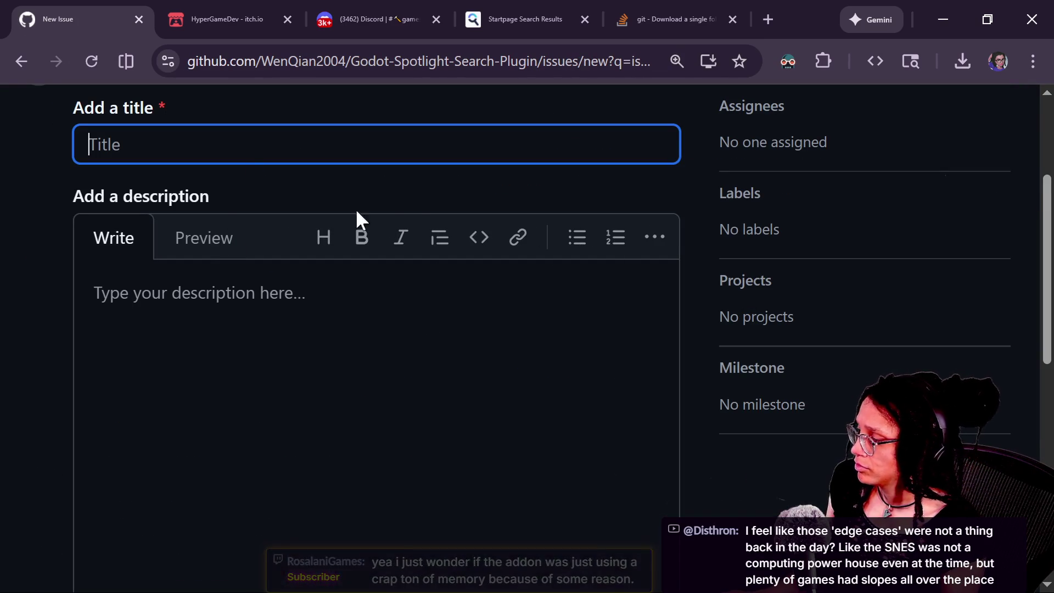
# Title the issue 'Editor crashes when opening resources' and note the addon was installed mid-project
pyautogui.write('E')
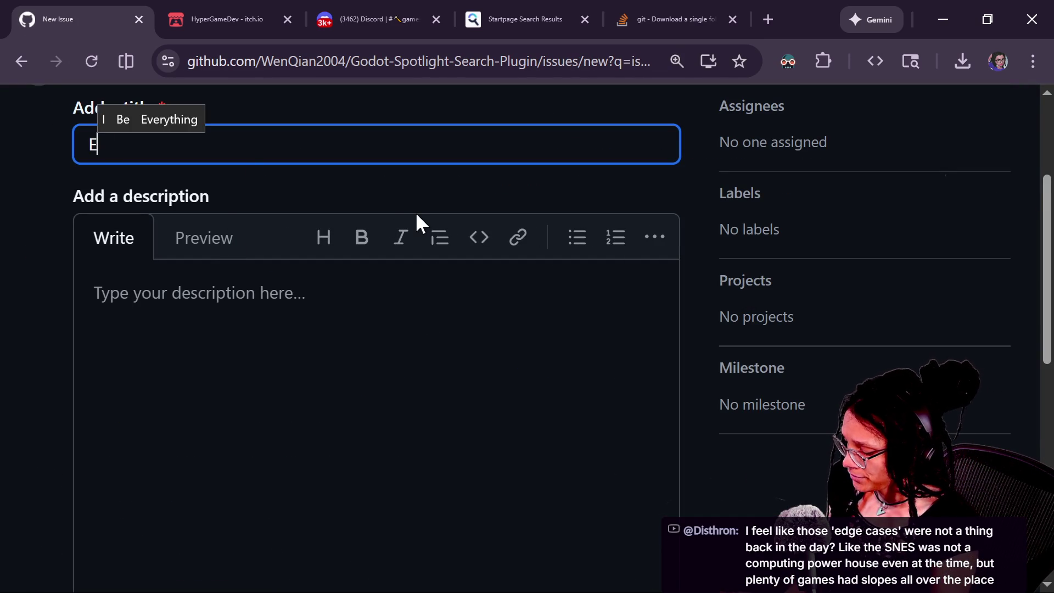
pyautogui.write('ditor crashes ')
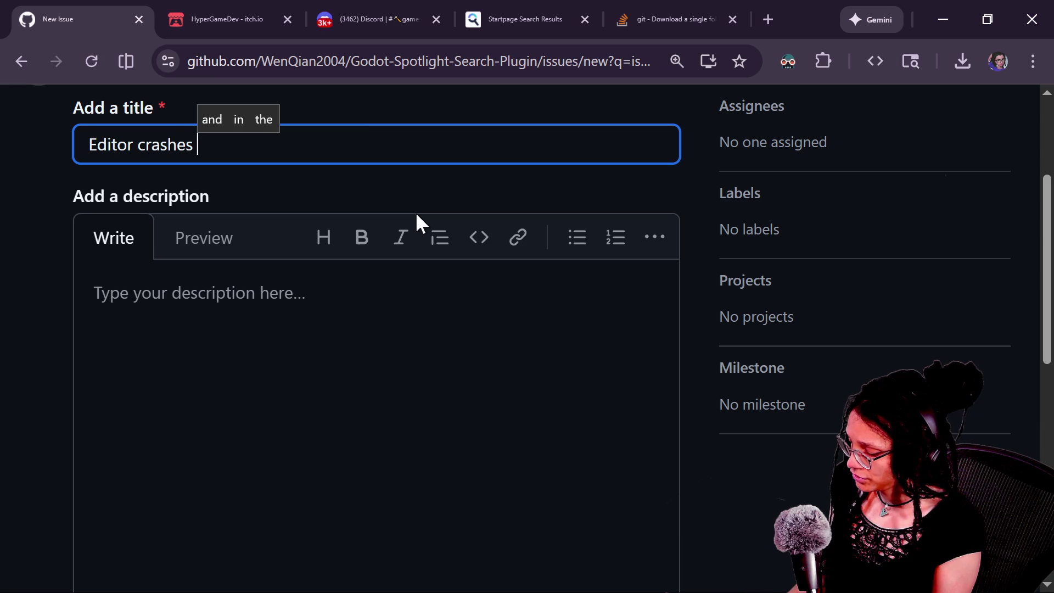
pyautogui.write('when o')
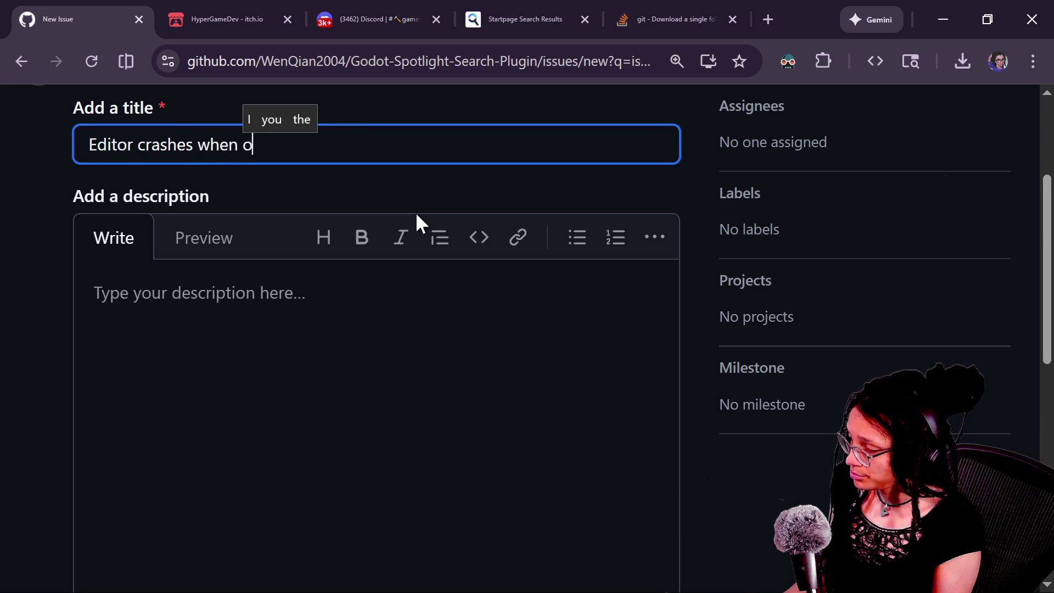
pyautogui.write('pening resources')
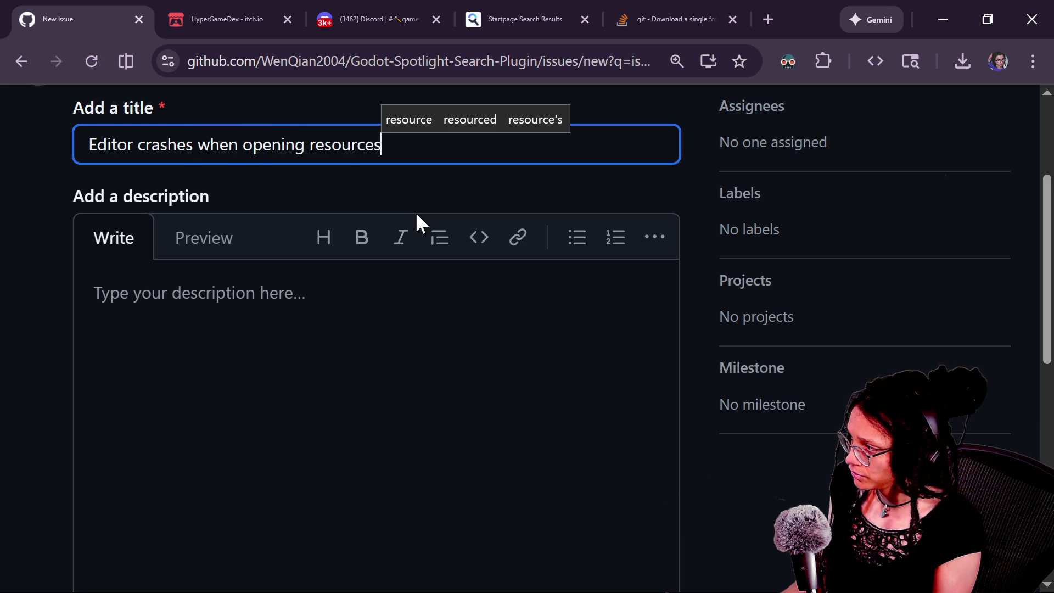
pyautogui.click(373, 308)
pyautogui.write('Hi there!')
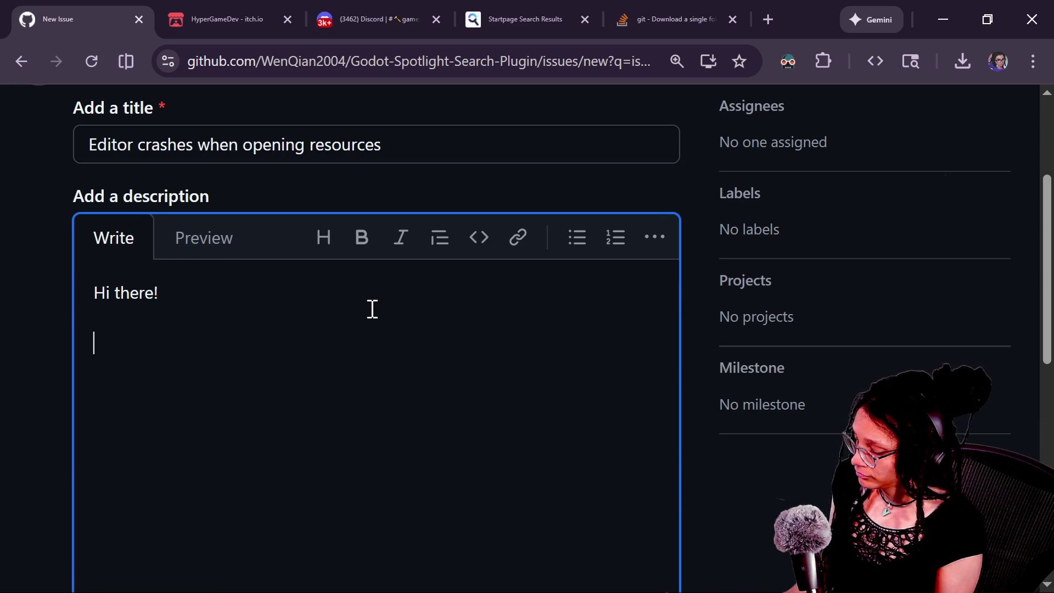
pyautogui.write('  I installed y')
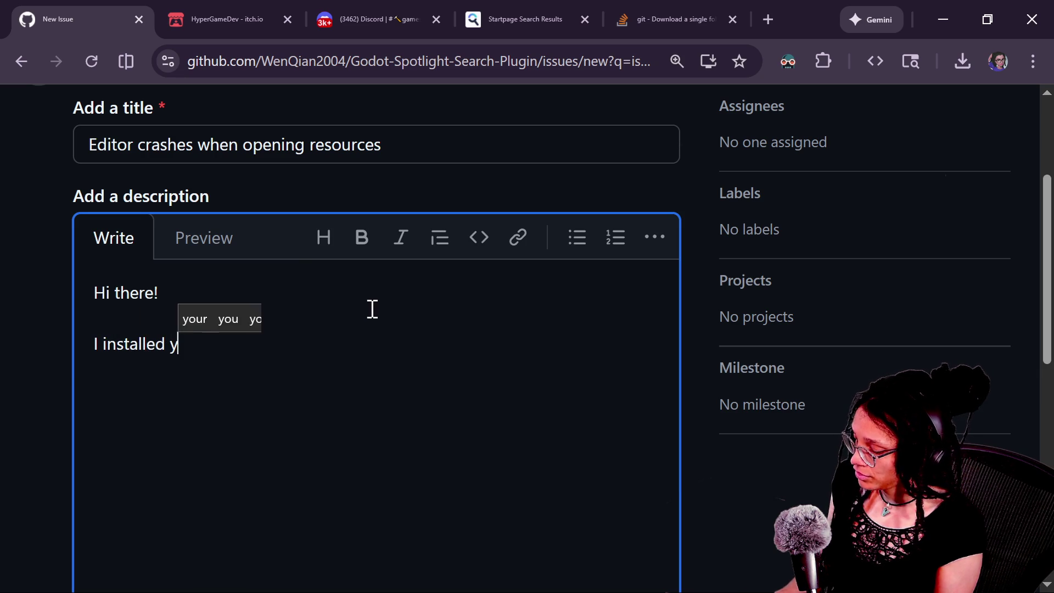
pyautogui.press('BackSpace')
pyautogui.write('the ad')
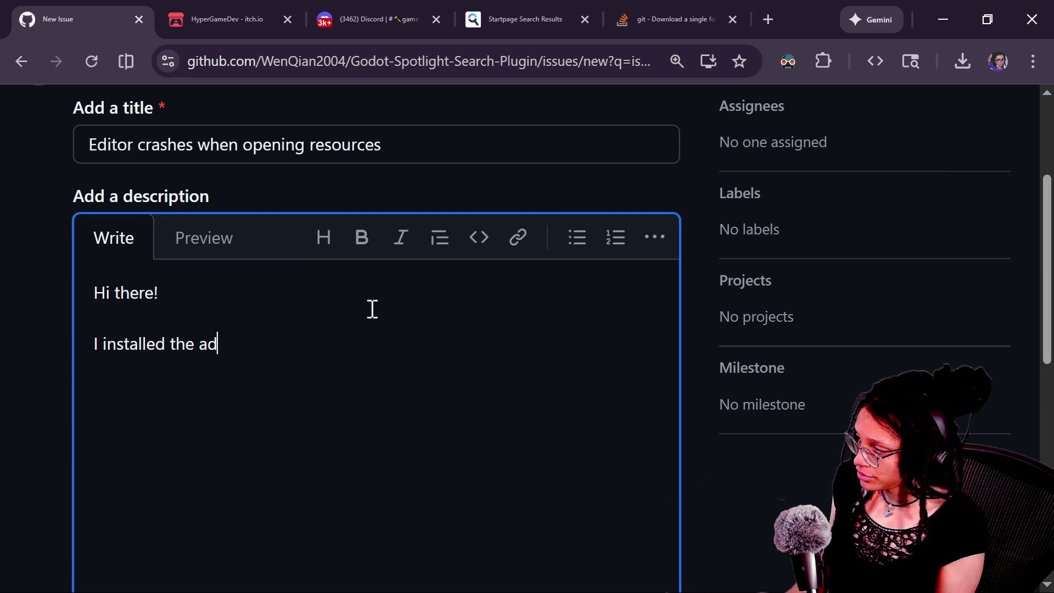
pyautogui.write('don mid')
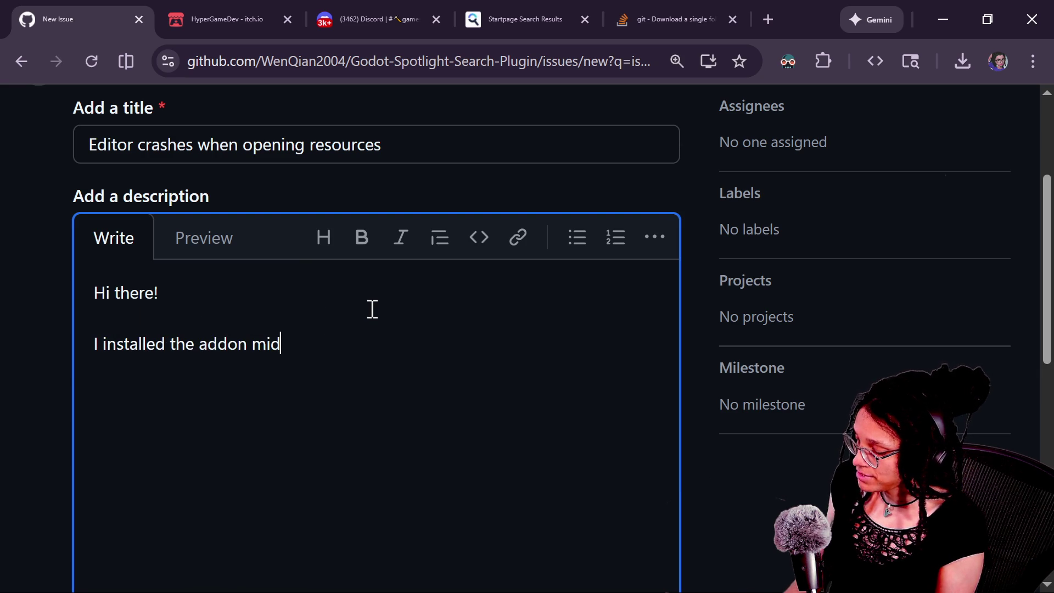
pyautogui.write('-projecct.')
pyautogui.press('Return')
pyautogui.press('Return')
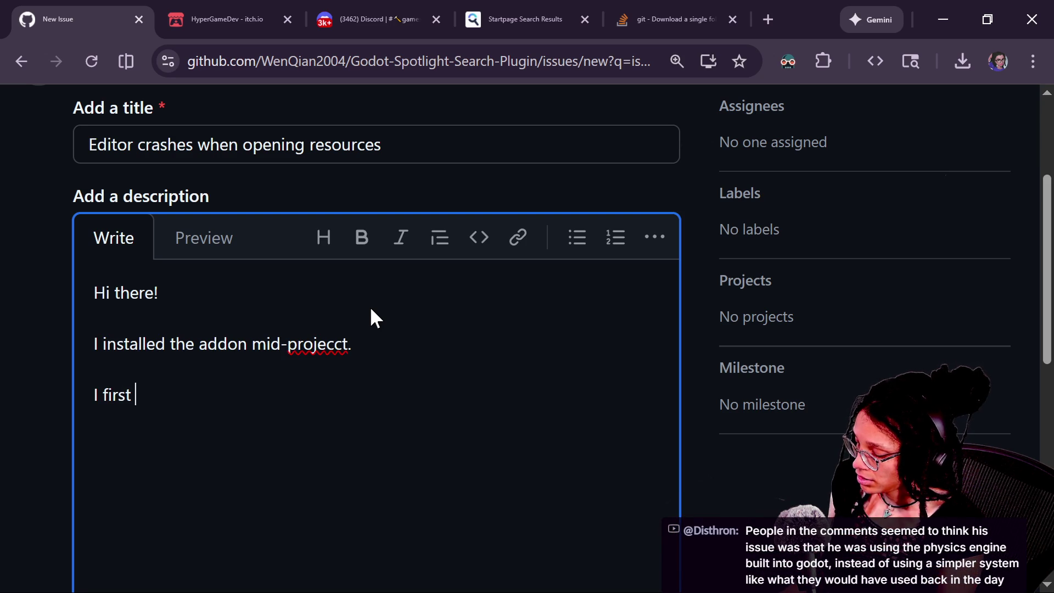
# Describe the crash when changing a mesh's material and when clicking the resource in the inspector
pyautogui.write('encountered the iss')
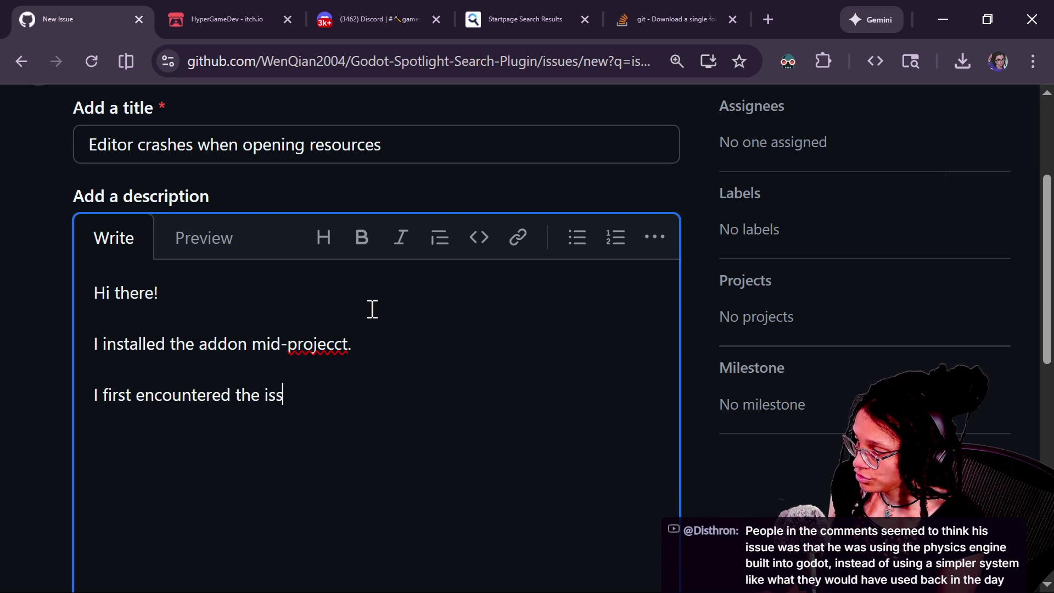
pyautogui.write('ue when trying to ')
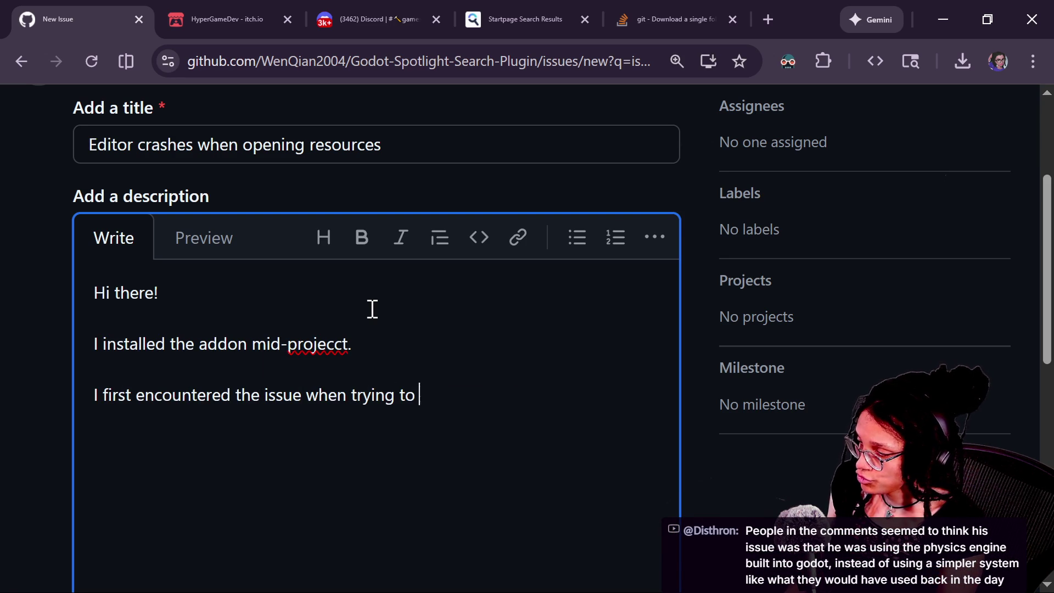
pyautogui.write('change a material a')
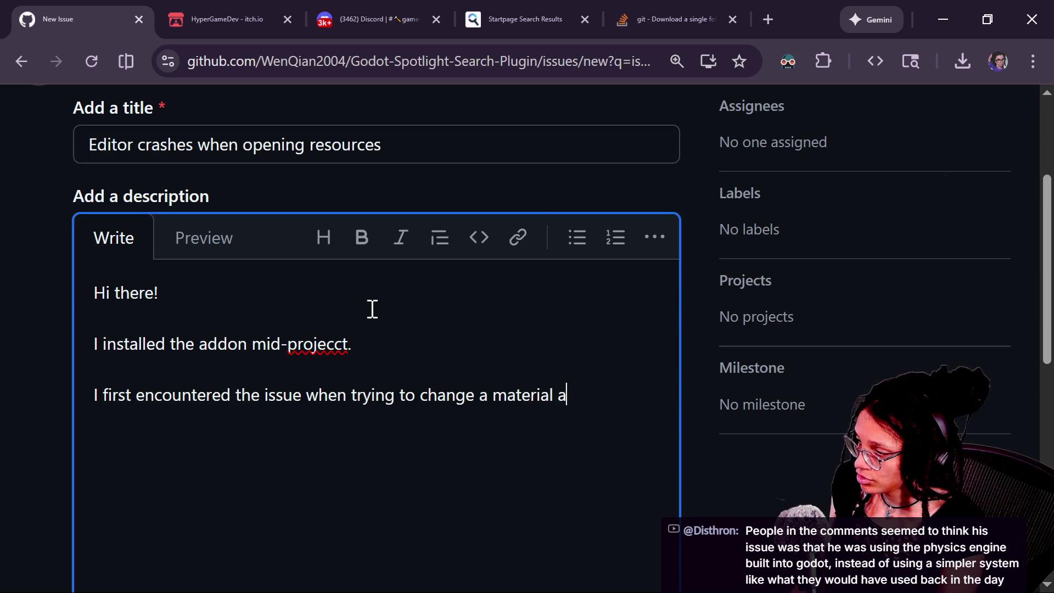
pyautogui.press('BackSpace')
pyautogui.write('on one of the')
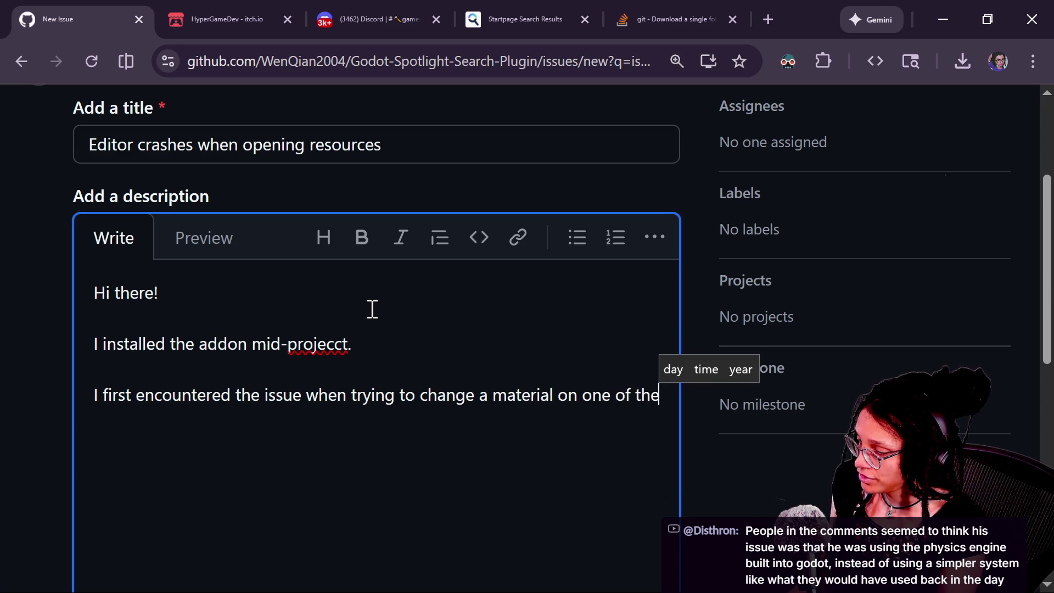
pyautogui.write(' meshes in m')
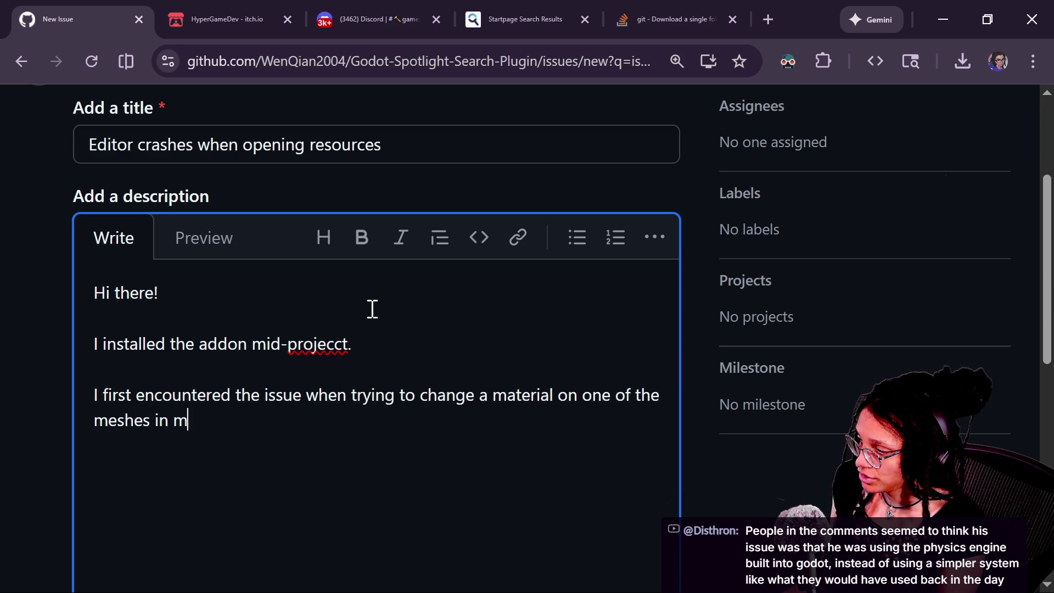
pyautogui.write('y project.')
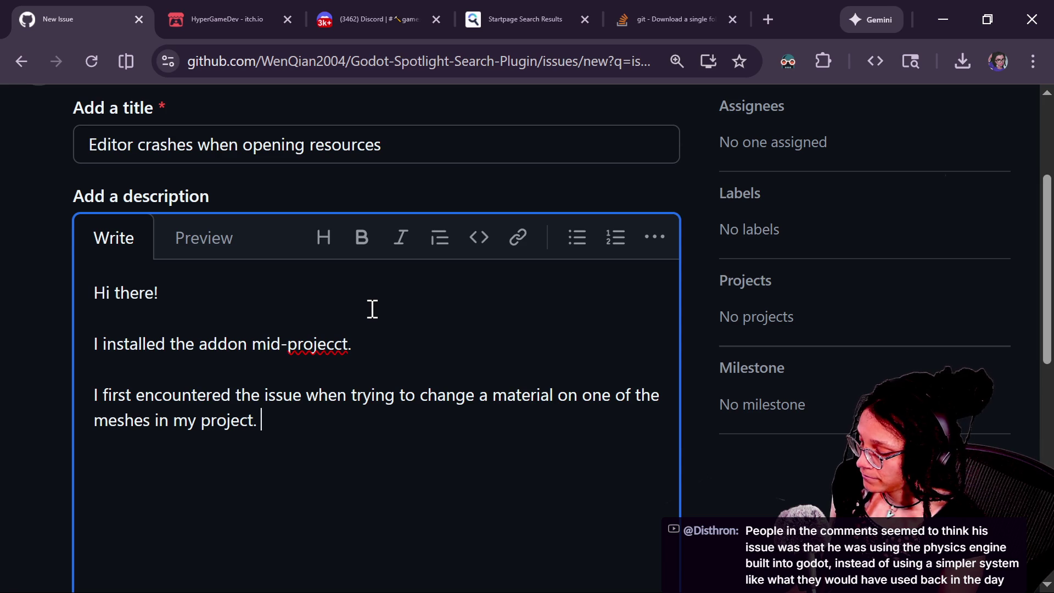
pyautogui.write(' Opening that material')
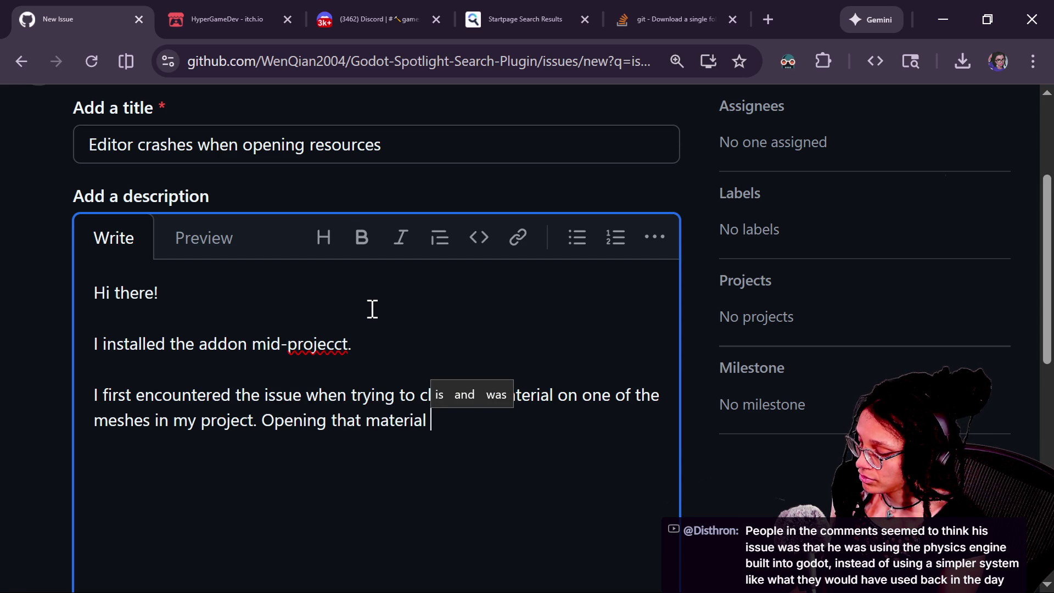
pyautogui.write(' dropdow')
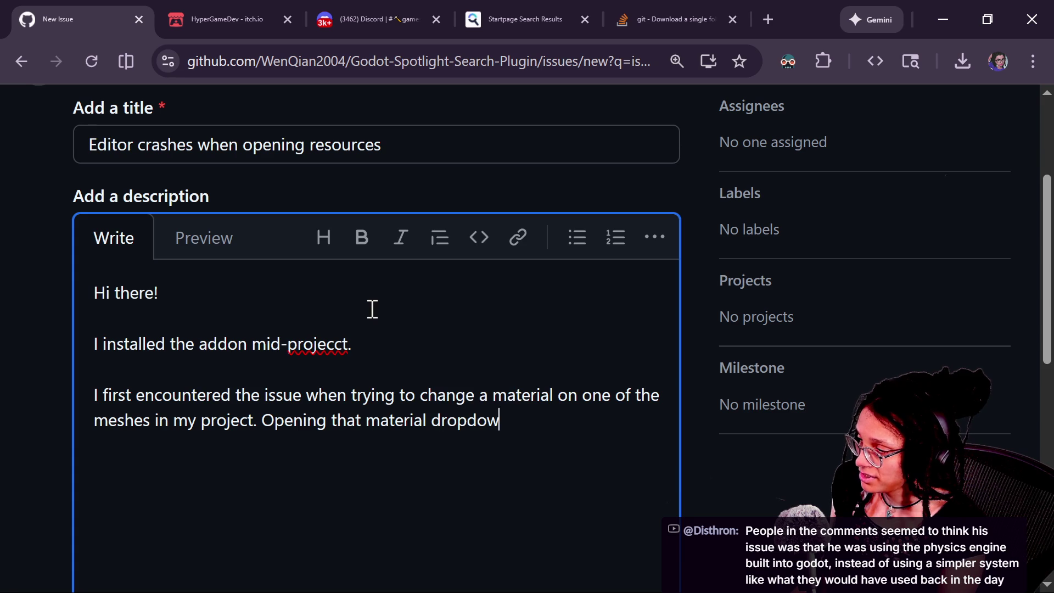
pyautogui.write('n in the inspe')
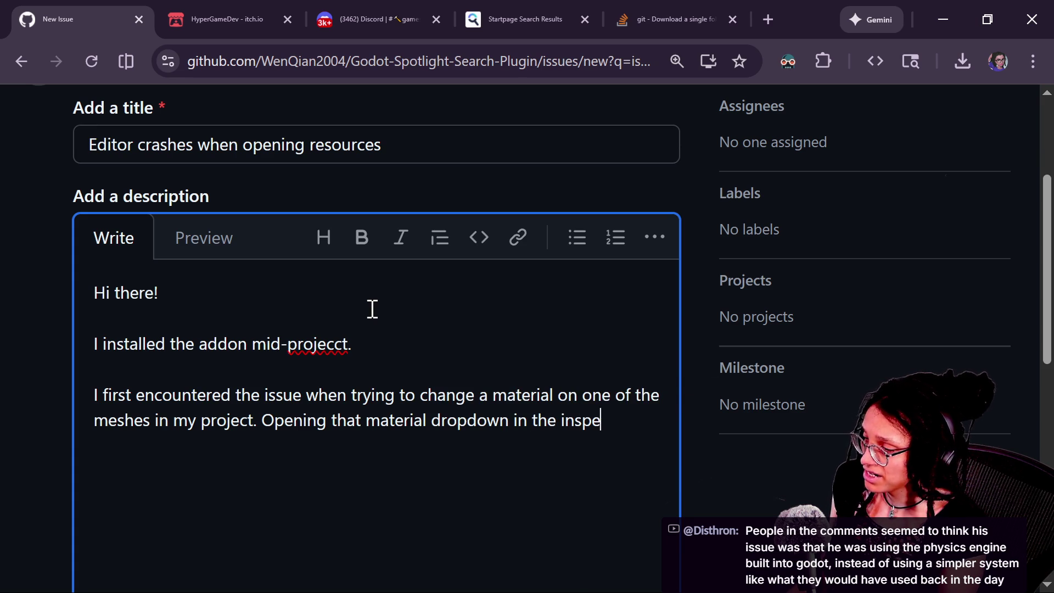
pyautogui.write('ctor caused ')
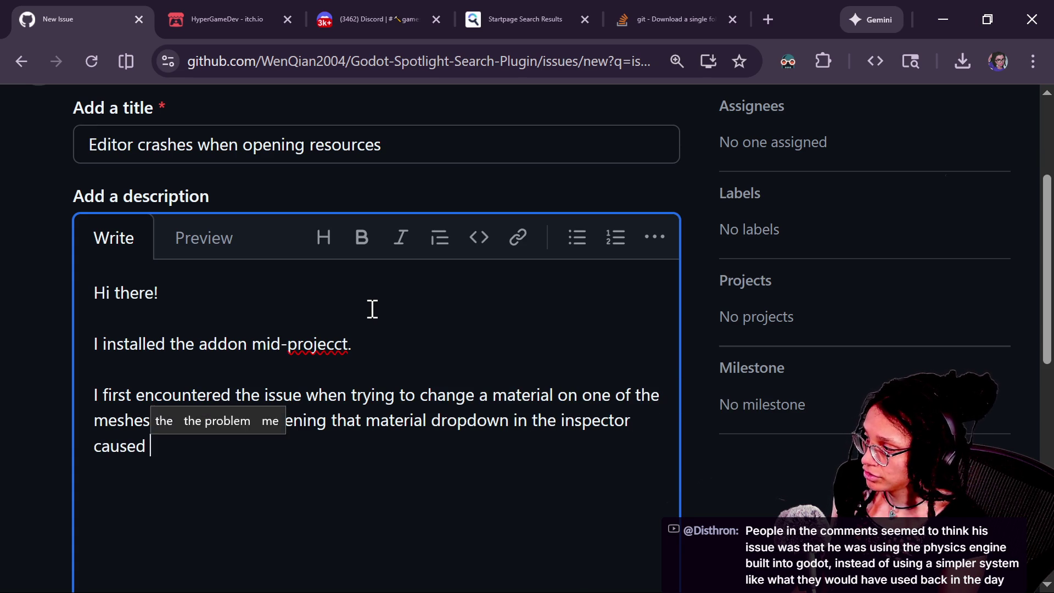
pyautogui.write('godot to crash')
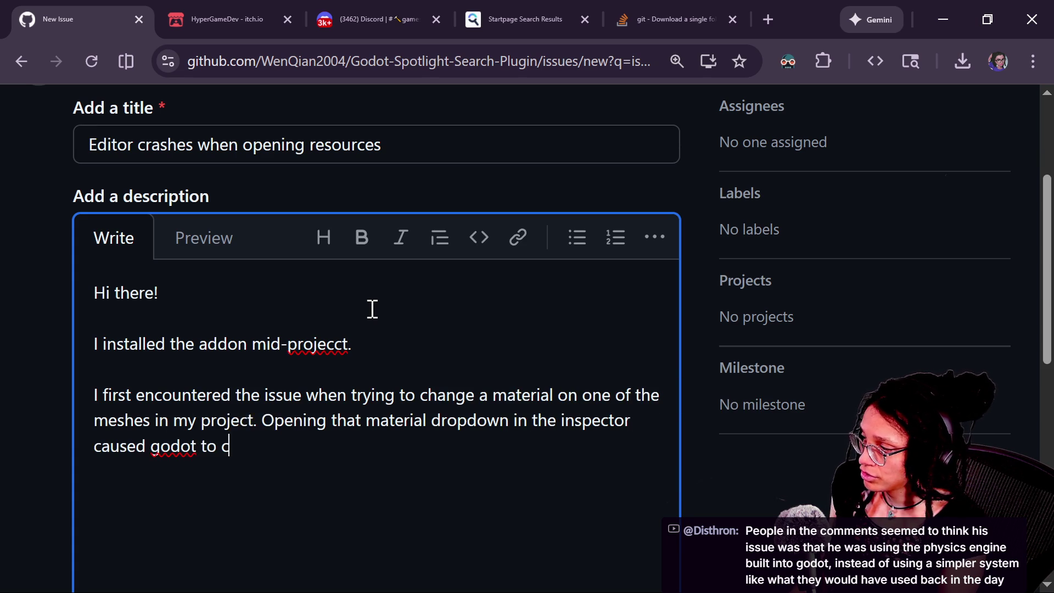
pyautogui.press('Return')
pyautogui.press('Return')
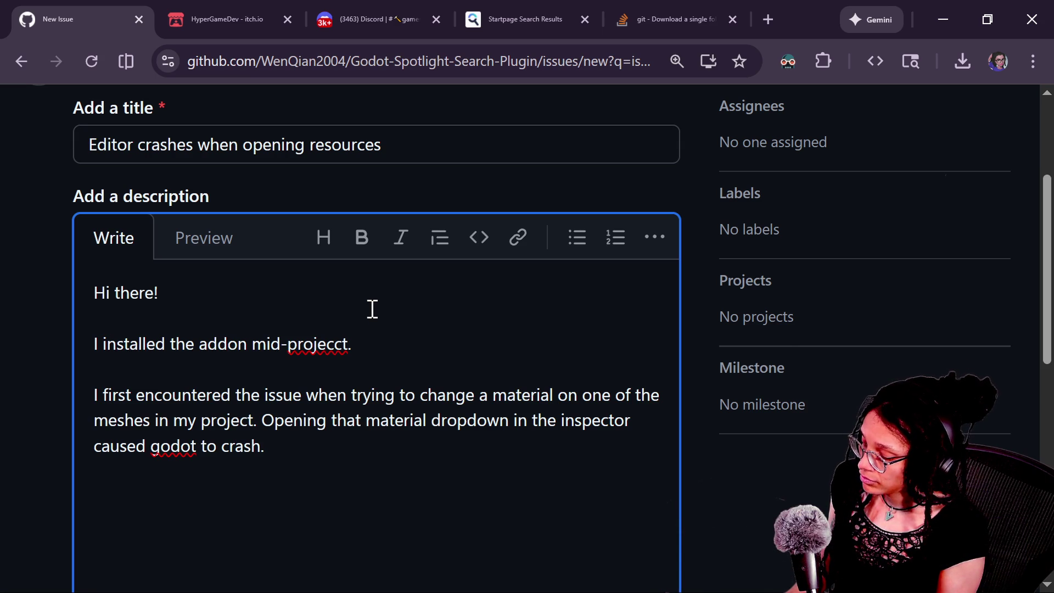
pyautogui.write('The crash also a')
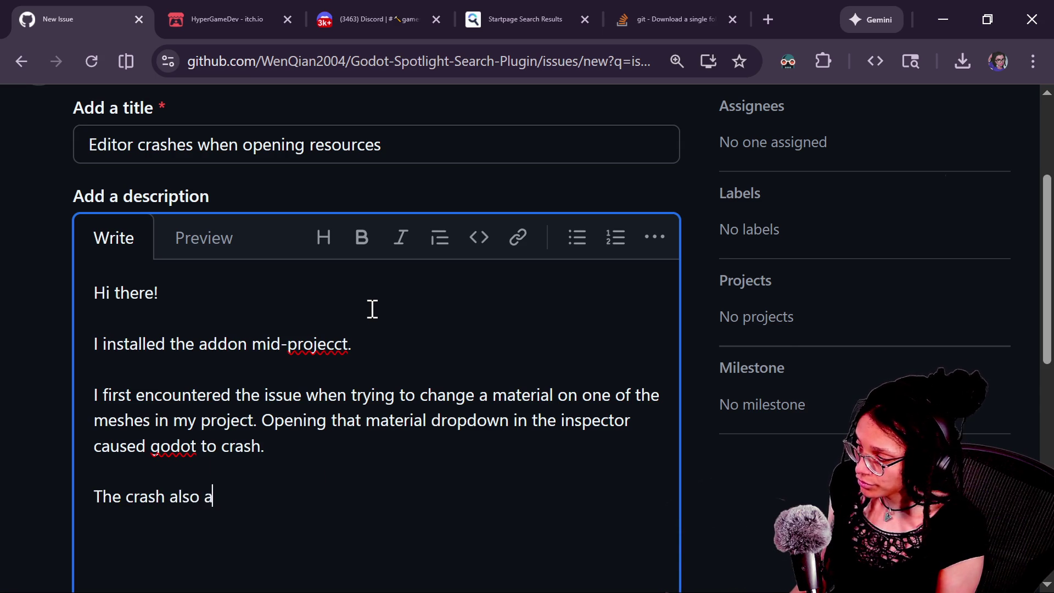
pyautogui.write('hen ')
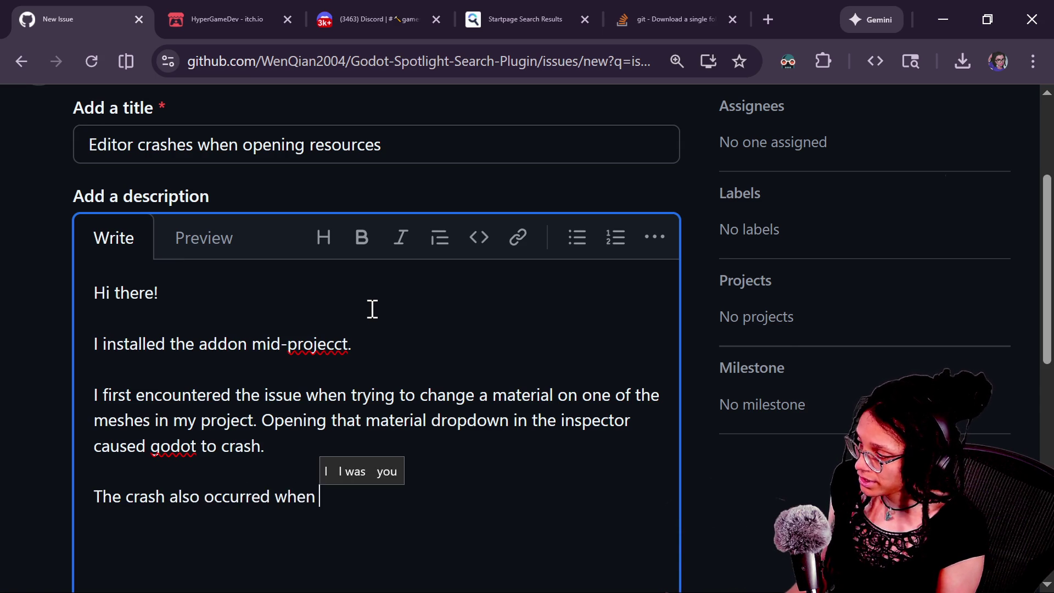
pyautogui.write('clicking on ')
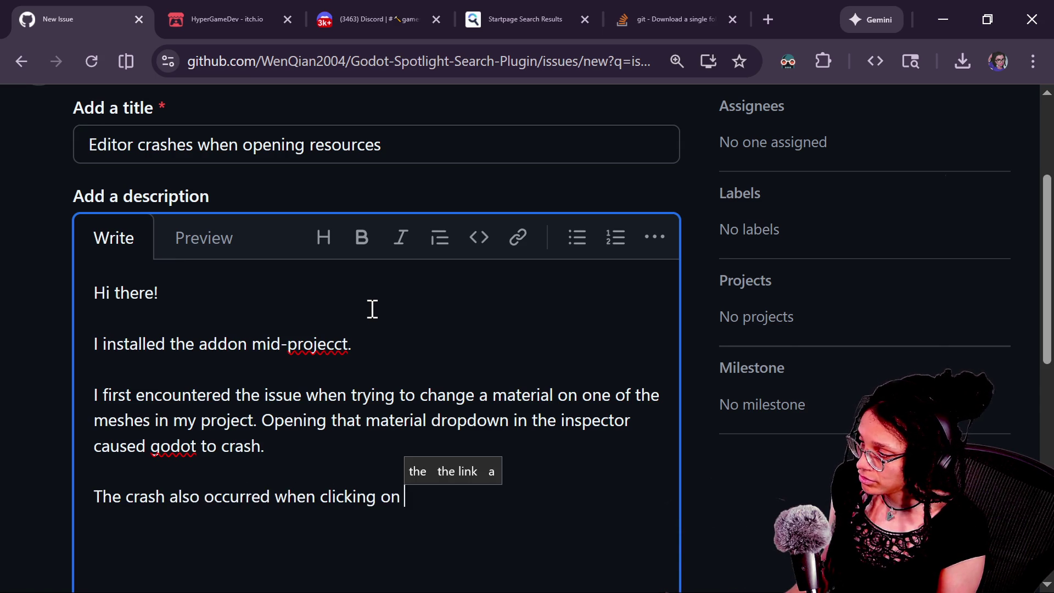
pyautogui.write('the mesh resource int he ')
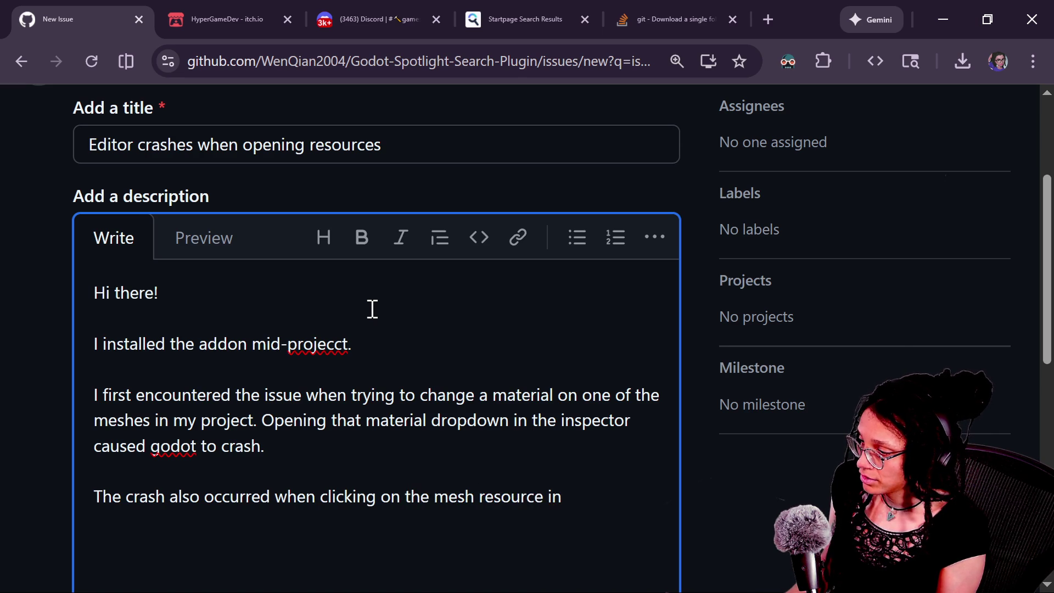
pyautogui.write('spector. I')
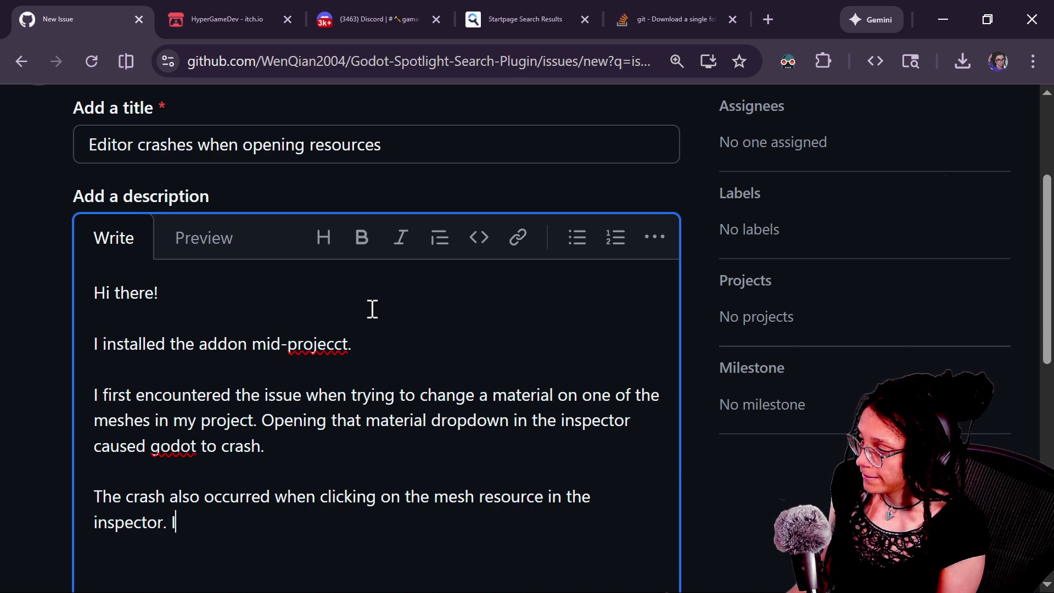
pyautogui.write(' was even able to g')
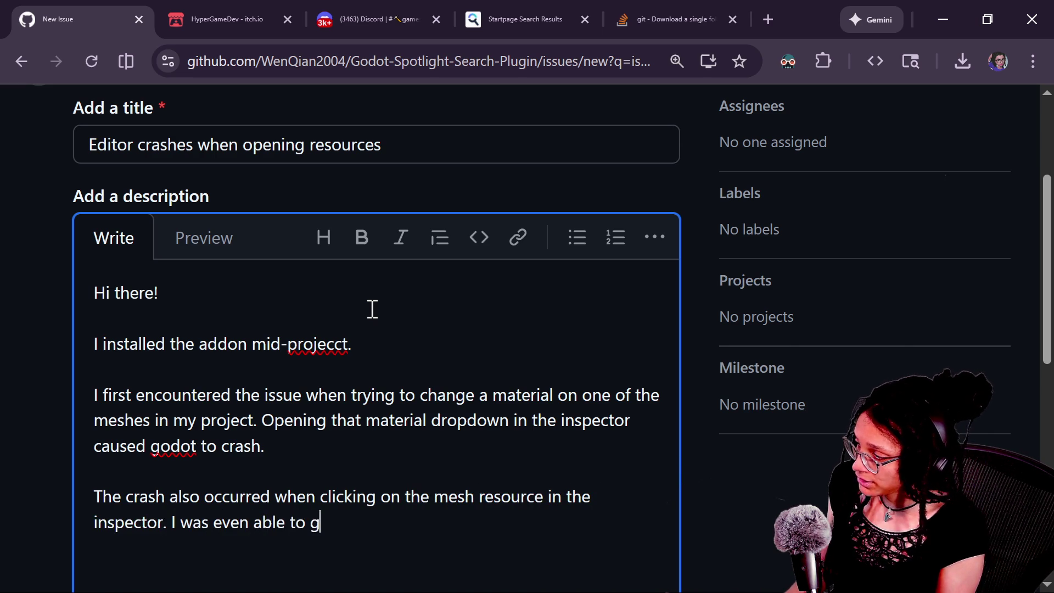
pyautogui.write('et the crash by si')
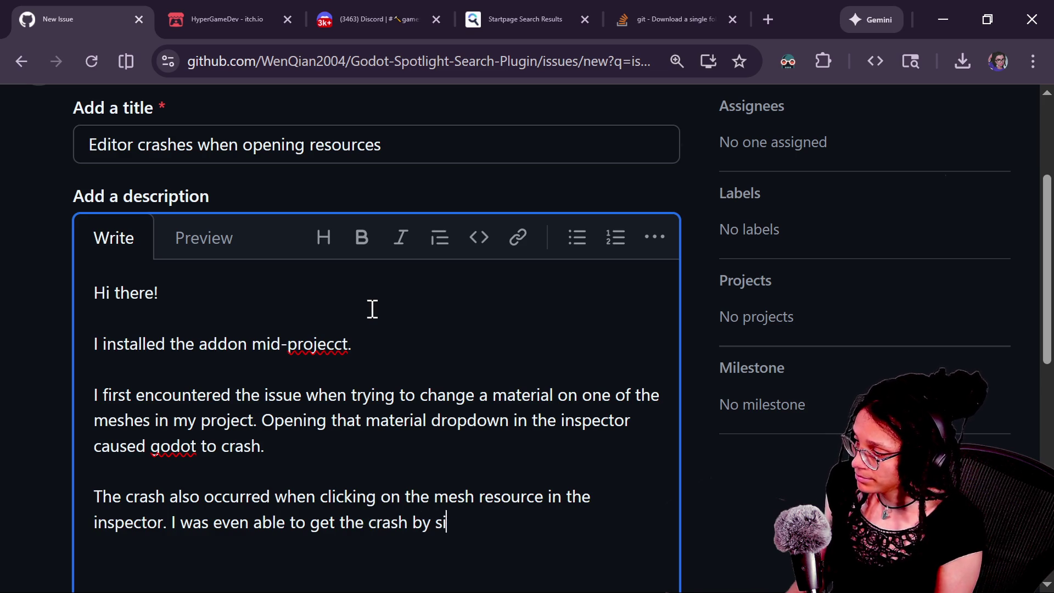
pyautogui.write('mple selectin th')
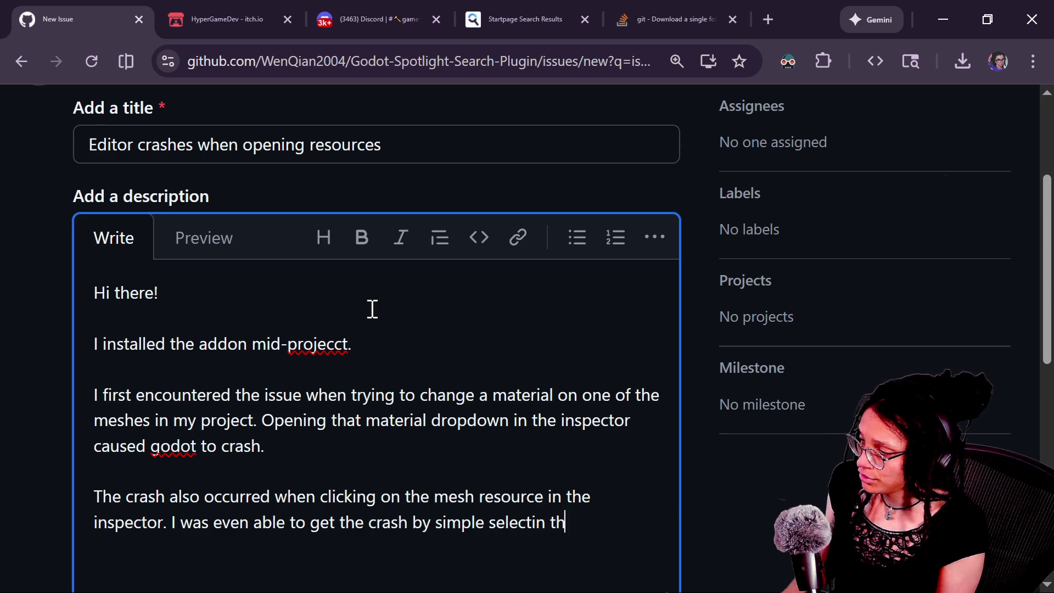
pyautogui.press('BackSpace')
pyautogui.press('BackSpace')
pyautogui.press('BackSpace')
pyautogui.write('g the node in')
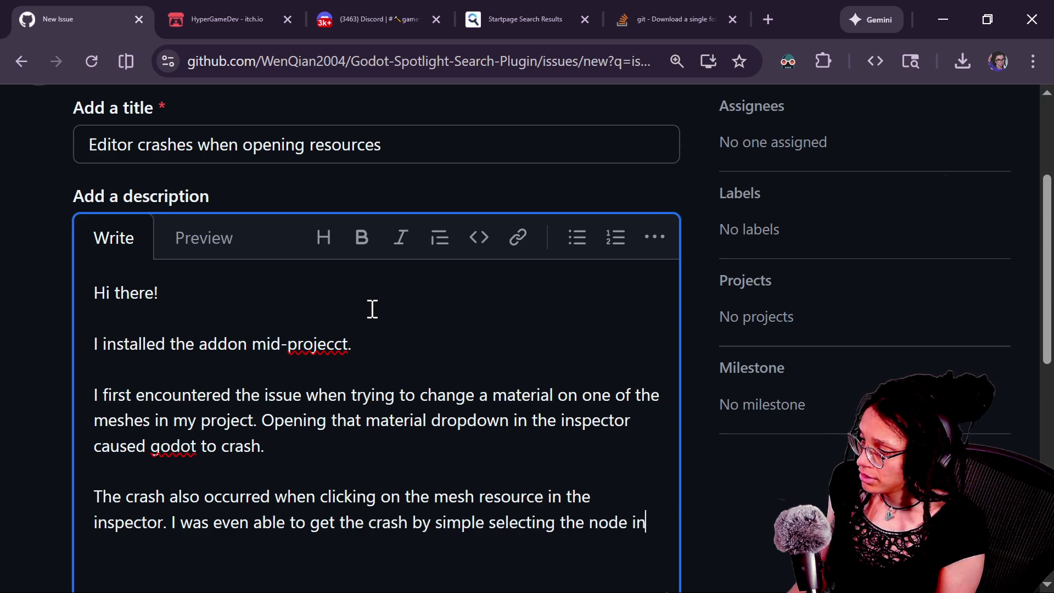
pyautogui.write(' the node tree.')
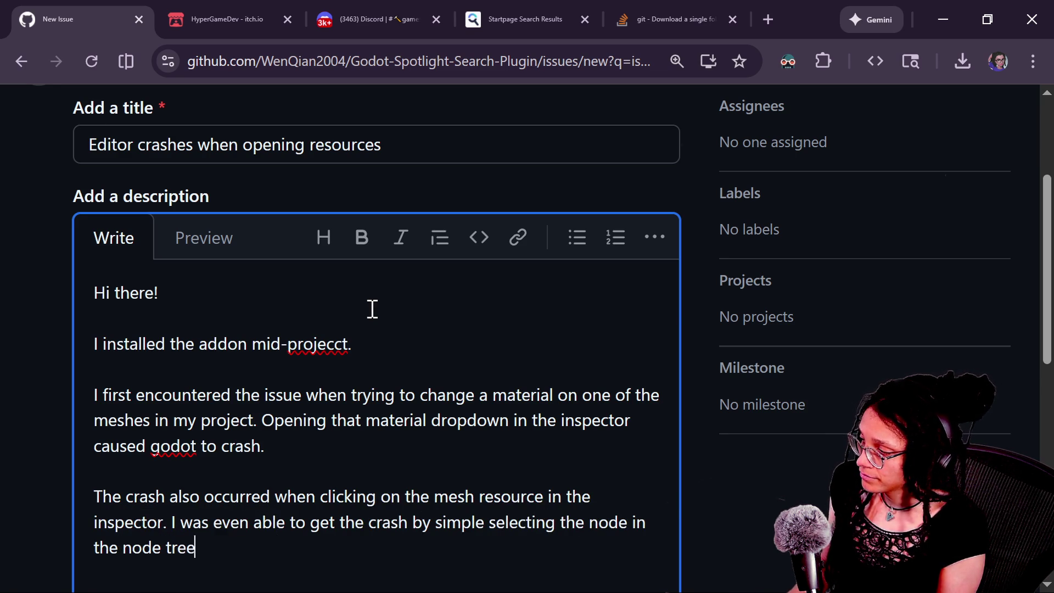
# Finish the node-tree crash paragraph and start a new line
pyautogui.press('Return')
pyautogui.write("That's all the")
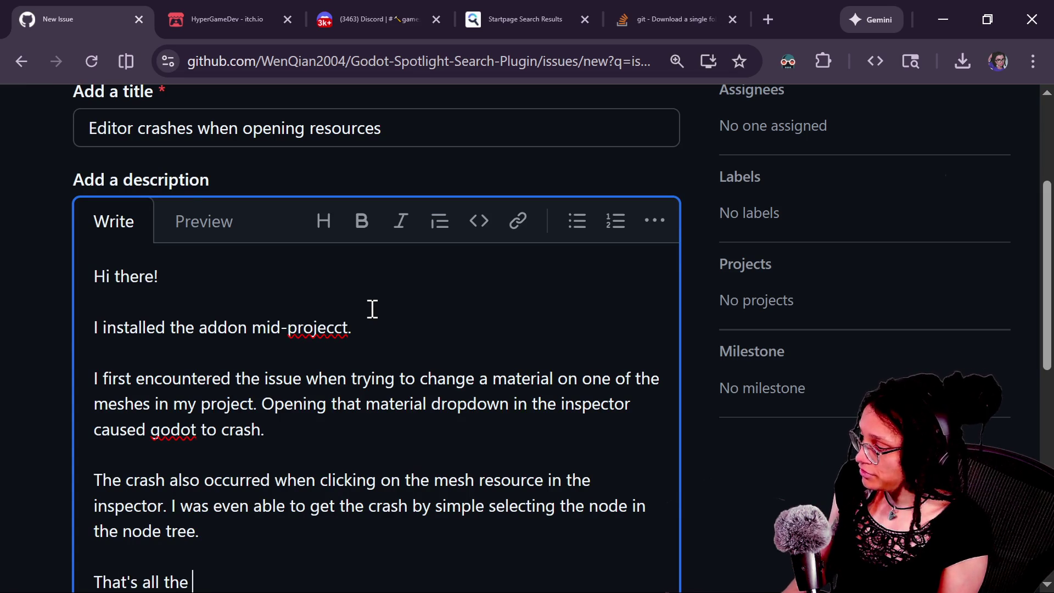
# Add reproduction steps about downloading the addon from AssetLib, correcting typos along the way
pyautogui.write('inform')
pyautogui.press('BackSpace')
pyautogui.press('BackSpace')
pyautogui.press('BackSpace')
pyautogui.write('rm')
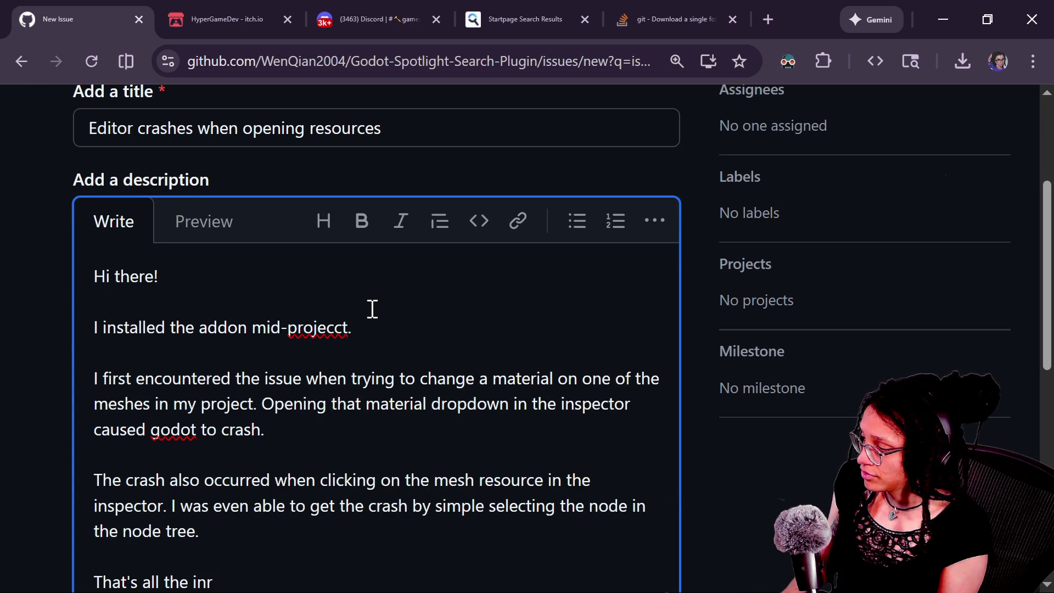
pyautogui.write('ation I have, other than t')
pyautogui.press('BackSpace')
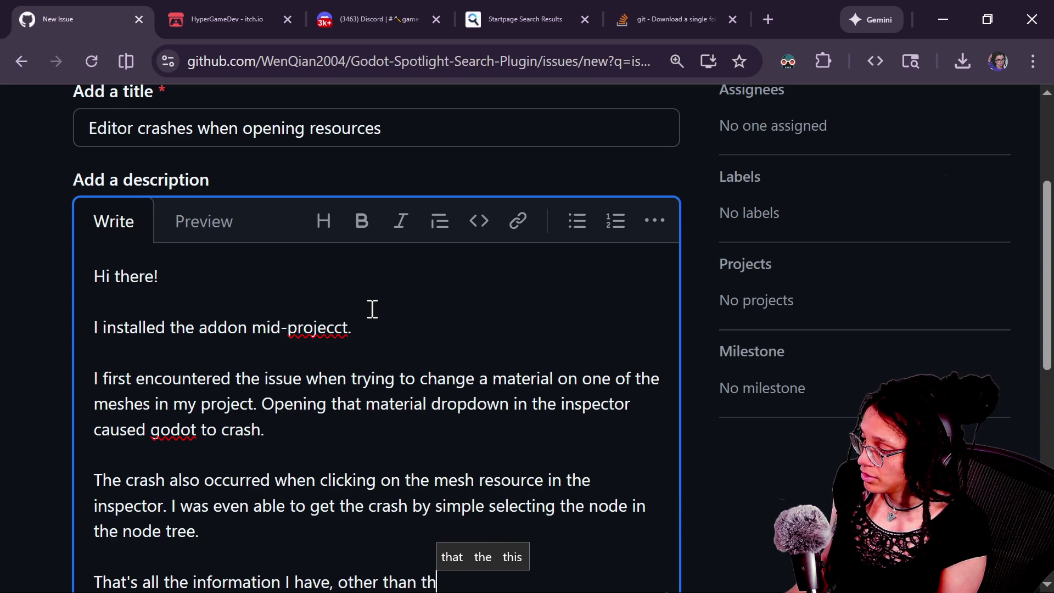
pyautogui.press('BackSpace')
pyautogui.press('BackSpace')
pyautogui.press('BackSpace')
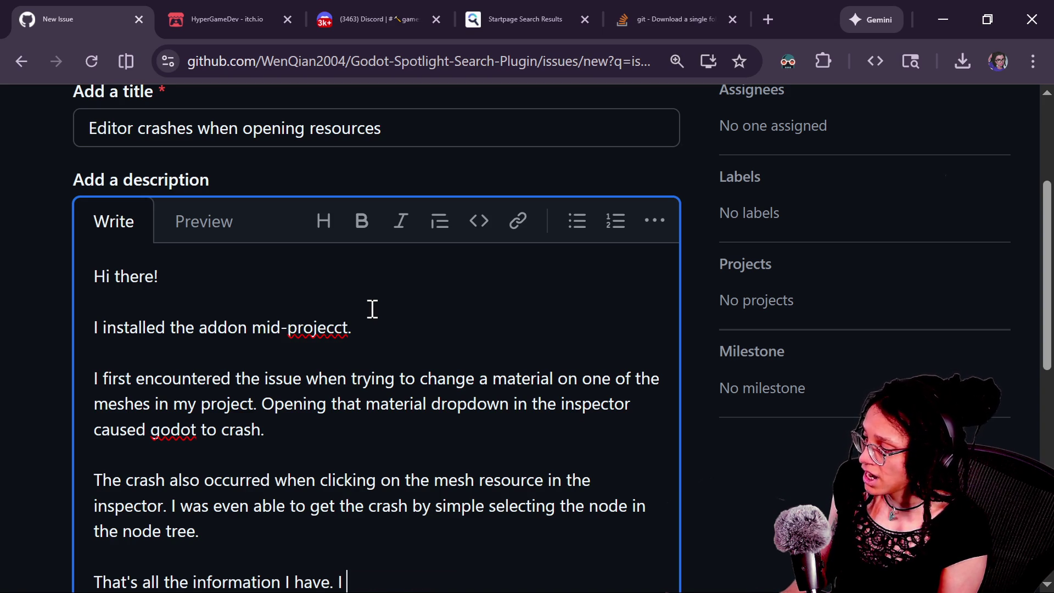
pyautogui.write('as ab')
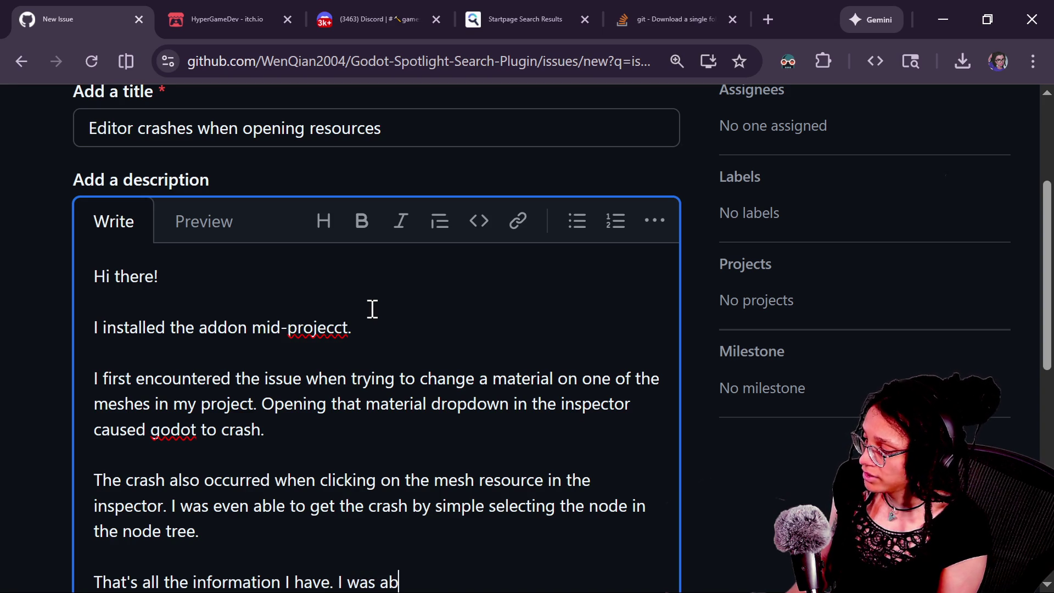
pyautogui.write('le to repr')
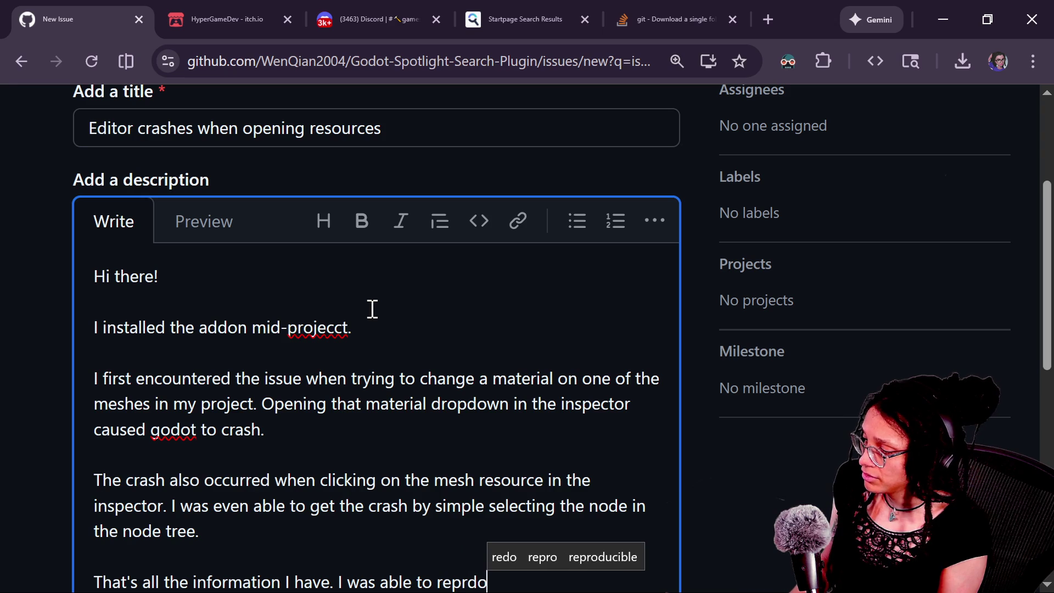
pyautogui.write('oduce the is')
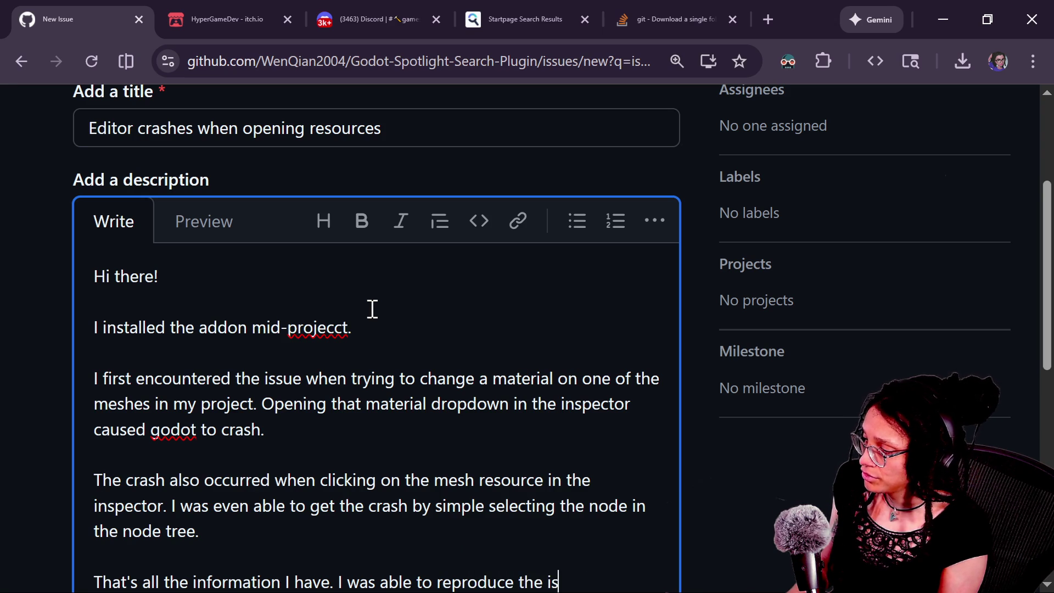
pyautogui.write('sue by ')
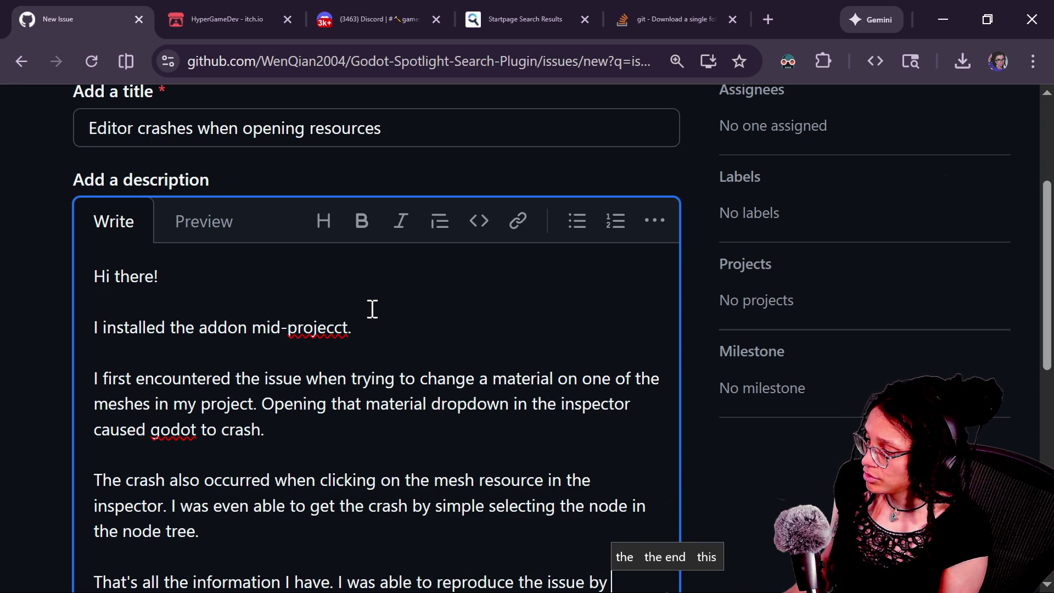
pyautogui.write('rolling back to a')
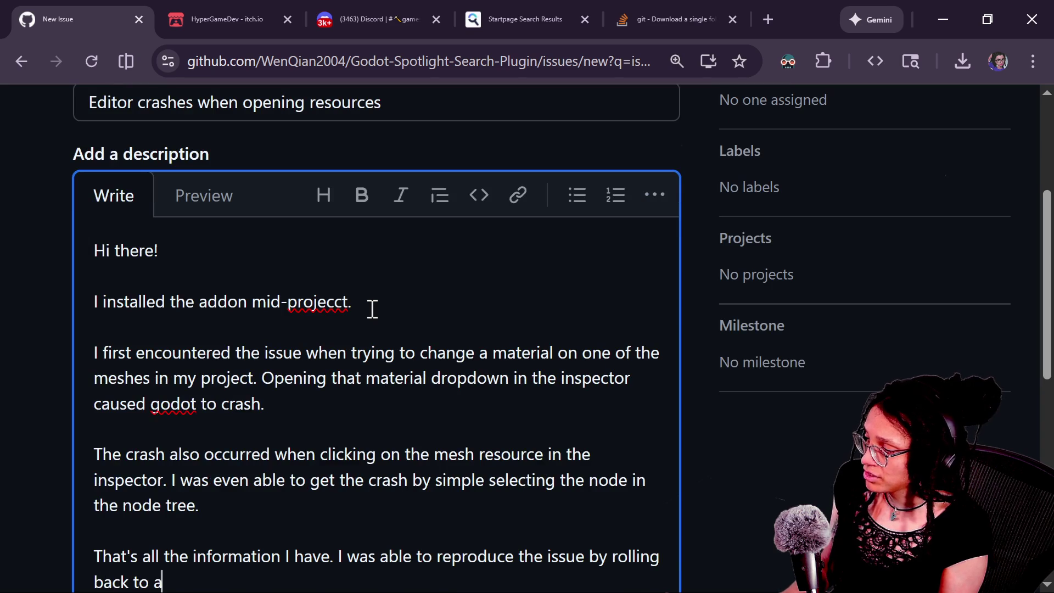
pyautogui.write('wit')
pyautogui.press('BackSpace')
pyautogui.write('the addo')
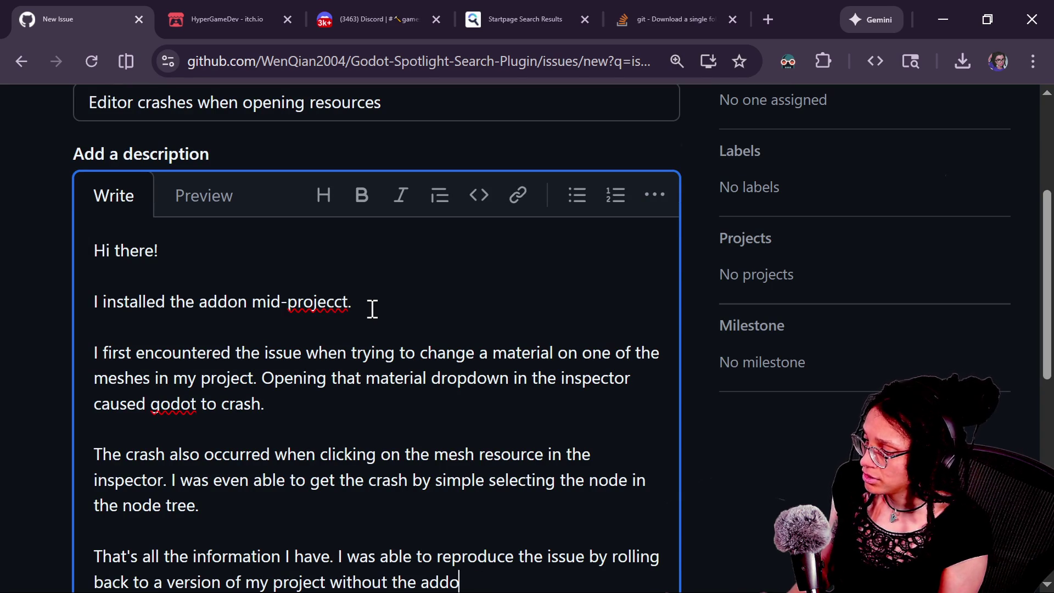
pyautogui.press('BackSpace')
pyautogui.press('BackSpace')
pyautogui.write('ple downloading from AssetL')
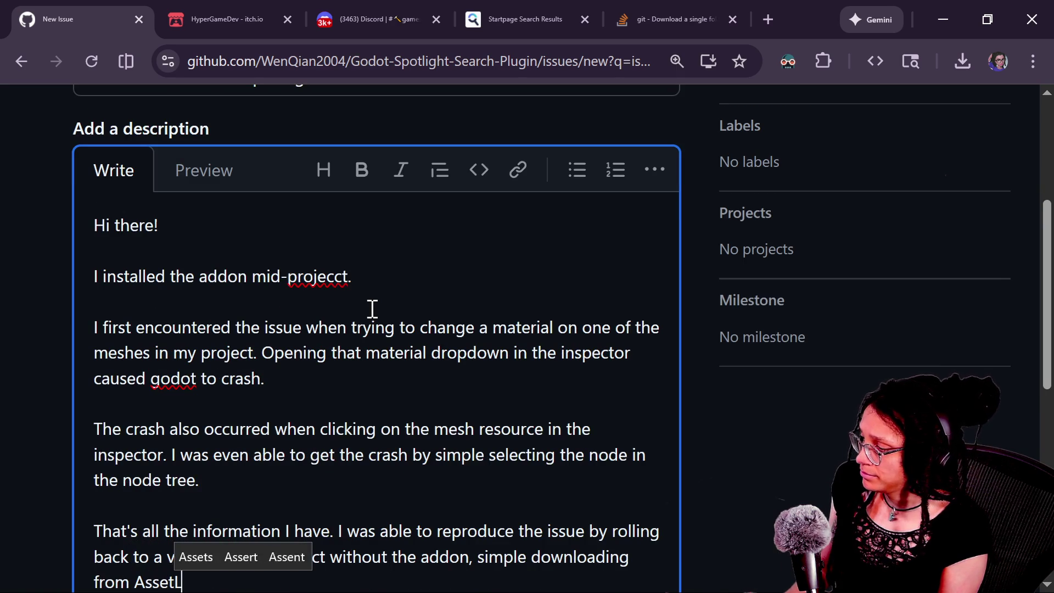
pyautogui.write('ib, ')
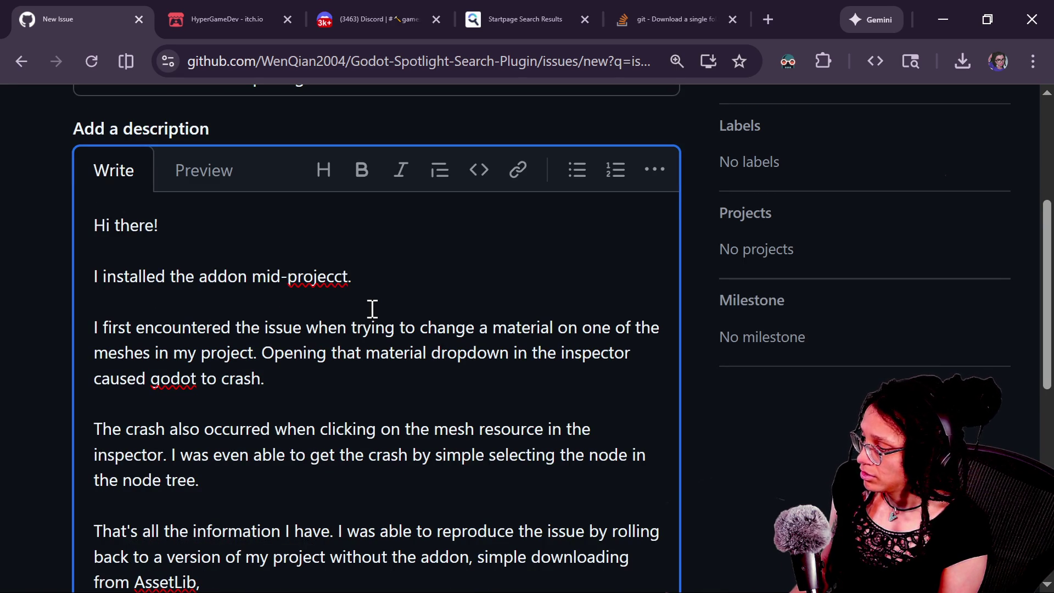
pyautogui.write('checking it on in Projec')
pyautogui.write('the')
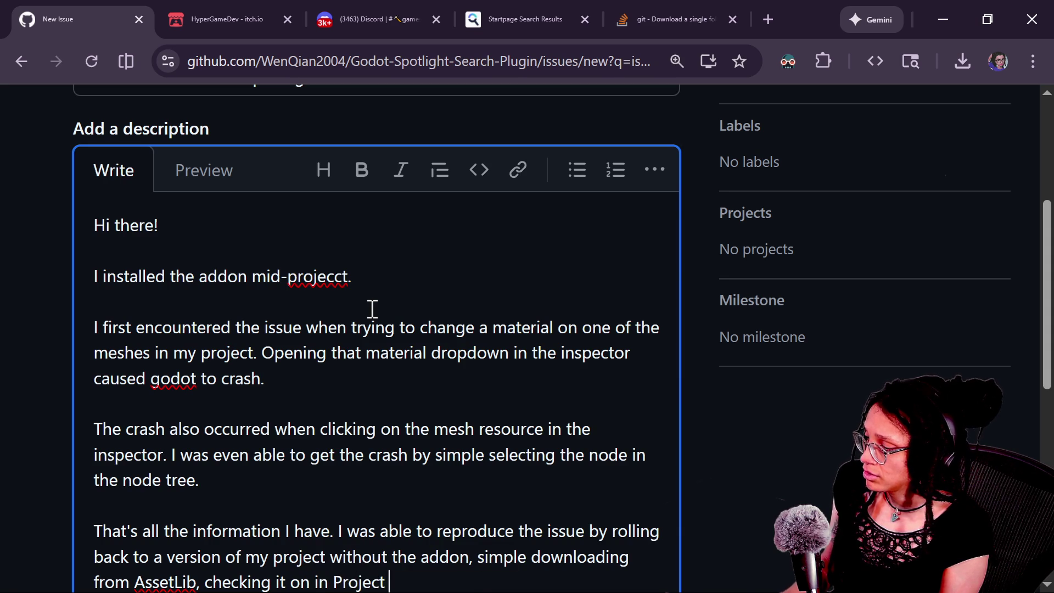
pyautogui.write(', then')
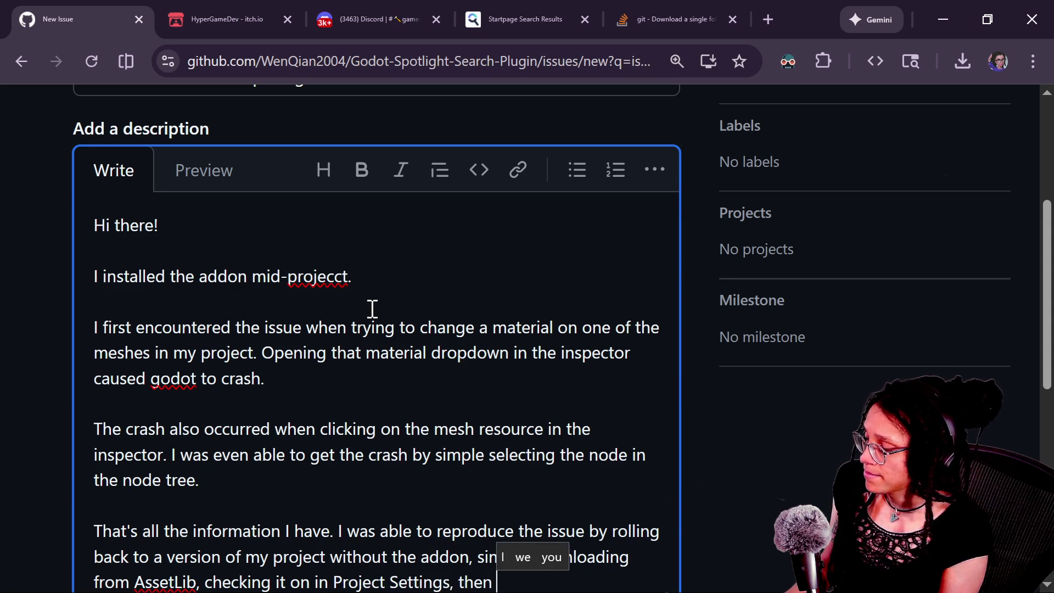
# Note that selecting the MeshInstance3D crashed until the addon was removed, then submit the issue
pyautogui.scroll(-2, 711, 344)
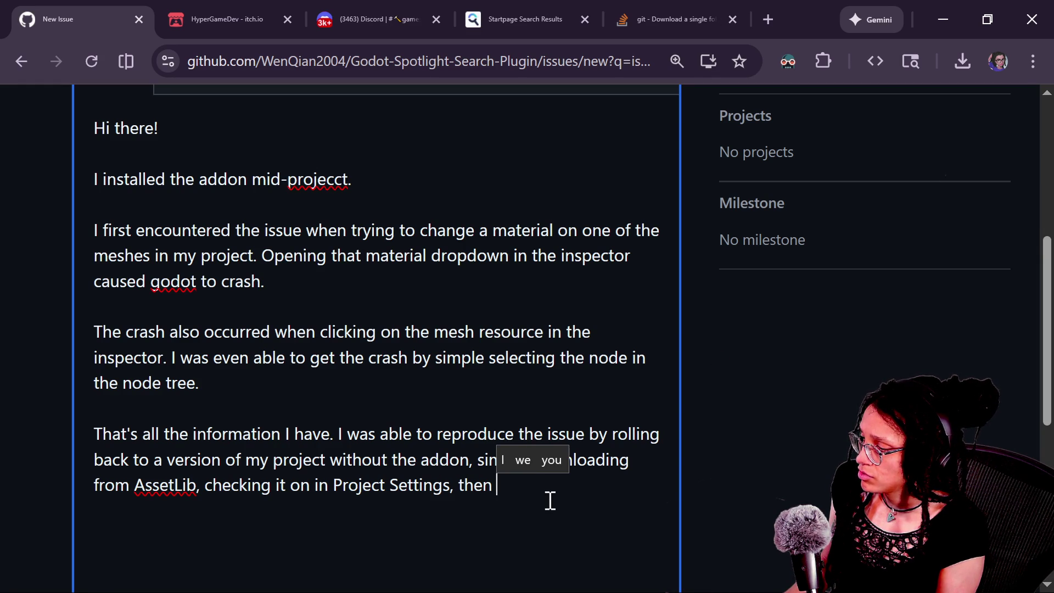
pyautogui.write('trying t')
pyautogui.write('o select ')
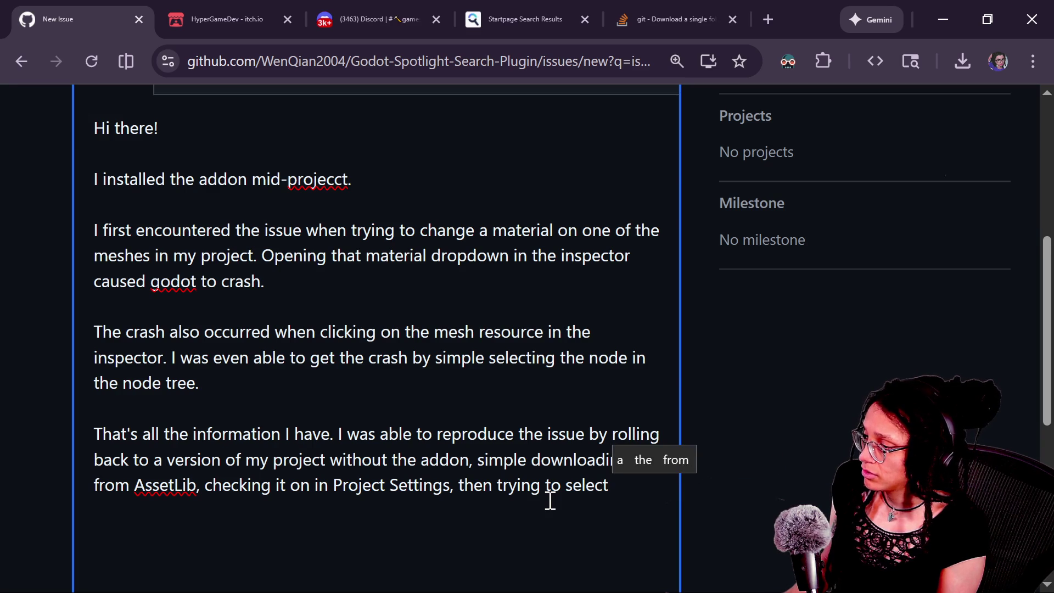
pyautogui.write('the')
pyautogui.press('BackSpace')
pyautogui.press('BackSpace')
pyautogui.press('BackSpace')
pyautogui.write('t')
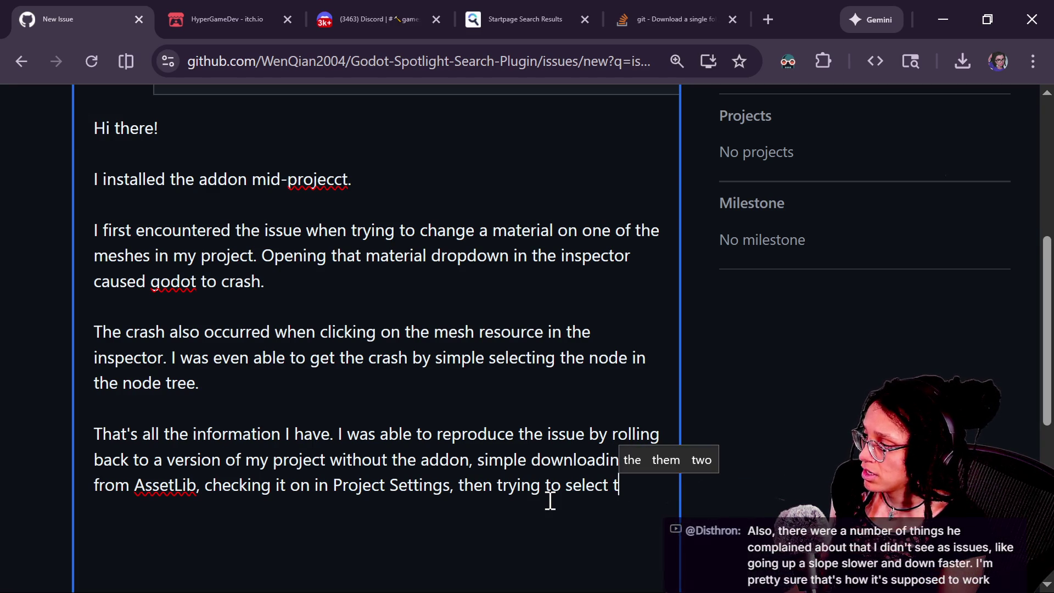
pyautogui.press('BackSpace')
pyautogui.write('the MeshInsta')
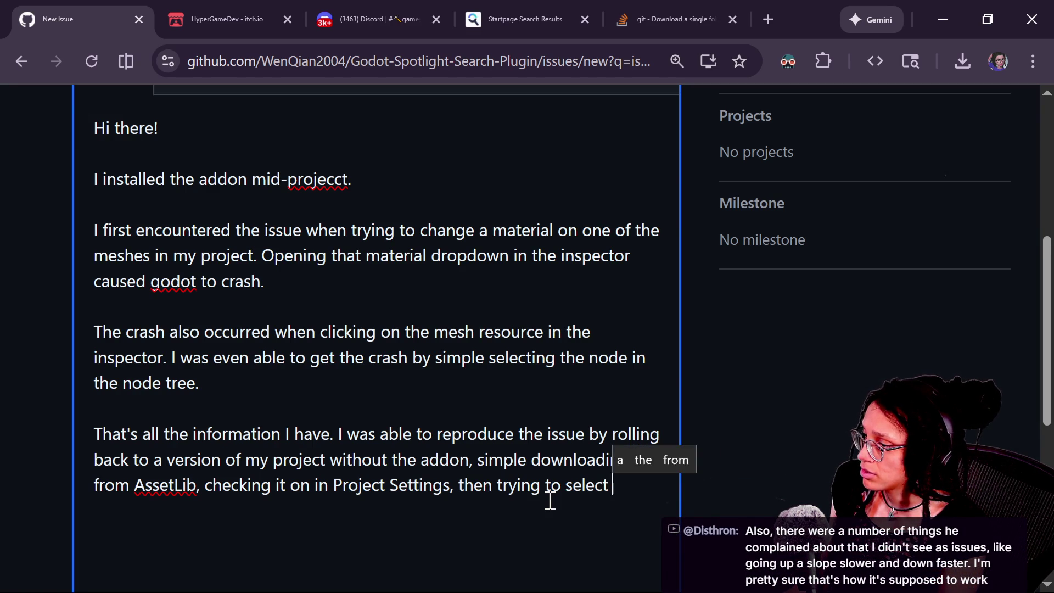
pyautogui.write('nce3')
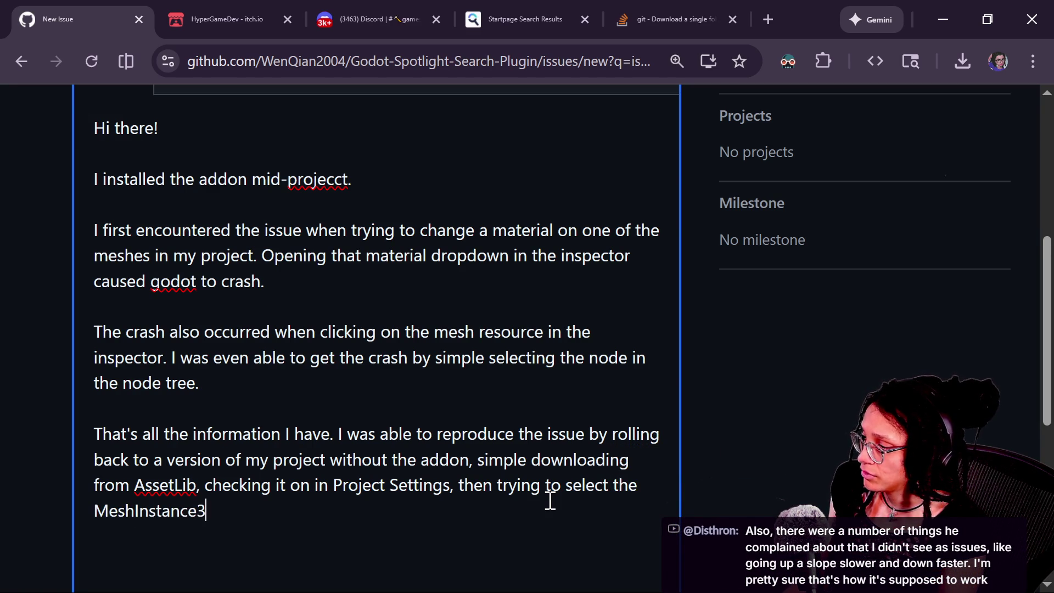
pyautogui.write('D. It')
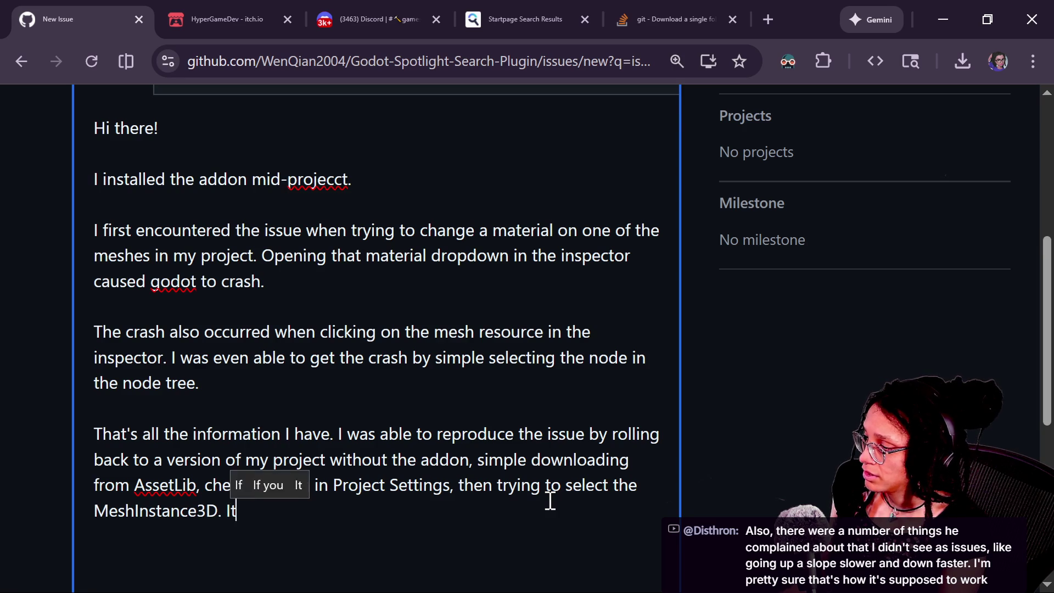
pyautogui.write(' crashed right')
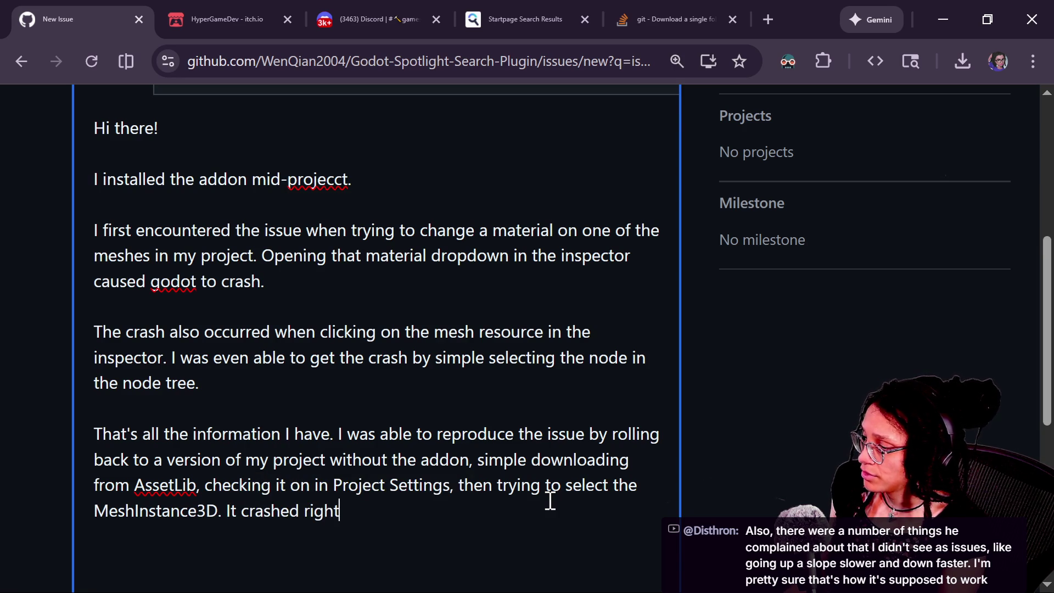
pyautogui.write(' away, until')
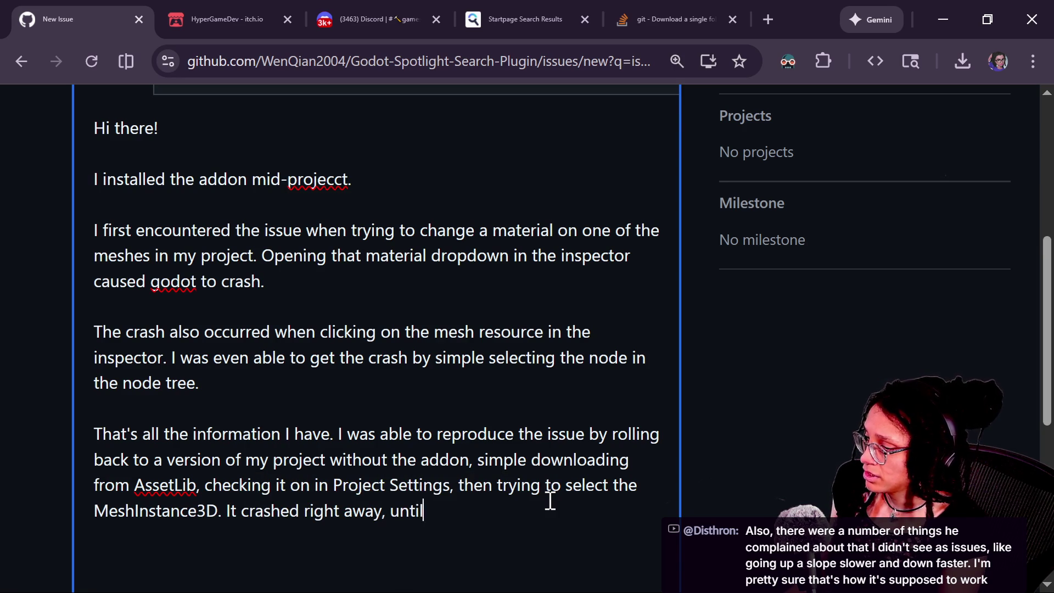
pyautogui.write(' I removed the addon.')
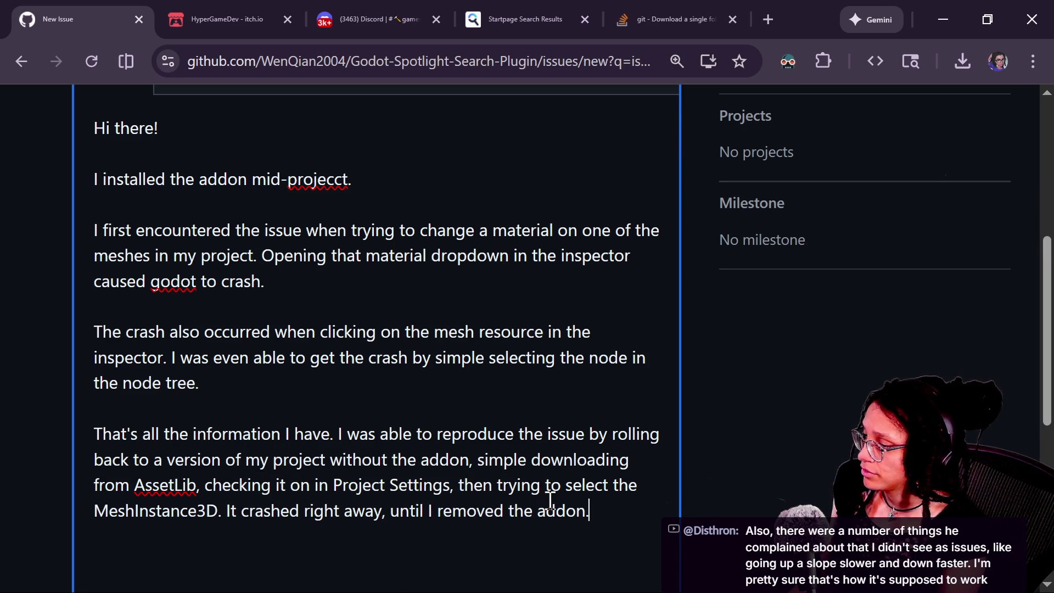
pyautogui.scroll(-6, 812, 466)
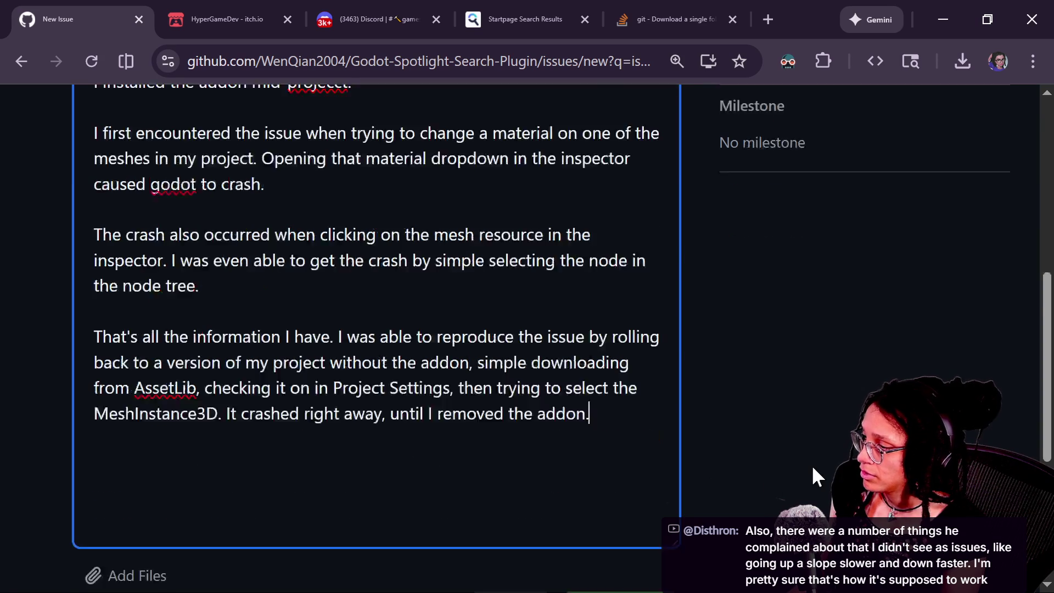
pyautogui.click(620, 334)
# Search Startpage for 'godot github' and open the godotengine/godot repository result
pyautogui.scroll(-12, 779, 374)
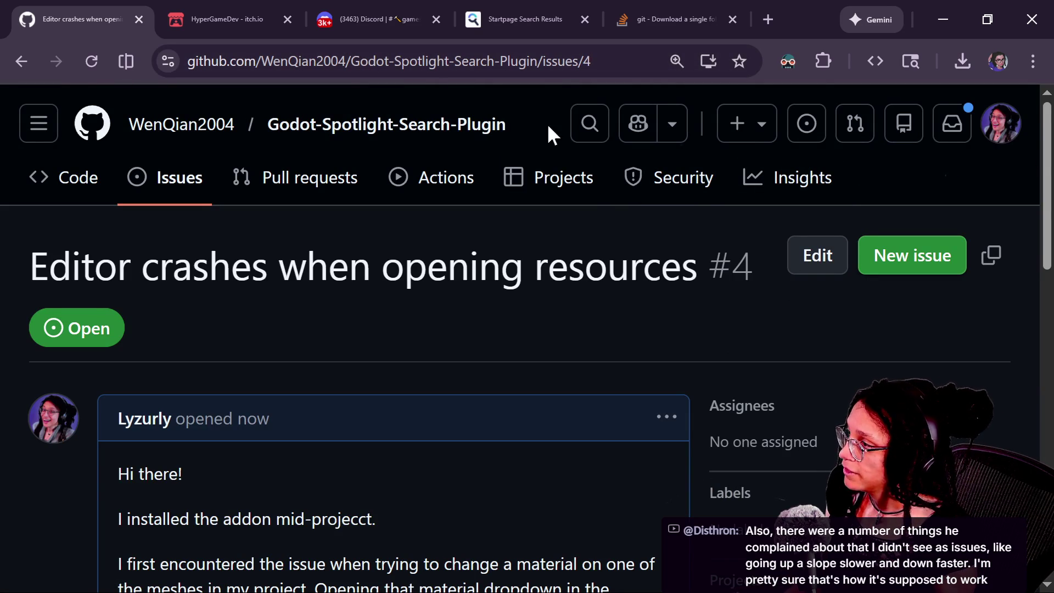
pyautogui.click(406, 66)
pyautogui.write('godot ')
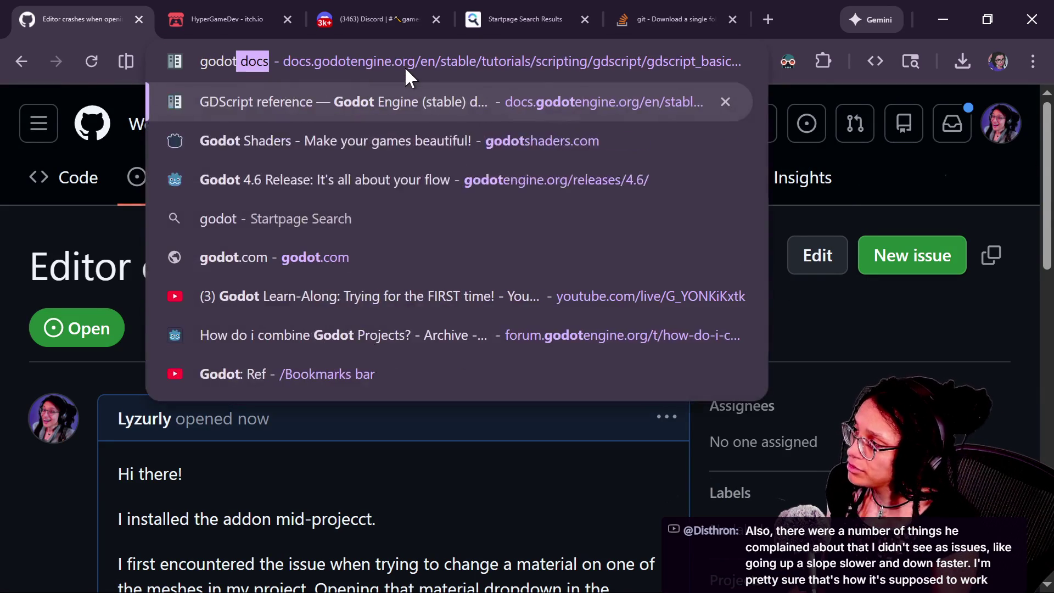
pyautogui.write('github')
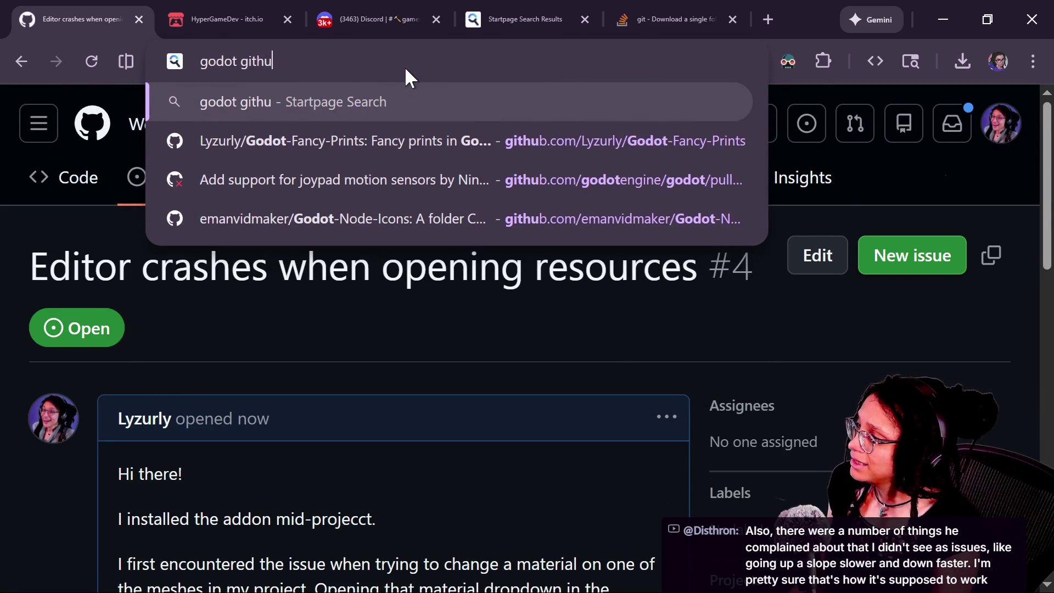
pyautogui.press('Return')
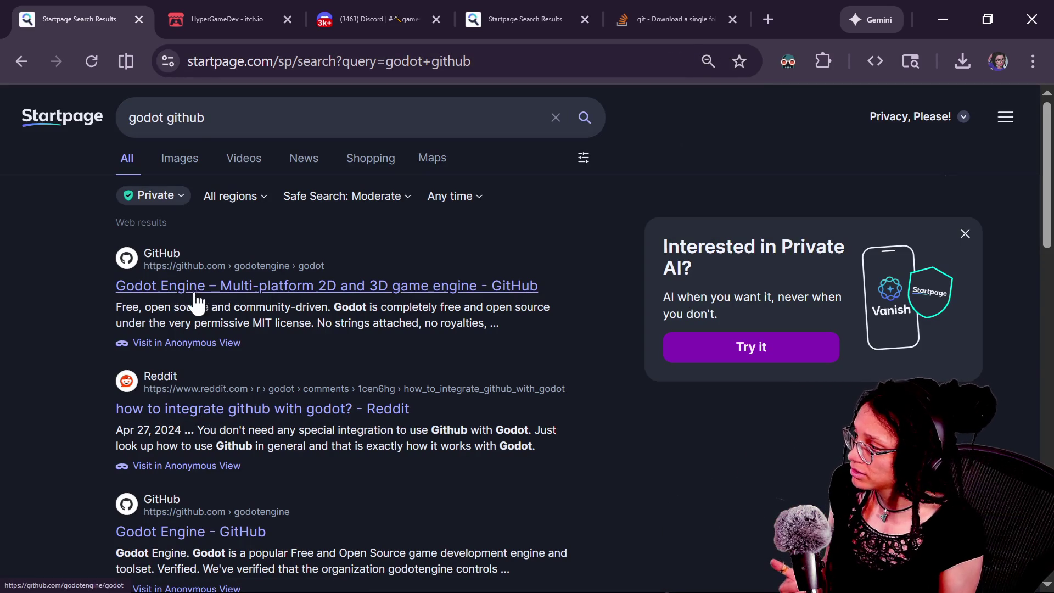
pyautogui.click(194, 287)
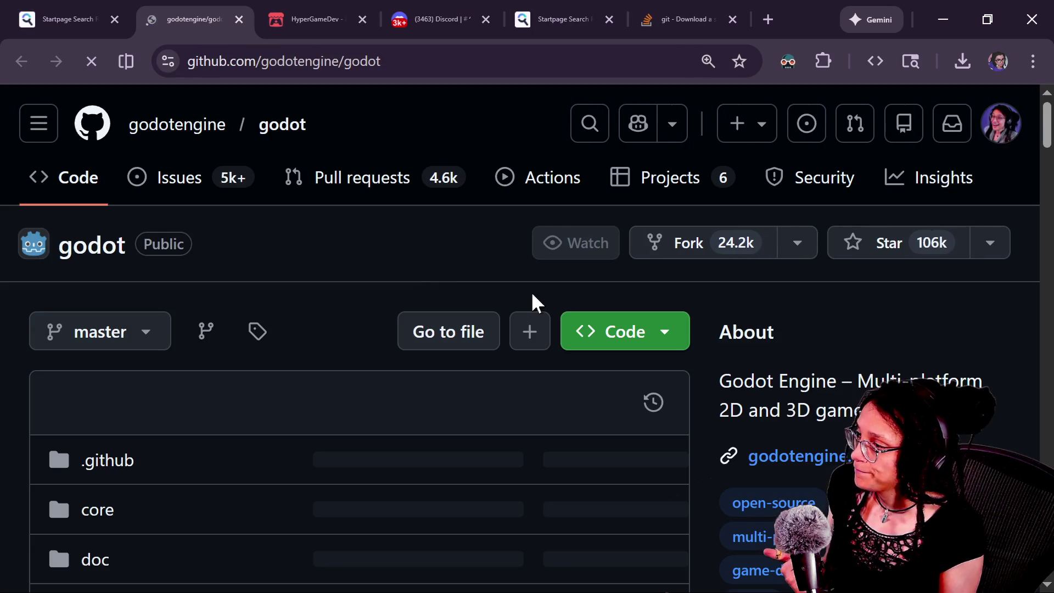
# Open the Godot repository's Issues list and start a new Bug report
pyautogui.click(181, 180)
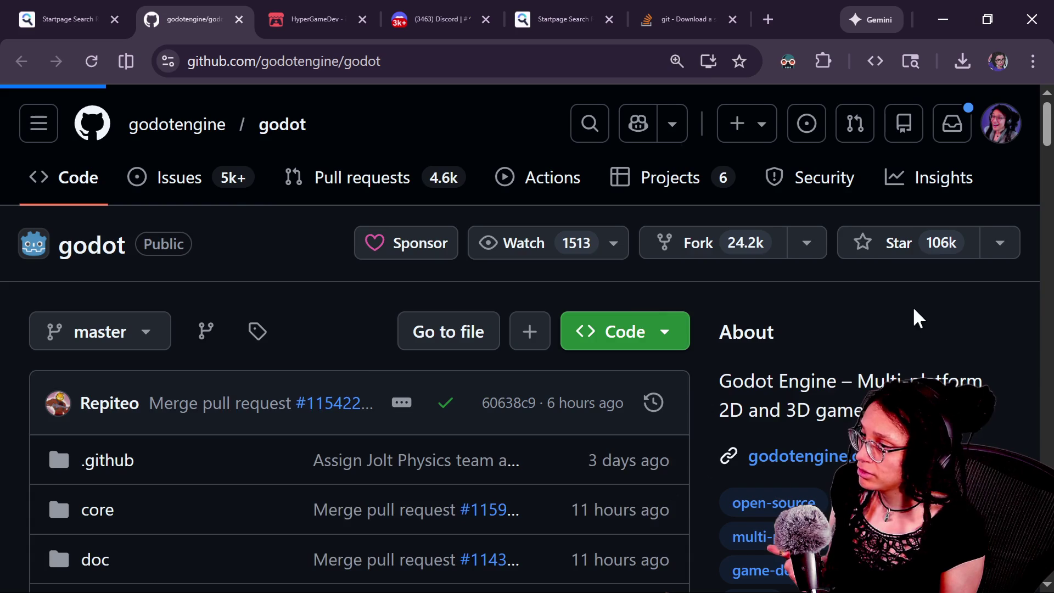
pyautogui.scroll(-7, 851, 380)
pyautogui.click(947, 291)
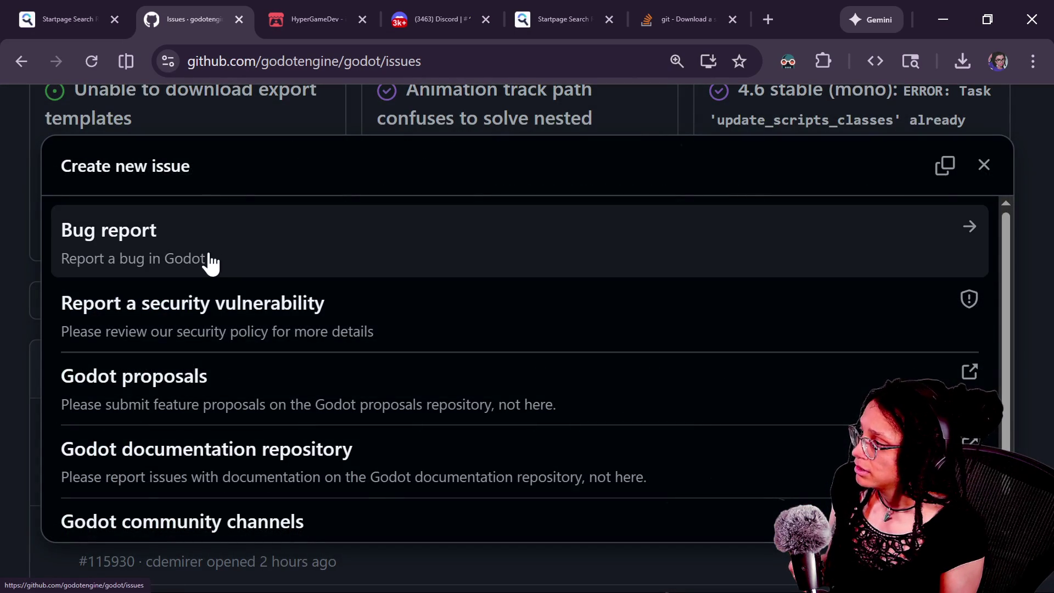
pyautogui.click(285, 277)
# Read through the Bug report template, then close it unfilled and reopen the issue chooser
pyautogui.scroll(-10, 382, 350)
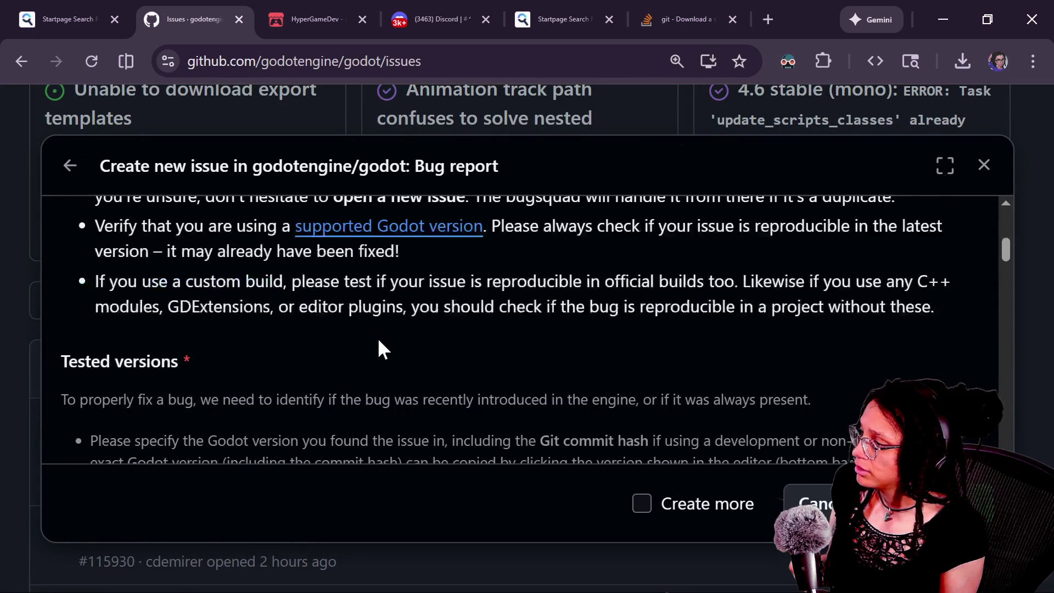
pyautogui.scroll(-10, 379, 341)
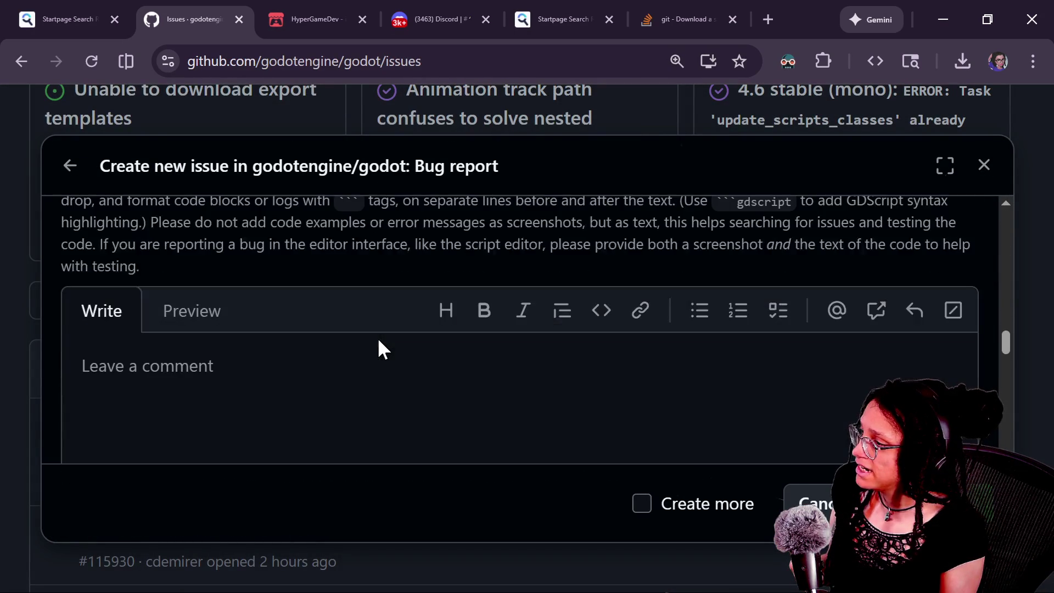
pyautogui.scroll(-3, 380, 340)
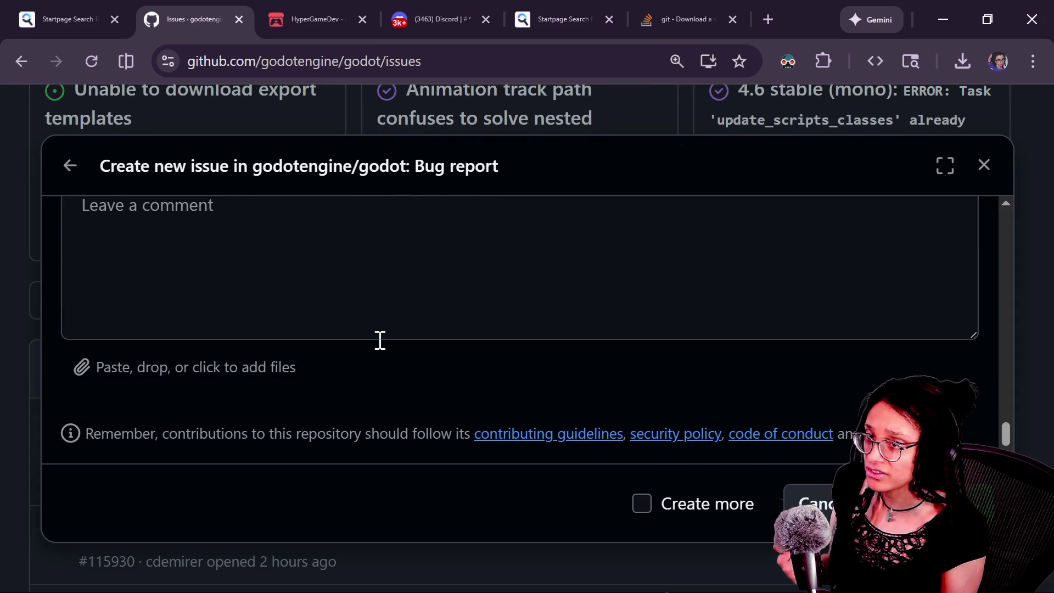
pyautogui.scroll(5, 380, 340)
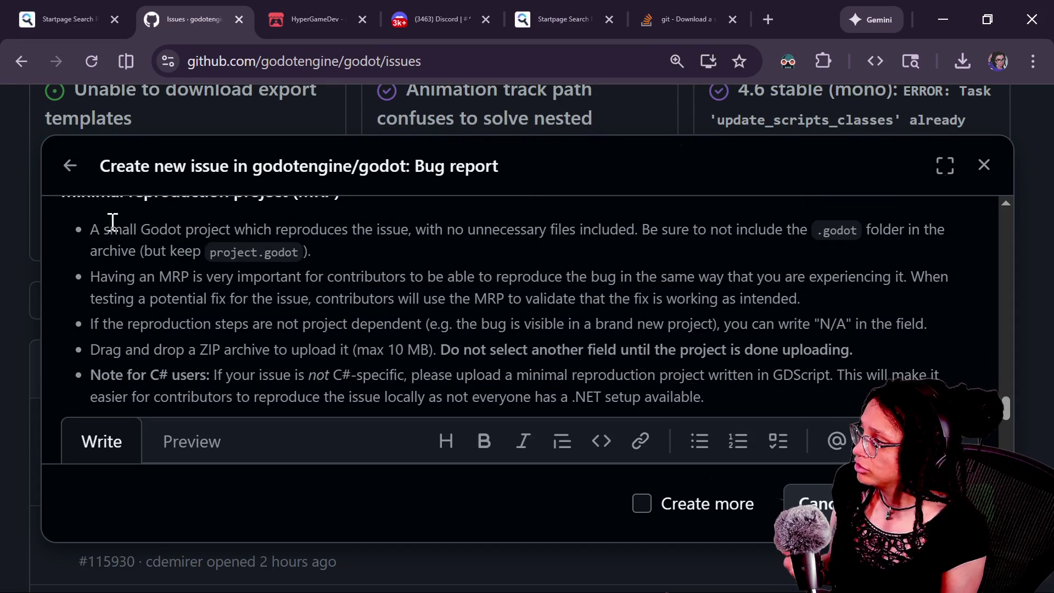
pyautogui.moveTo(113, 221); pyautogui.dragTo(502, 360)
pyautogui.scroll(6, 503, 361)
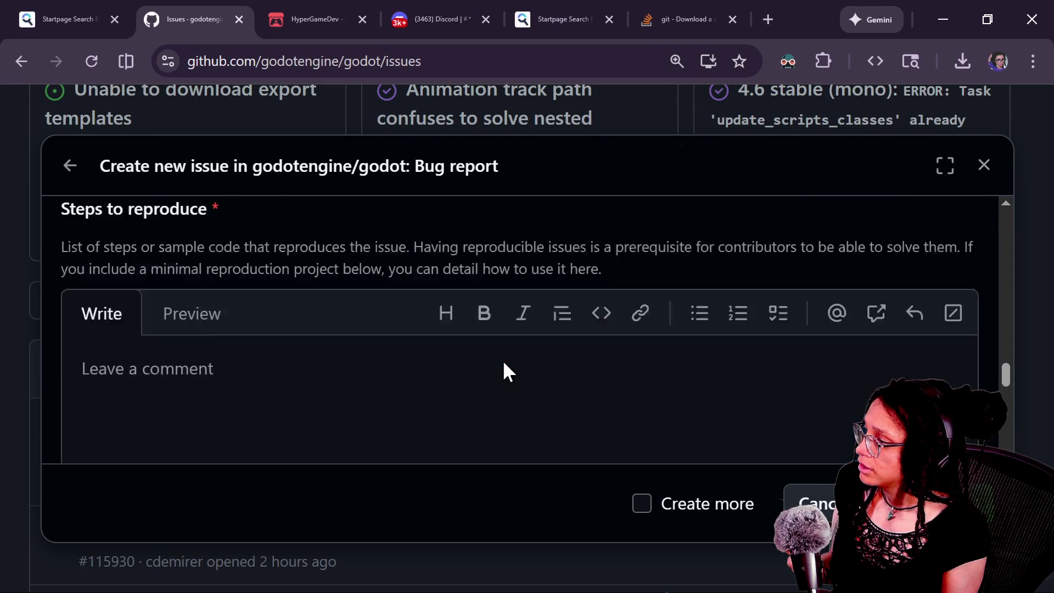
pyautogui.scroll(-5, 502, 362)
pyautogui.scroll(5, 352, 400)
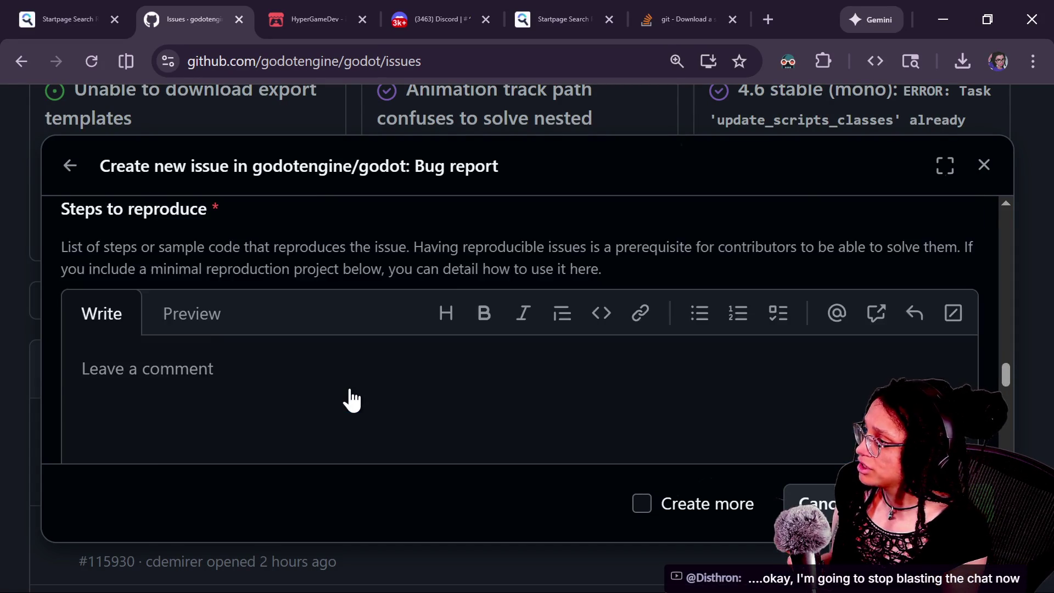
pyautogui.scroll(2, 351, 400)
pyautogui.moveTo(77, 305); pyautogui.dragTo(287, 339)
pyautogui.scroll(5, 290, 340)
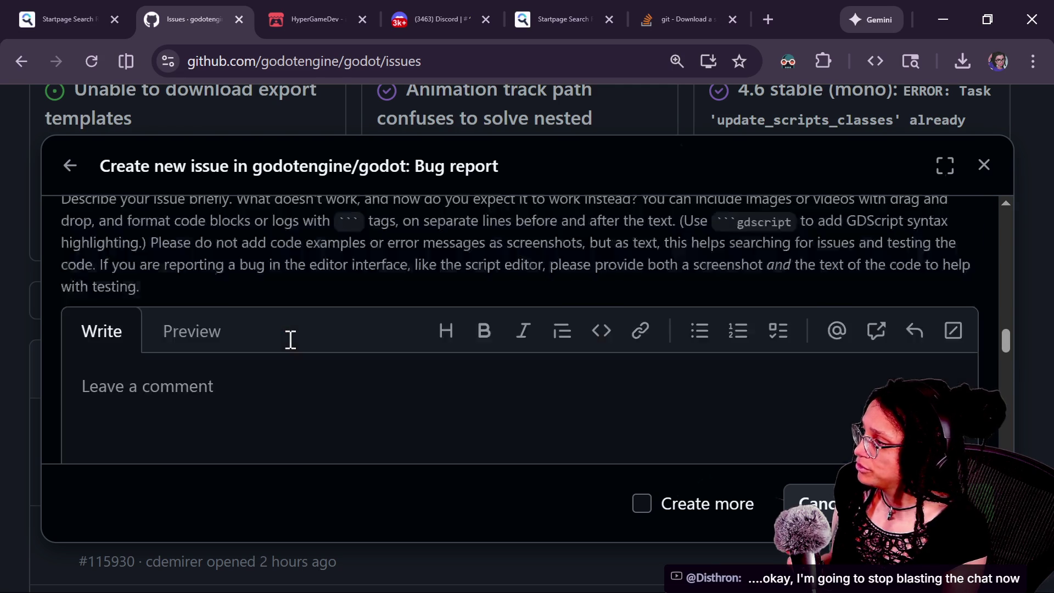
pyautogui.scroll(3, 291, 340)
pyautogui.moveTo(74, 328); pyautogui.dragTo(212, 426)
pyautogui.scroll(6, 212, 424)
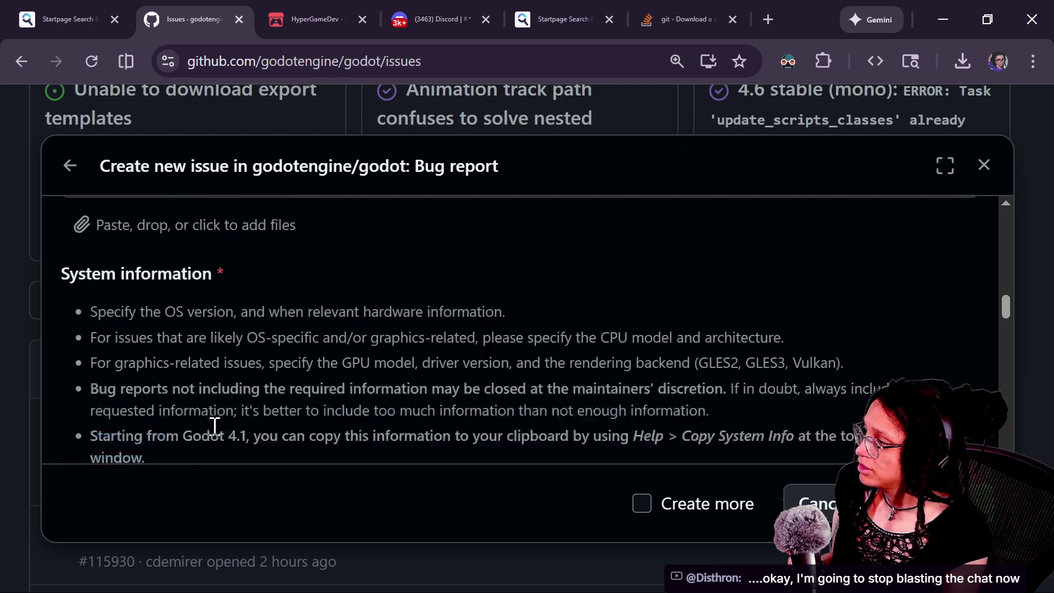
pyautogui.scroll(-2, 113, 377)
pyautogui.scroll(8, 112, 377)
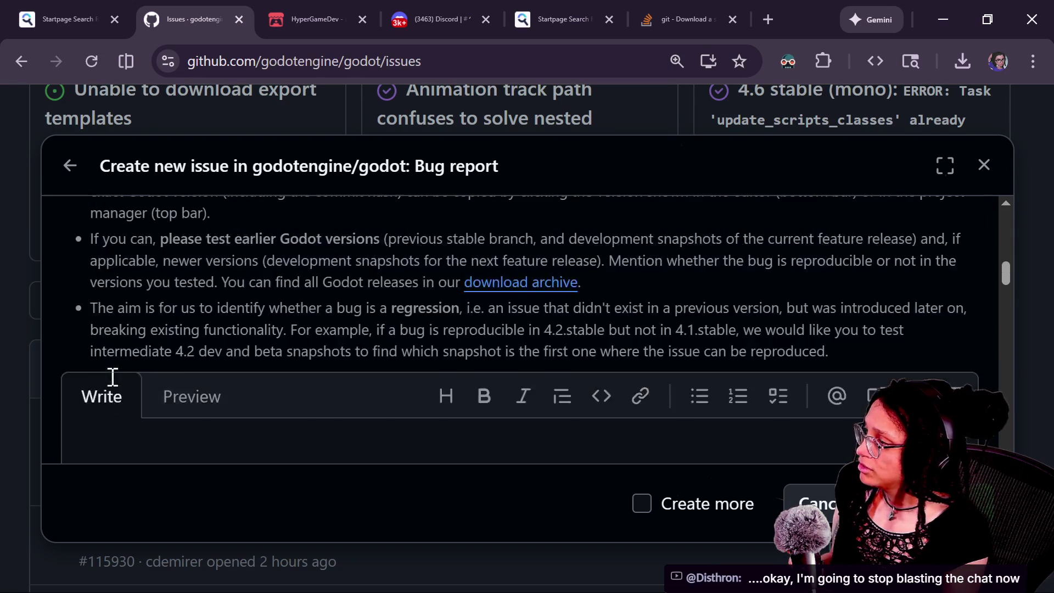
pyautogui.scroll(2, 113, 377)
pyautogui.moveTo(113, 379); pyautogui.dragTo(240, 432)
pyautogui.click(279, 384)
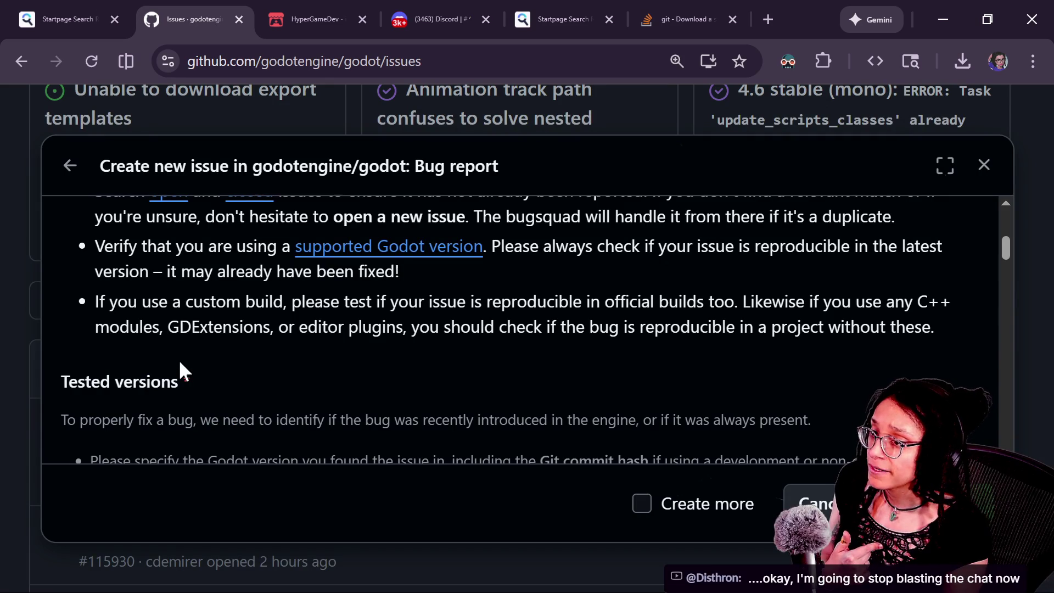
pyautogui.scroll(5, 255, 369)
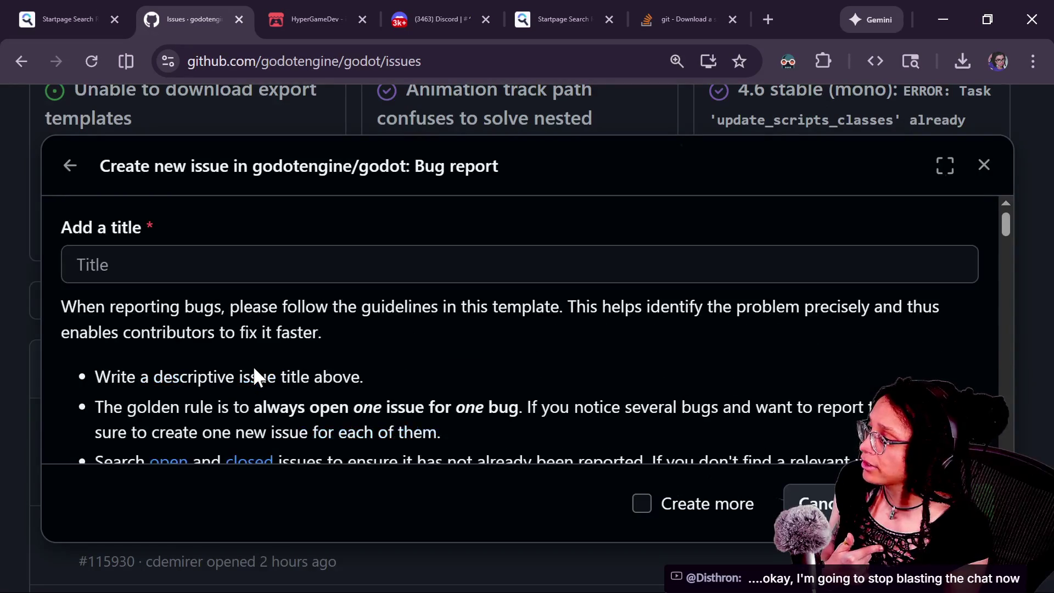
pyautogui.scroll(-5, 489, 429)
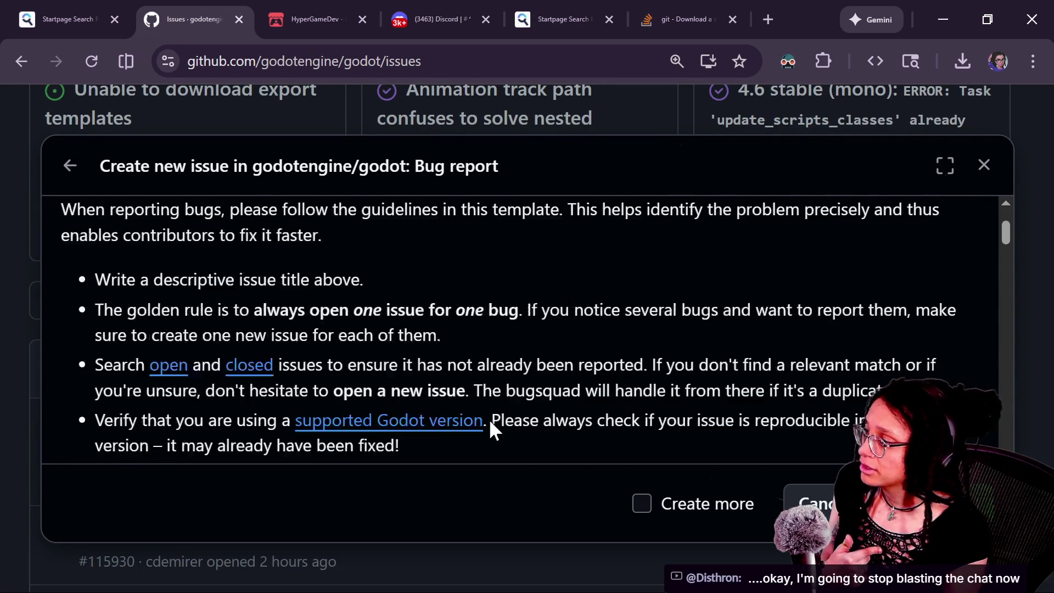
pyautogui.press('Escape')
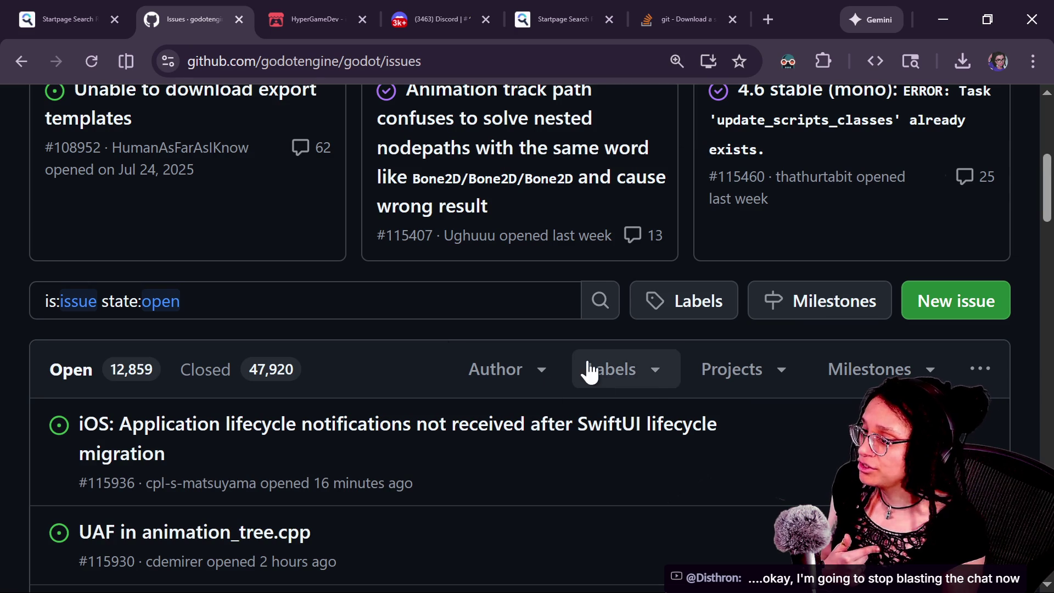
pyautogui.click(925, 316)
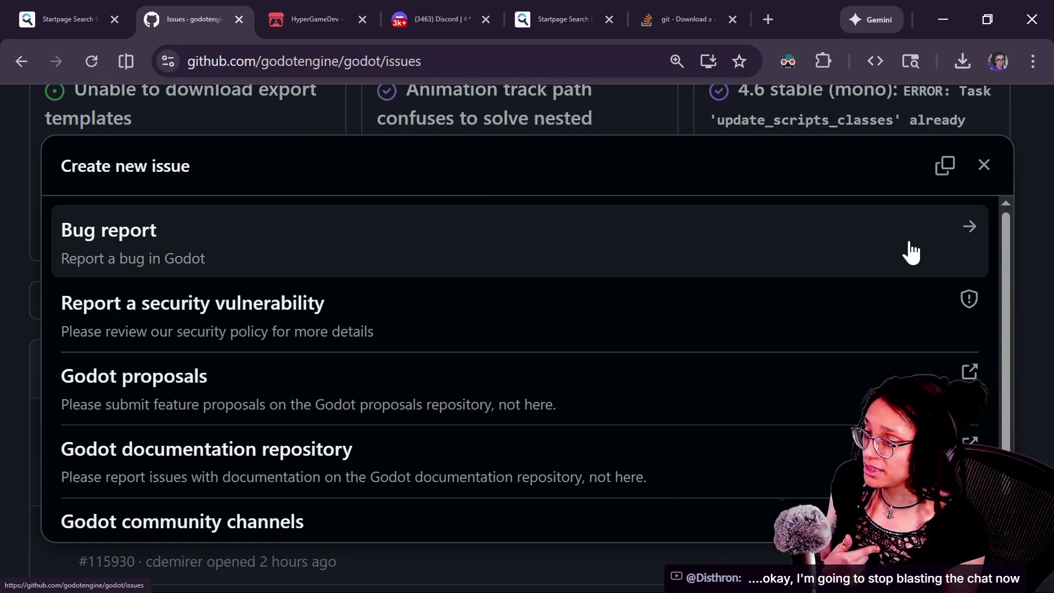
# Dismiss the template chooser and search the open Godot issues for 'subviewport'
pyautogui.click(977, 165)
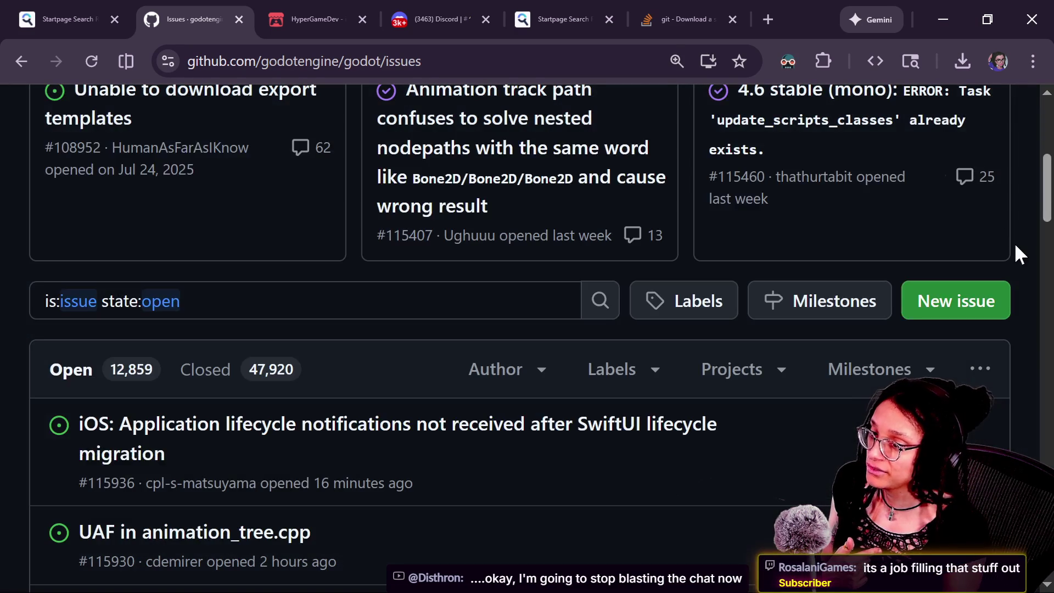
pyautogui.scroll(5, 1016, 222)
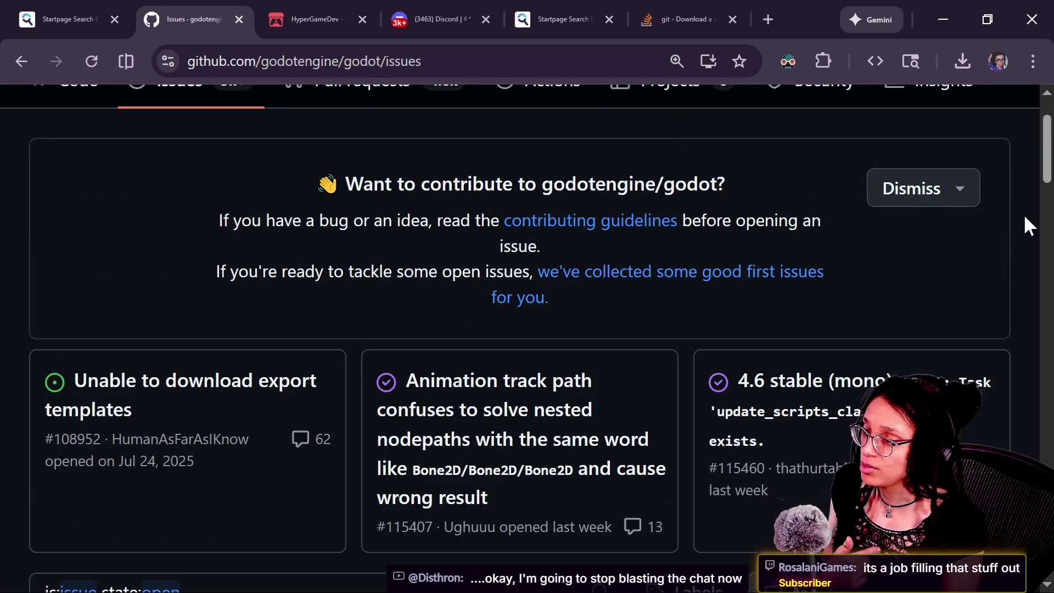
pyautogui.scroll(-3, 1025, 217)
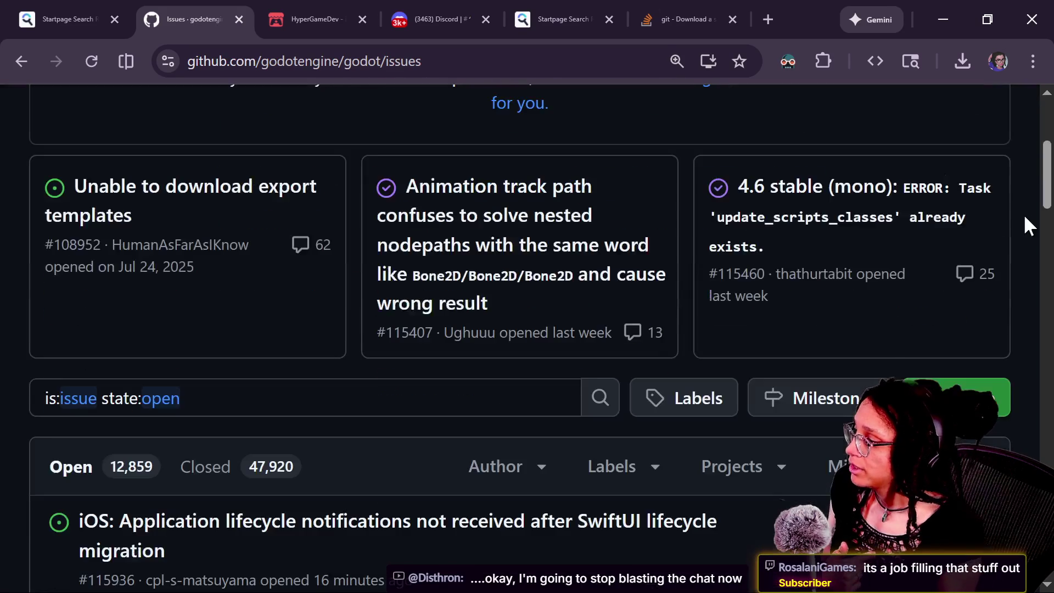
pyautogui.click(529, 397)
pyautogui.write('subviewport')
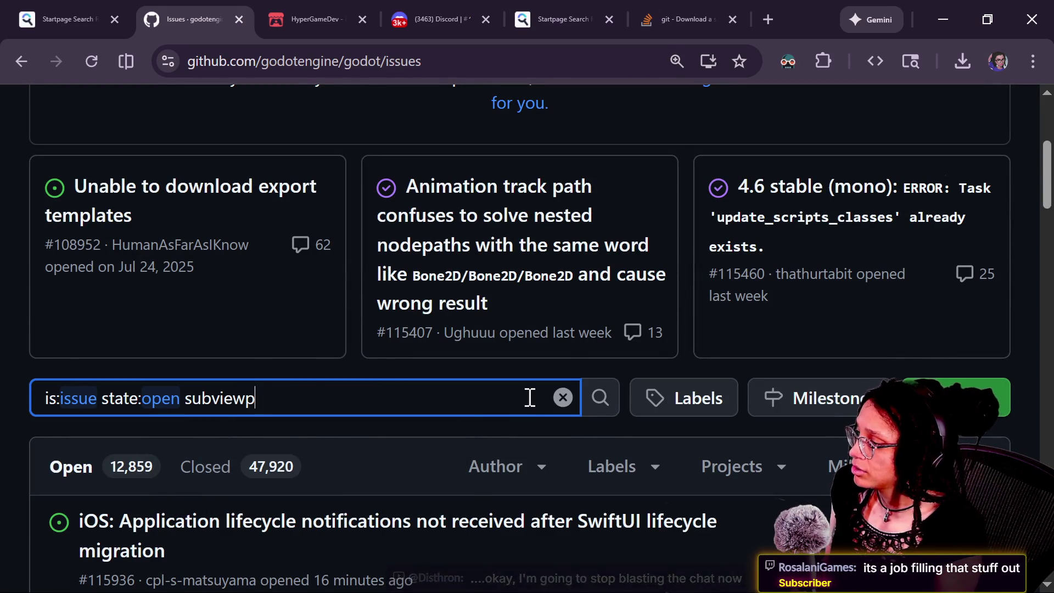
pyautogui.press('Return')
# Browse the subviewport results, then close the Godot tab and return to the Stack Overflow answer
pyautogui.scroll(-1, 371, 490)
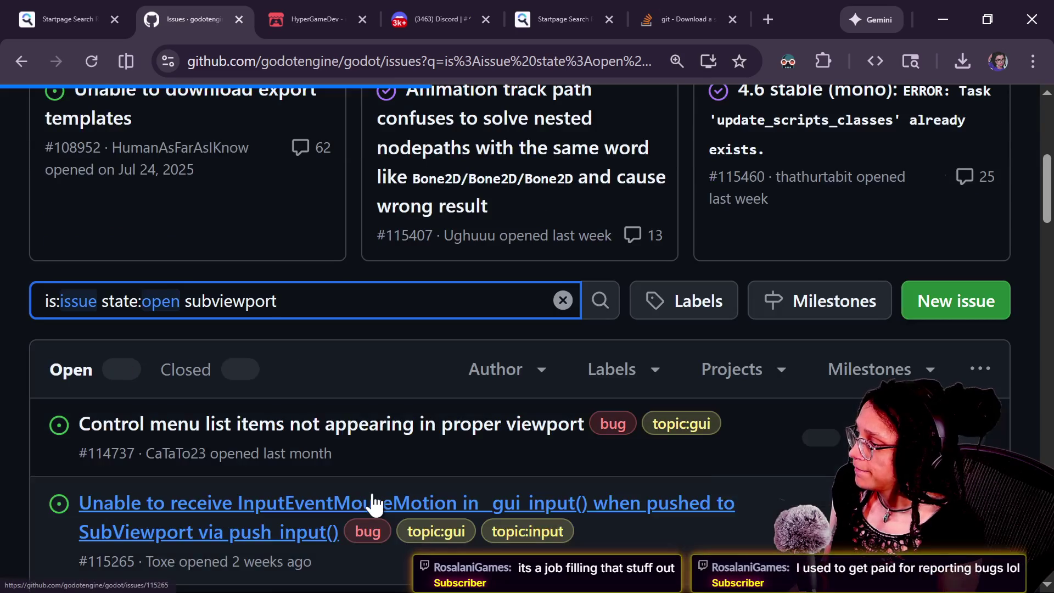
pyautogui.moveTo(637, 508)
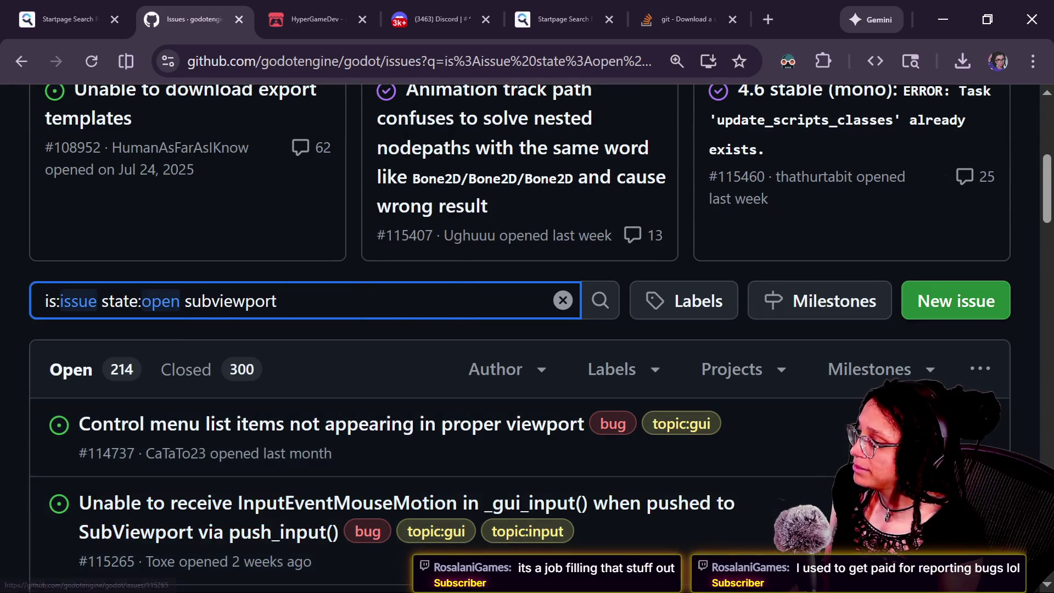
pyautogui.scroll(-2, 879, 363)
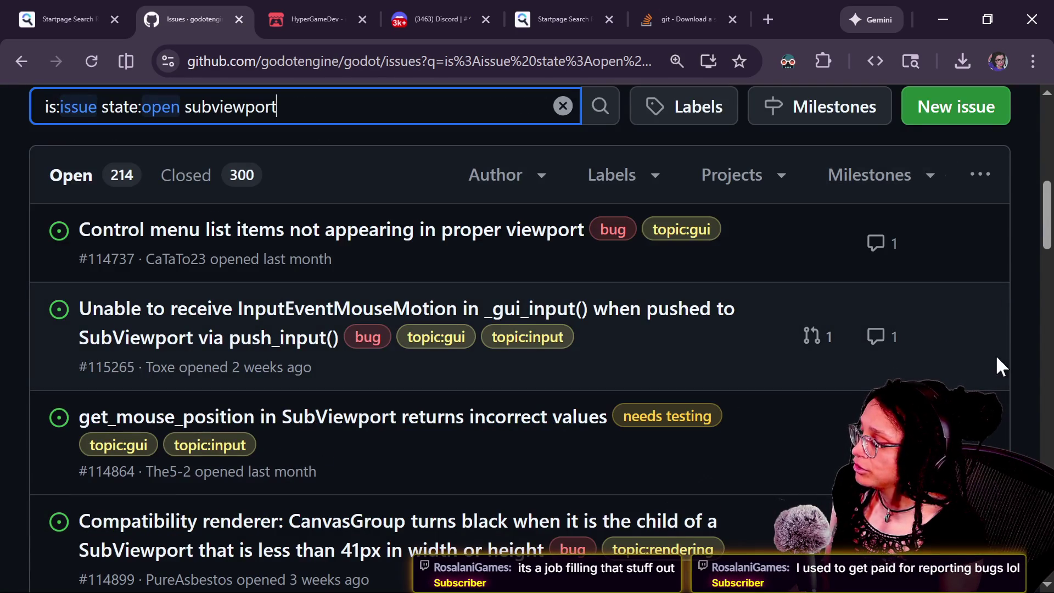
pyautogui.scroll(-1, 1044, 250)
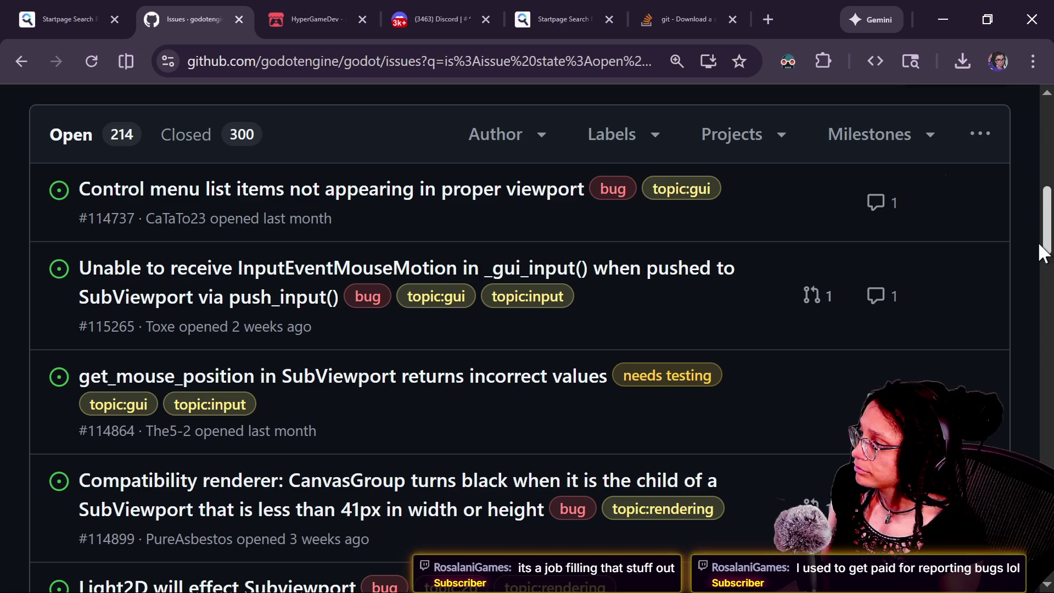
pyautogui.moveTo(1043, 254)
pyautogui.mouseDown()
pyautogui.moveTo(1044, 285)
pyautogui.moveTo(1017, 113)
pyautogui.mouseUp()
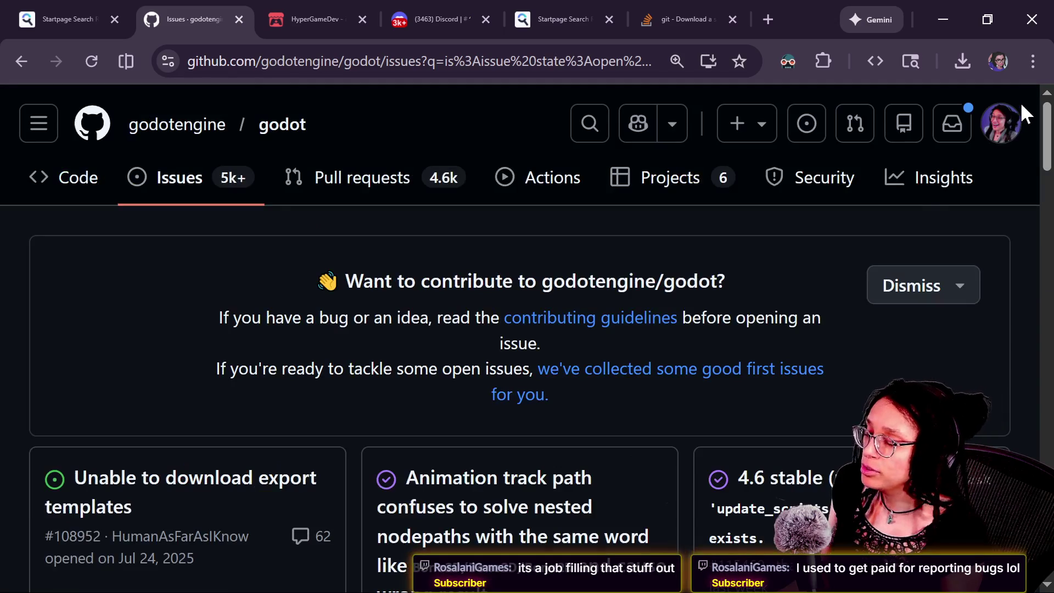
pyautogui.moveTo(288, 264); pyautogui.dragTo(763, 389)
pyautogui.click(765, 390)
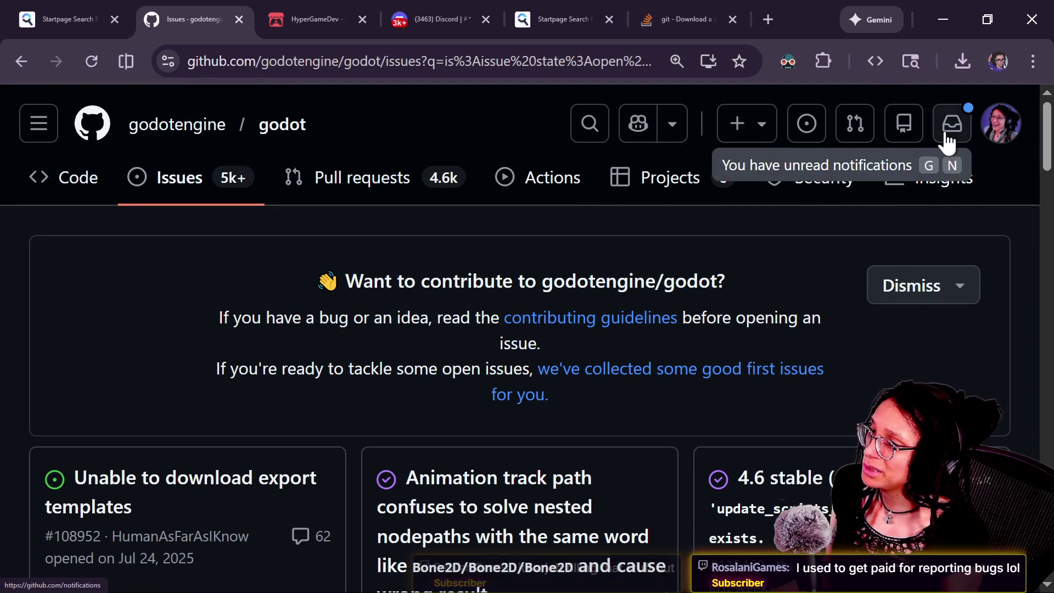
pyautogui.rightClick(10, 65)
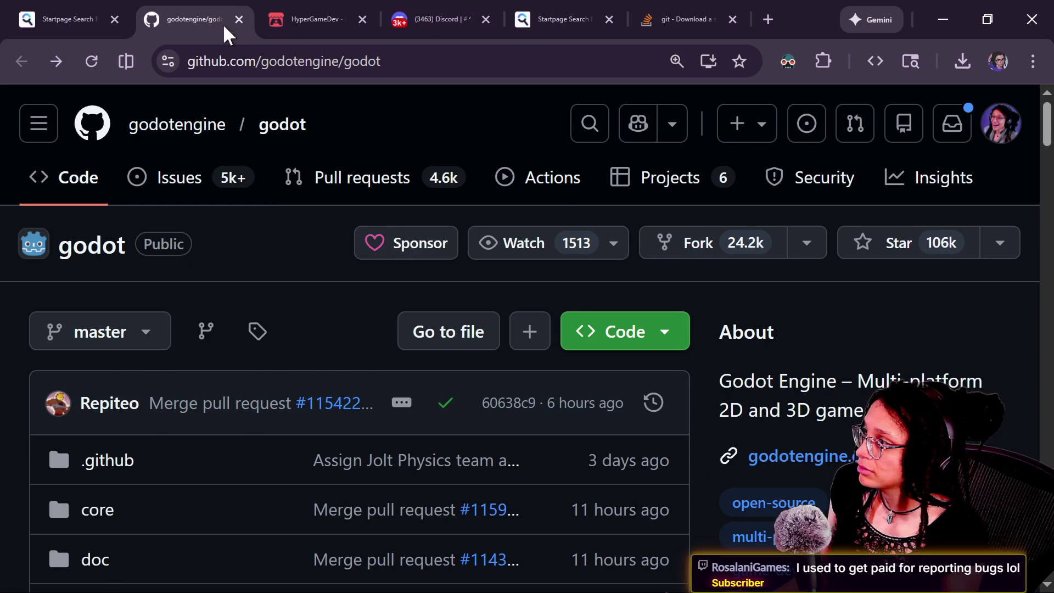
pyautogui.click(239, 20)
pyautogui.hotkey('ctrl', 'shift', 'Tab')
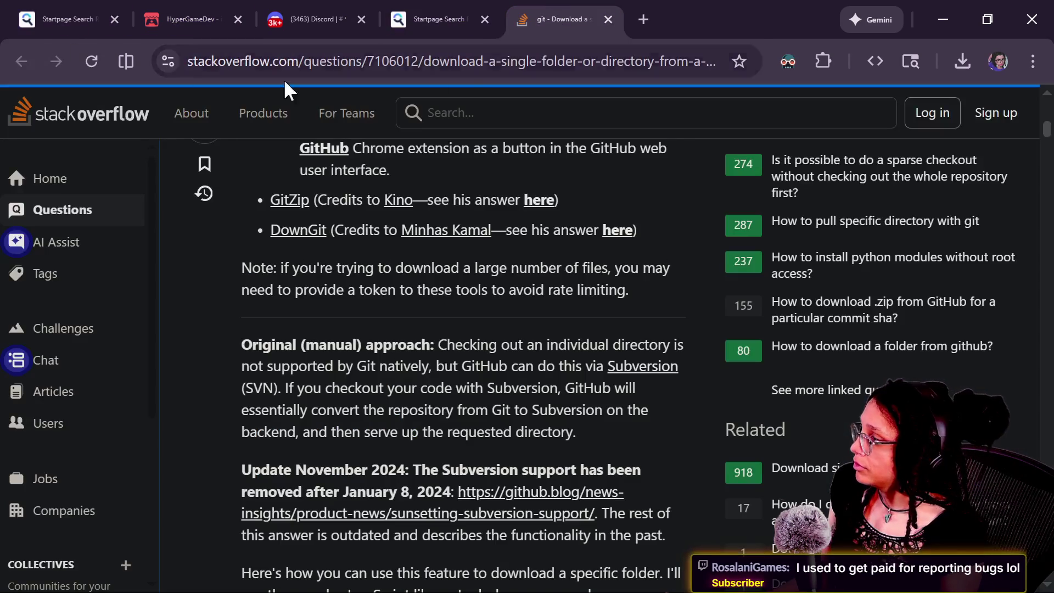
# In a new tab, open cat-care-game from the Your Repositories list
pyautogui.click(657, 22)
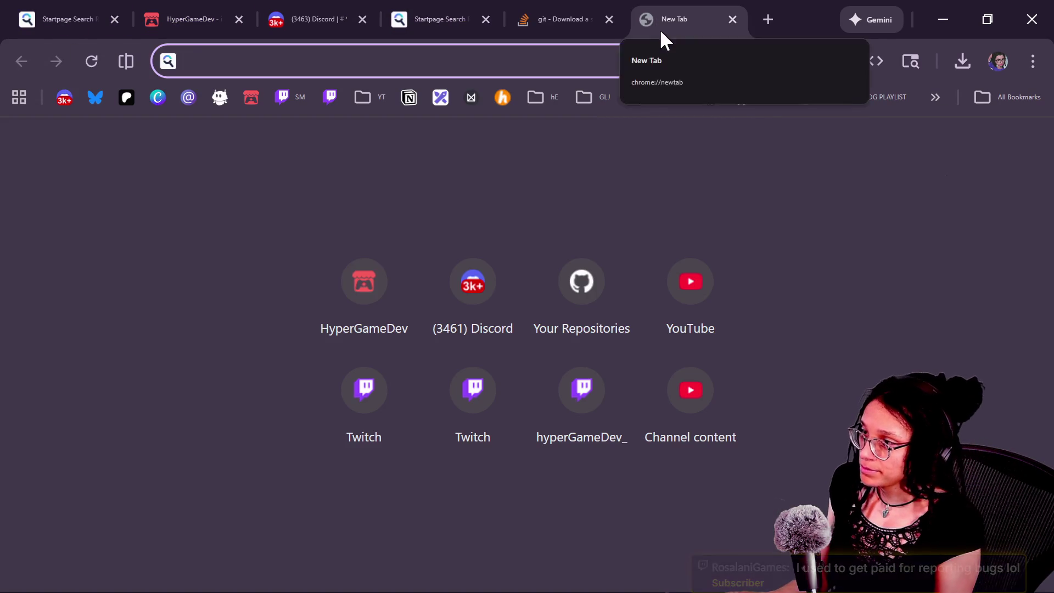
pyautogui.click(745, 99)
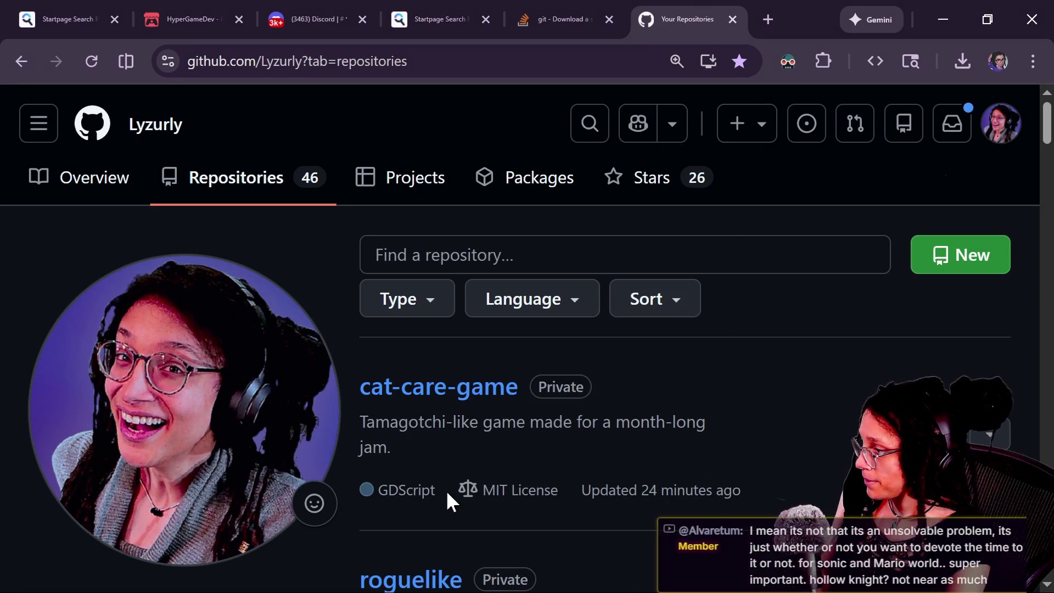
pyautogui.click(451, 392)
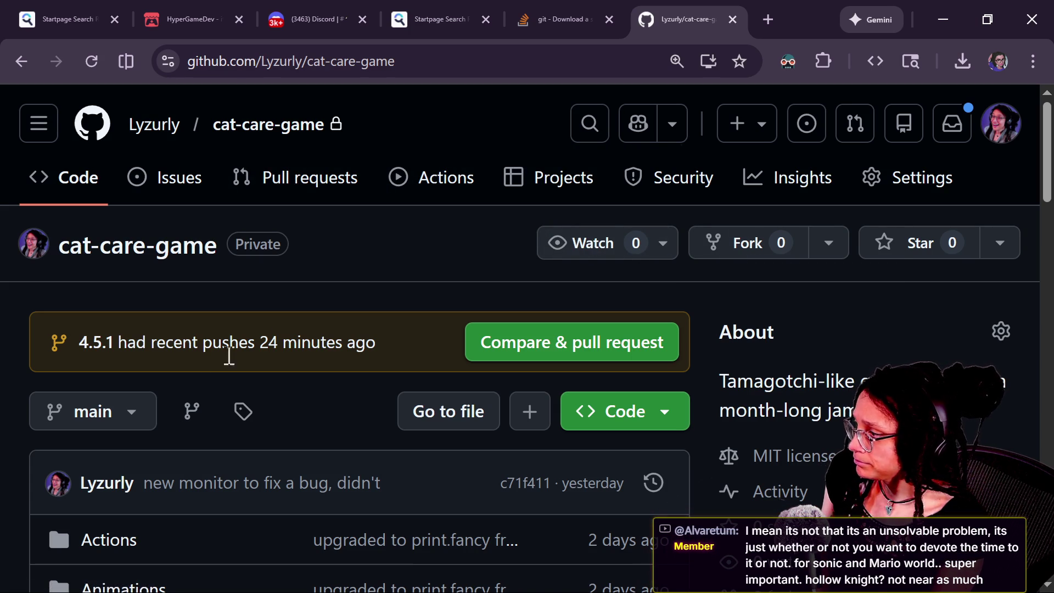
pyautogui.scroll(-2, 328, 355)
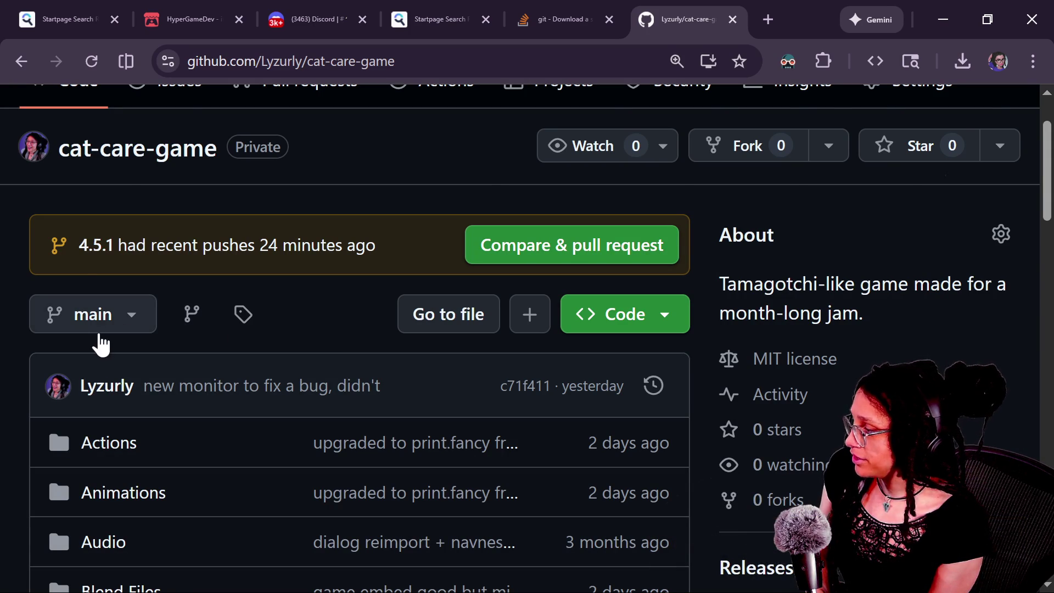
# Change cat-care-game's default branch from main to 4.5.1 and apply the update
pyautogui.scroll(2, 486, 181)
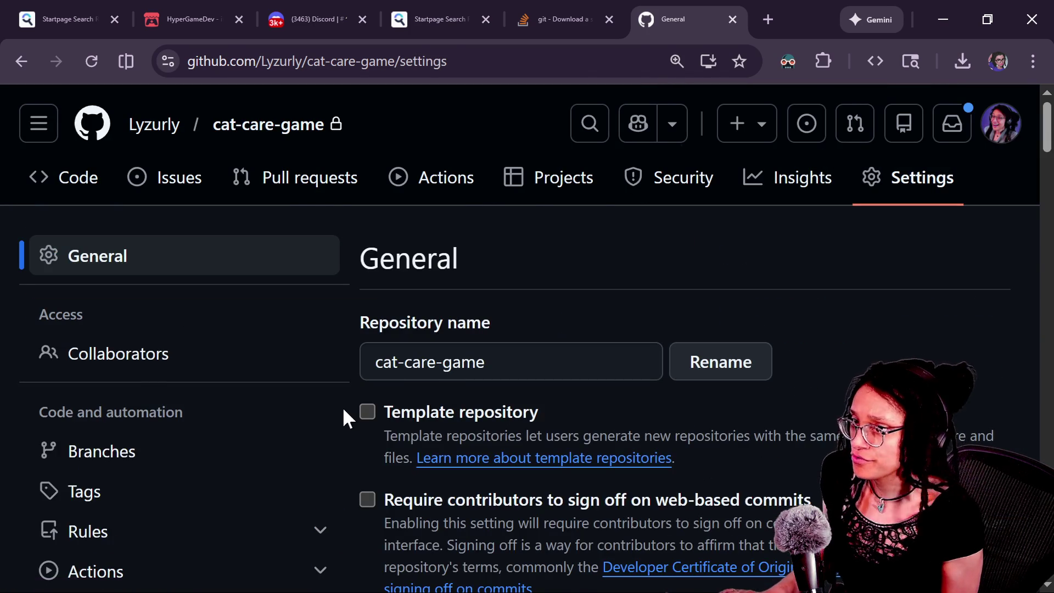
pyautogui.scroll(-12, 449, 421)
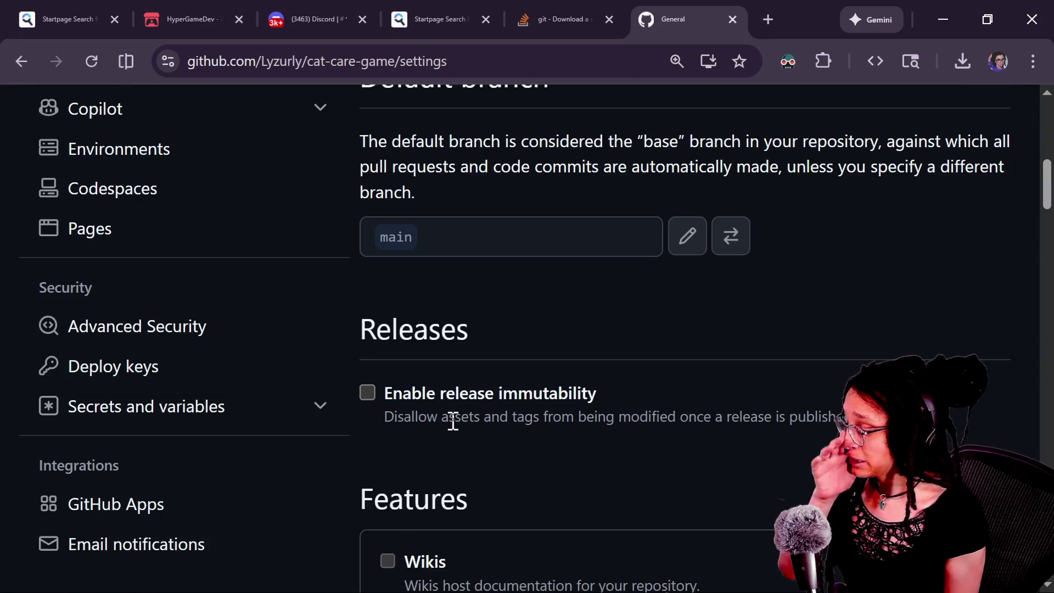
pyautogui.scroll(-4, 449, 421)
pyautogui.scroll(6, 478, 409)
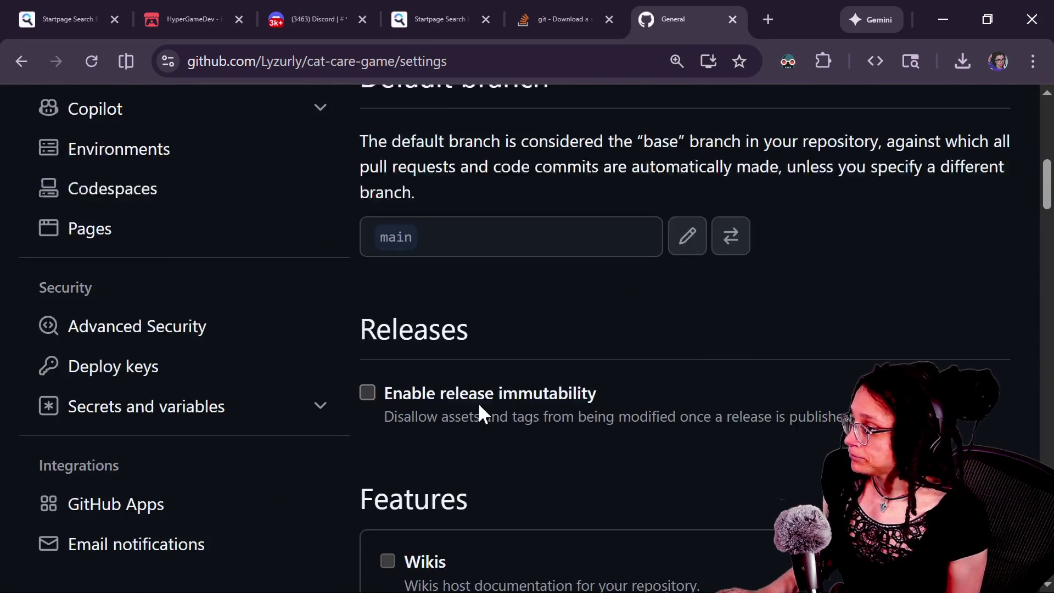
pyautogui.click(725, 337)
pyautogui.click(318, 415)
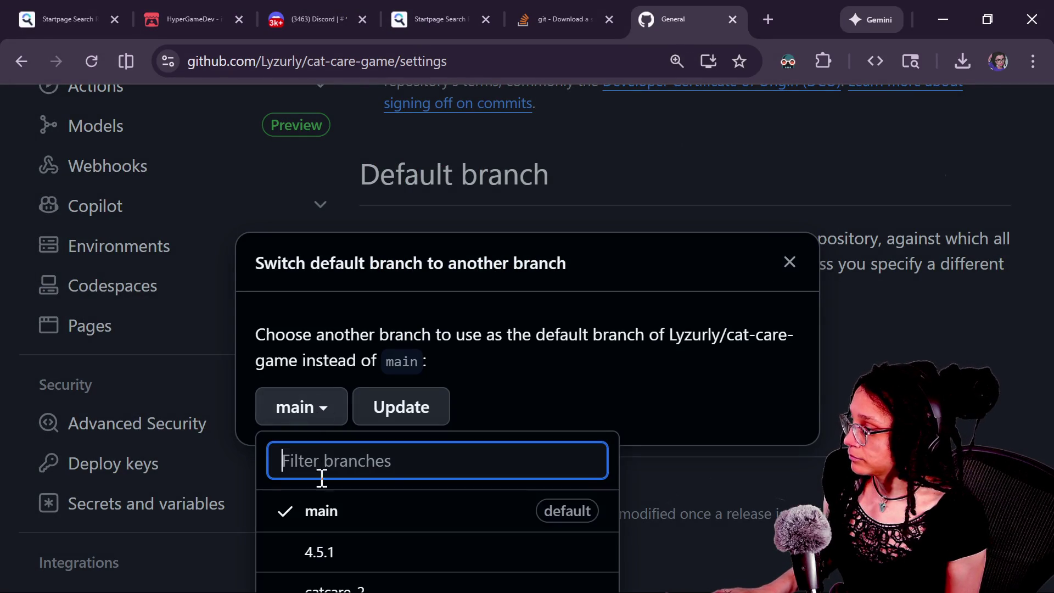
pyautogui.click(353, 549)
pyautogui.click(393, 408)
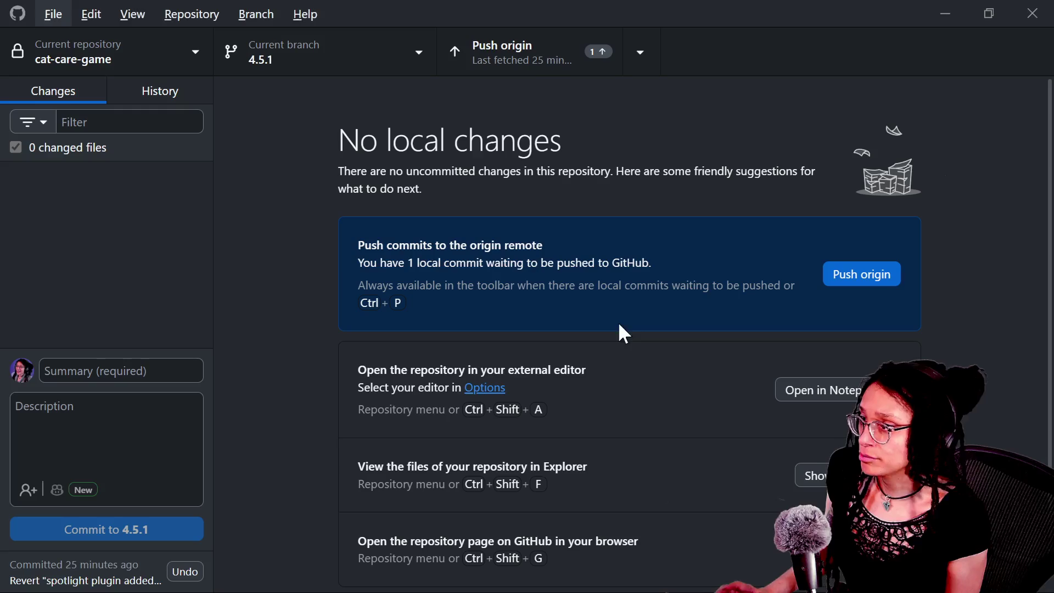
# Push the spotlight-plugin revert commit to origin on branch 4.5.1
pyautogui.click(173, 101)
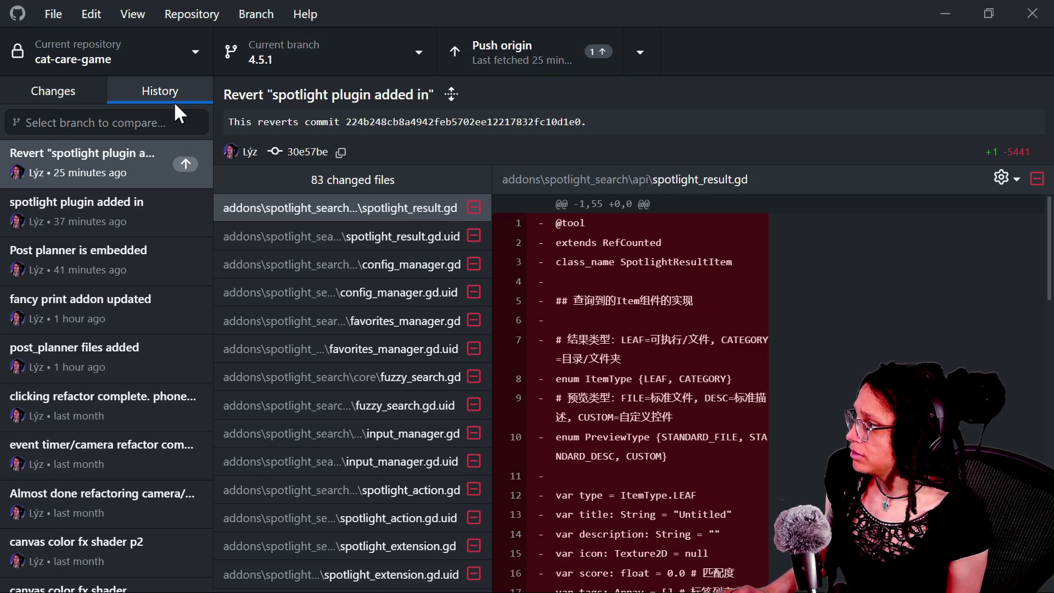
pyautogui.click(68, 94)
pyautogui.click(571, 39)
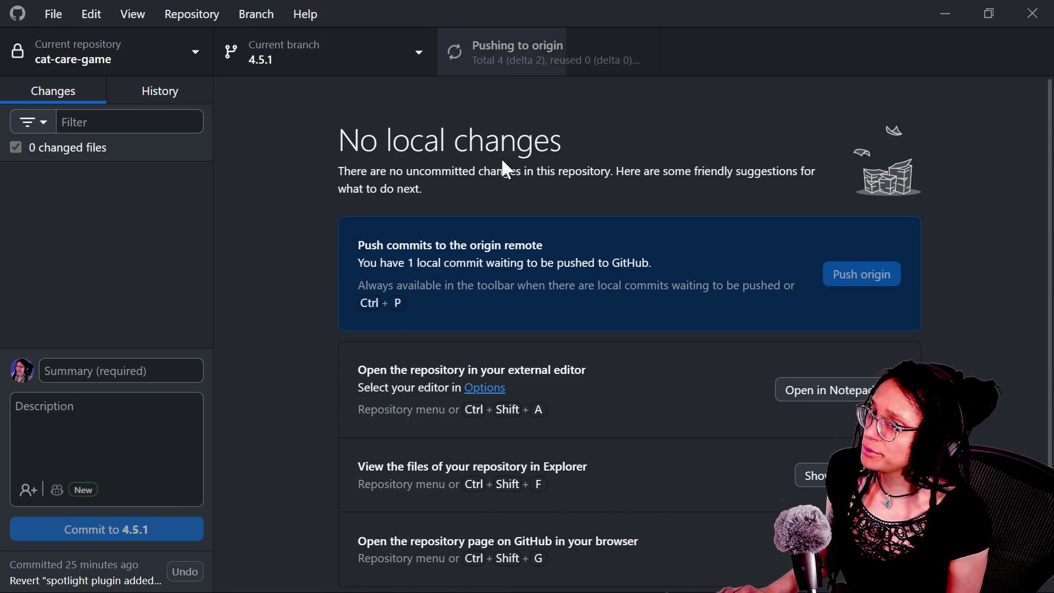
pyautogui.hotkey('alt', 'Tab')
pyautogui.hotkey('alt', 'Tab')
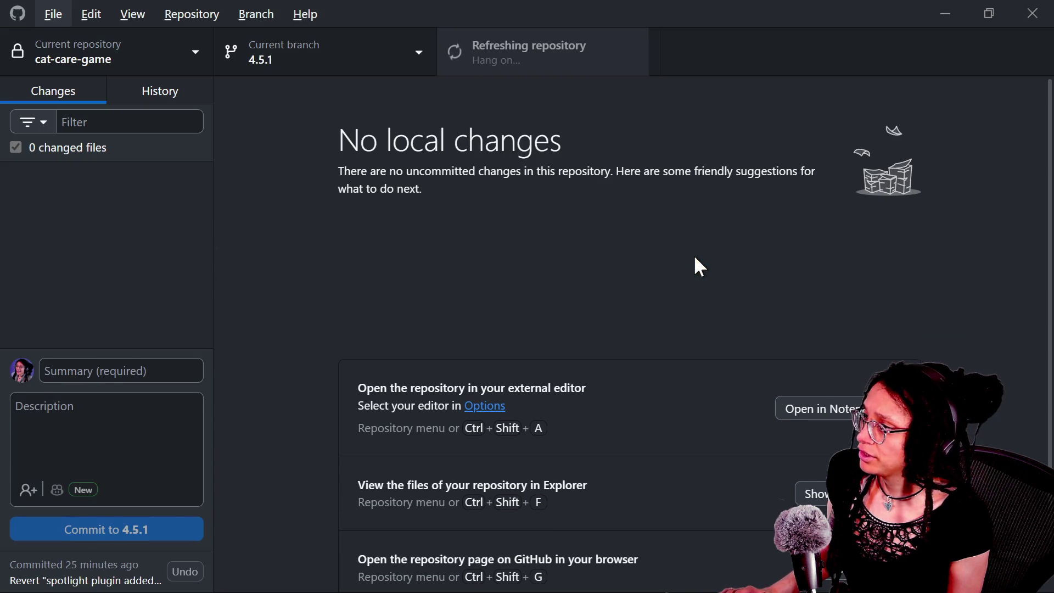
pyautogui.hotkey('alt', 'Tab')
# Confirm 4.5.1 as cat-care-game's default branch, then exit GitHub Desktop
pyautogui.click(489, 333)
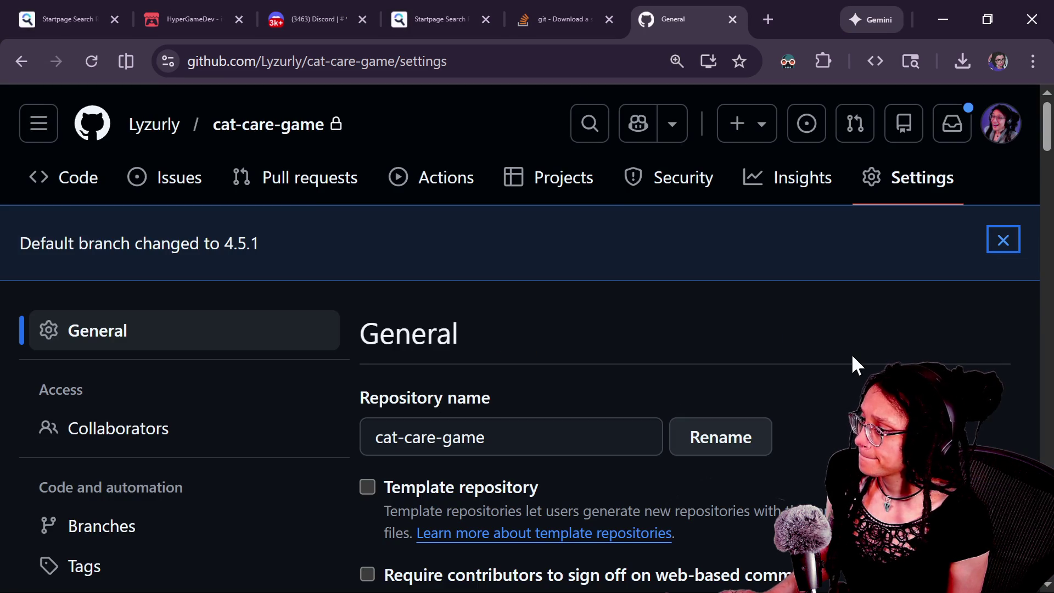
pyautogui.hotkey('alt', 'Tab')
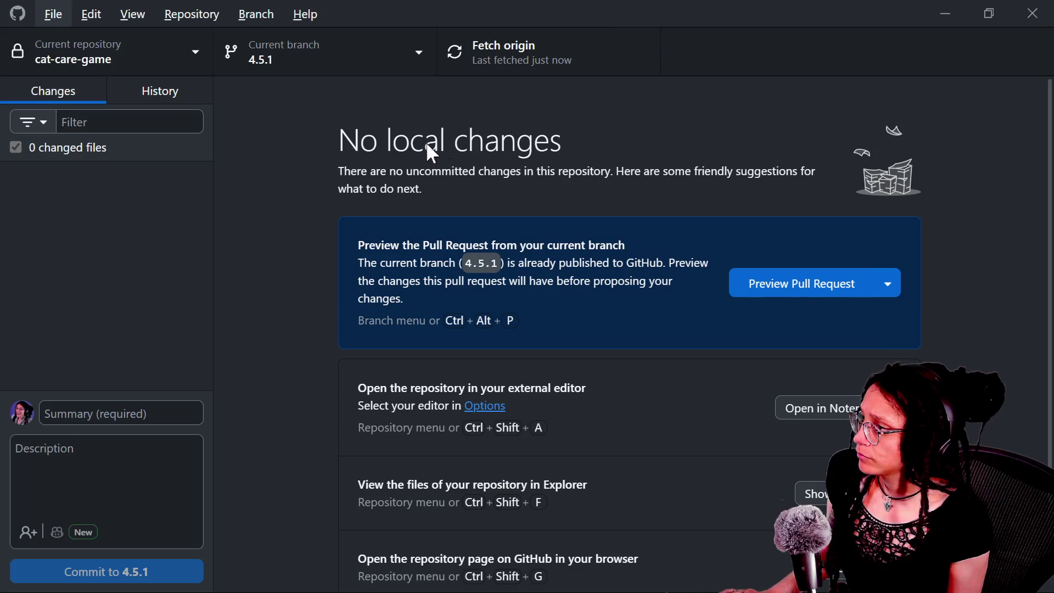
pyautogui.click(325, 60)
pyautogui.click(607, 85)
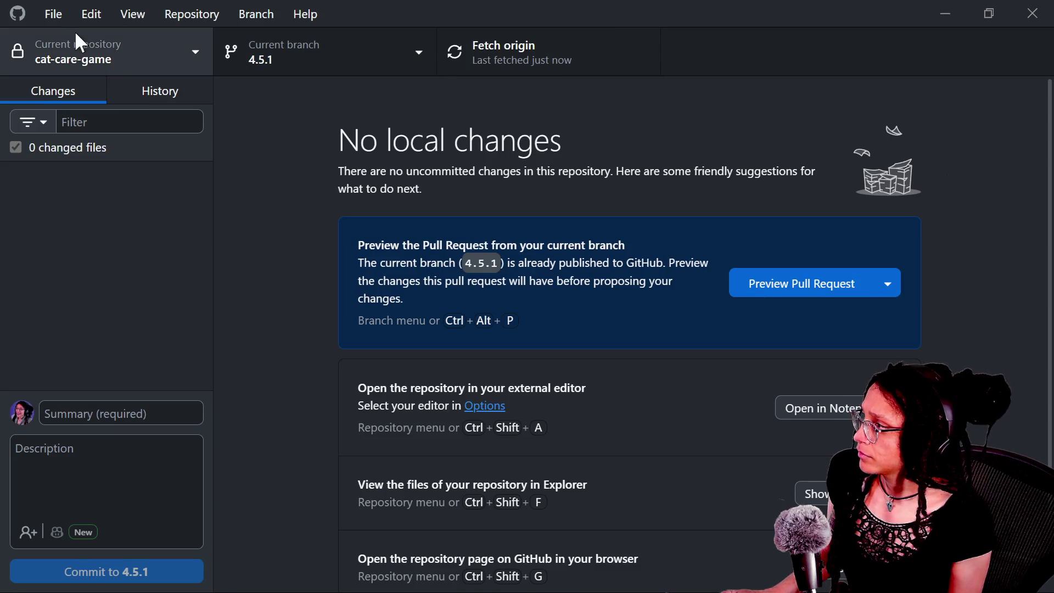
pyautogui.click(64, 21)
pyautogui.click(94, 196)
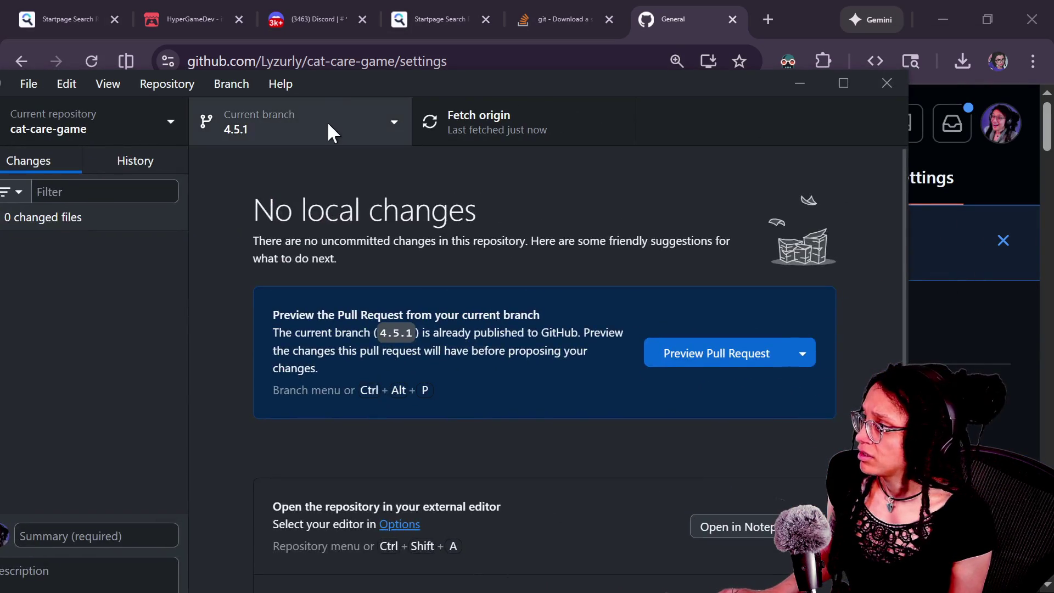
# Review the branch list in GitHub Desktop and close its window
pyautogui.click(327, 121)
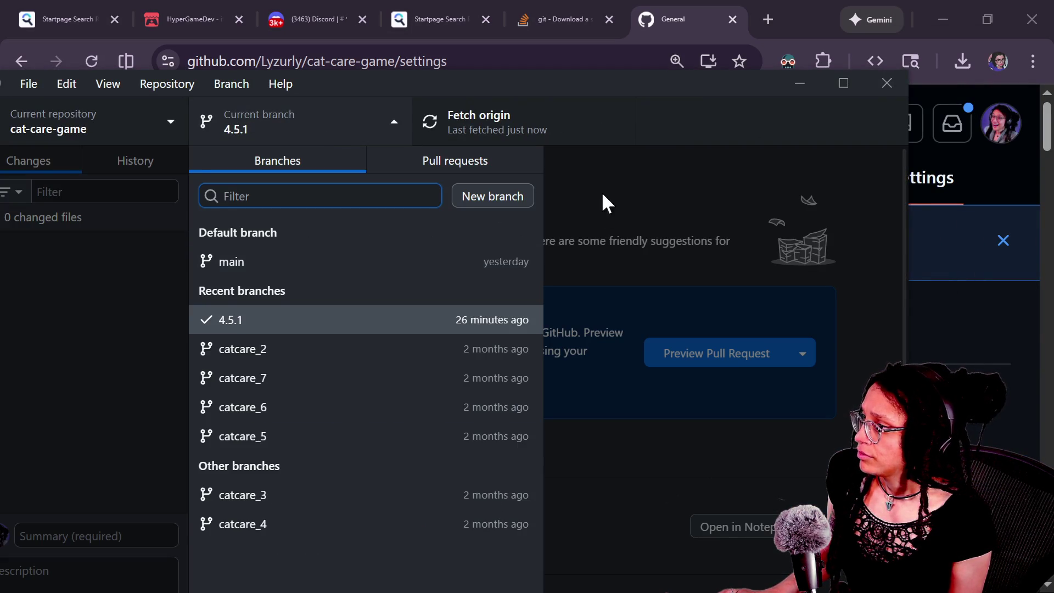
pyautogui.click(730, 144)
pyautogui.click(878, 87)
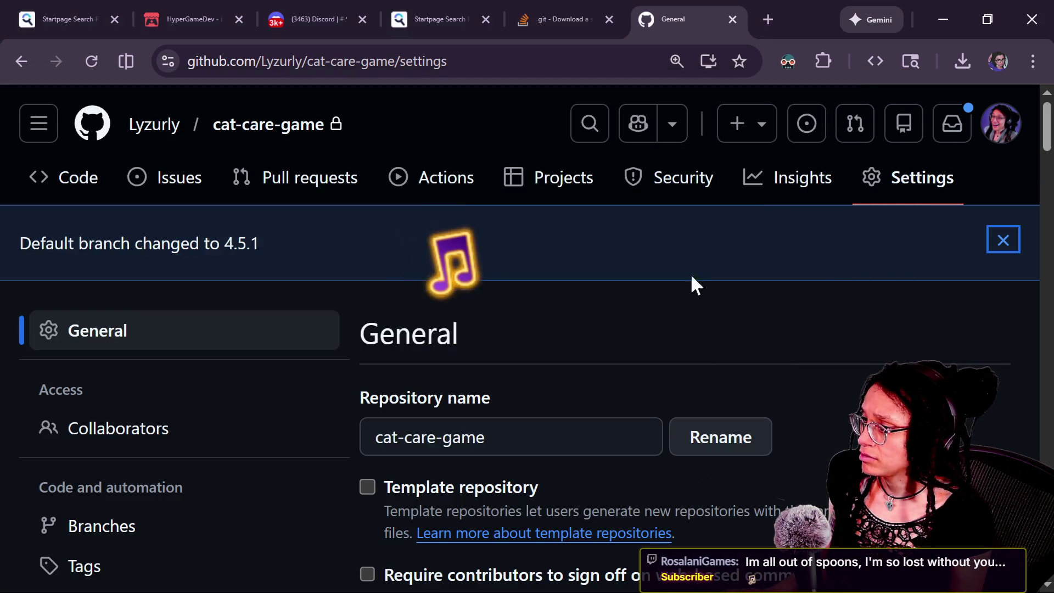
# Open the cat-care-game code page and look over its latest commit
pyautogui.scroll(-10, 644, 321)
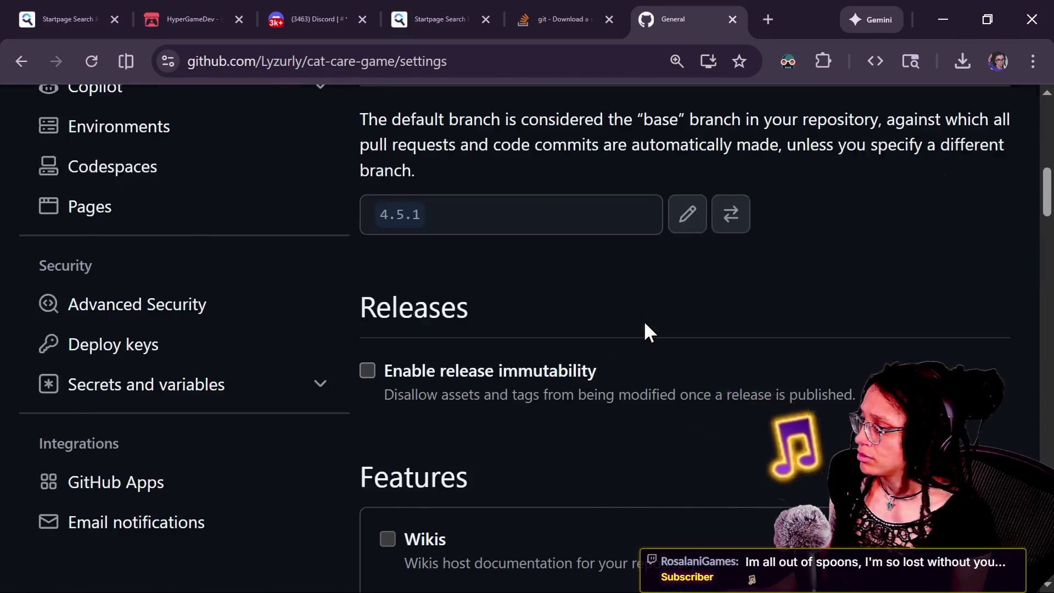
pyautogui.scroll(10, 643, 321)
pyautogui.click(256, 131)
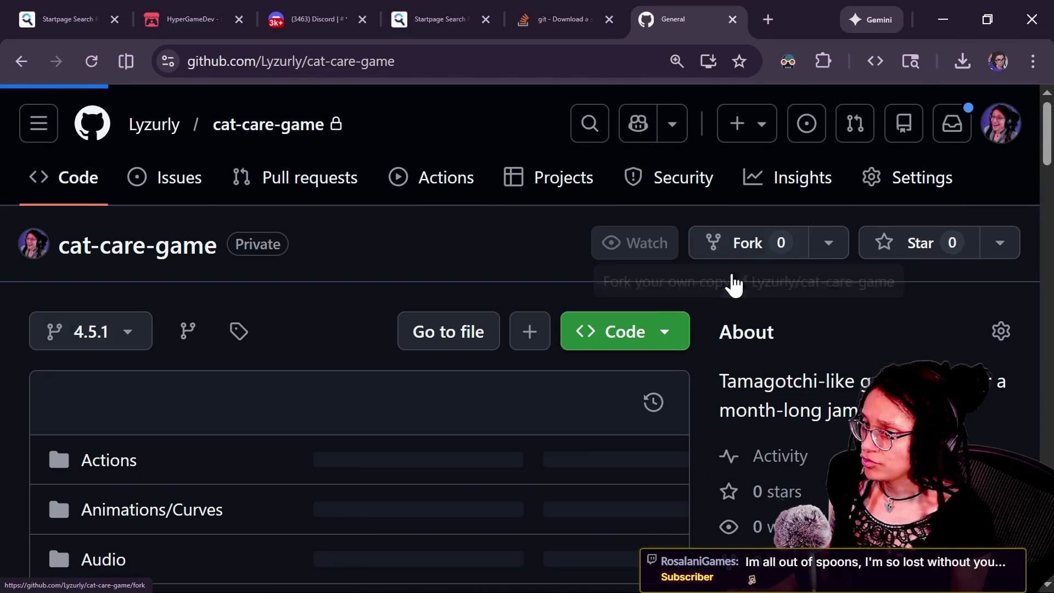
pyautogui.scroll(-2, 662, 327)
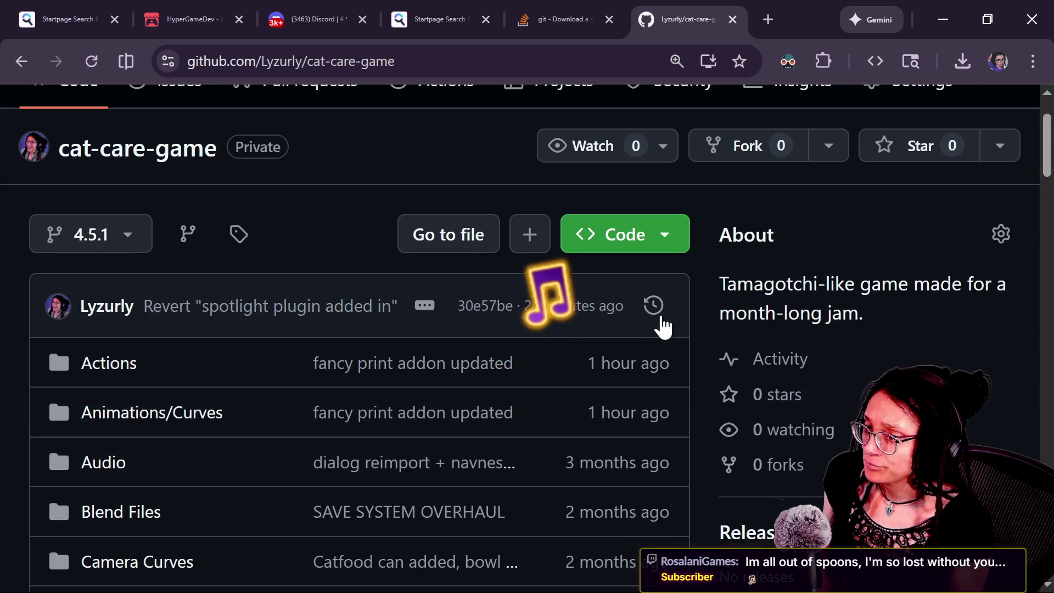
pyautogui.scroll(-6, 609, 420)
pyautogui.scroll(8, 609, 420)
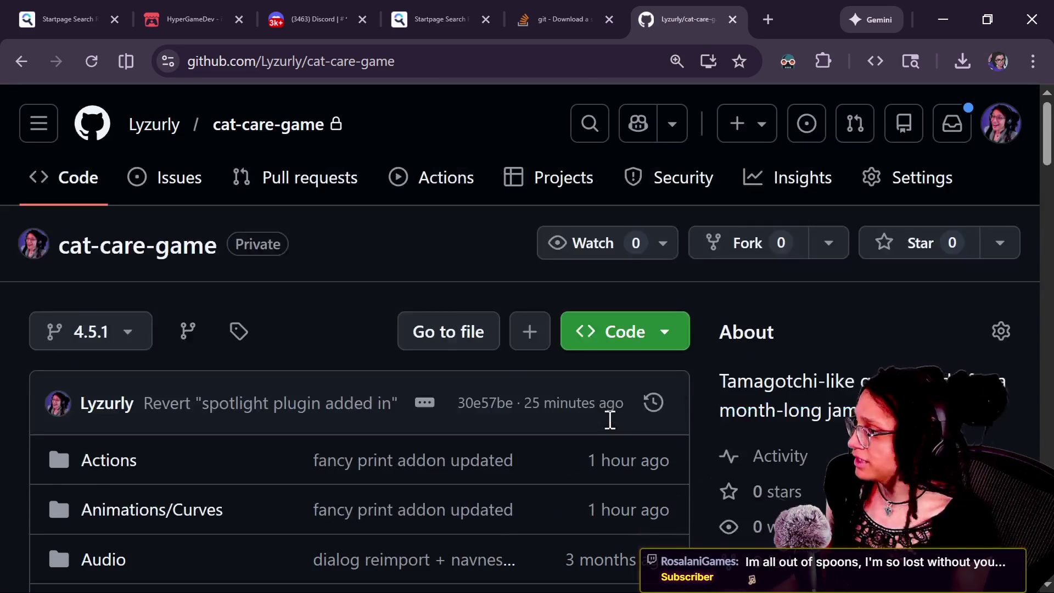
pyautogui.scroll(-10, 611, 425)
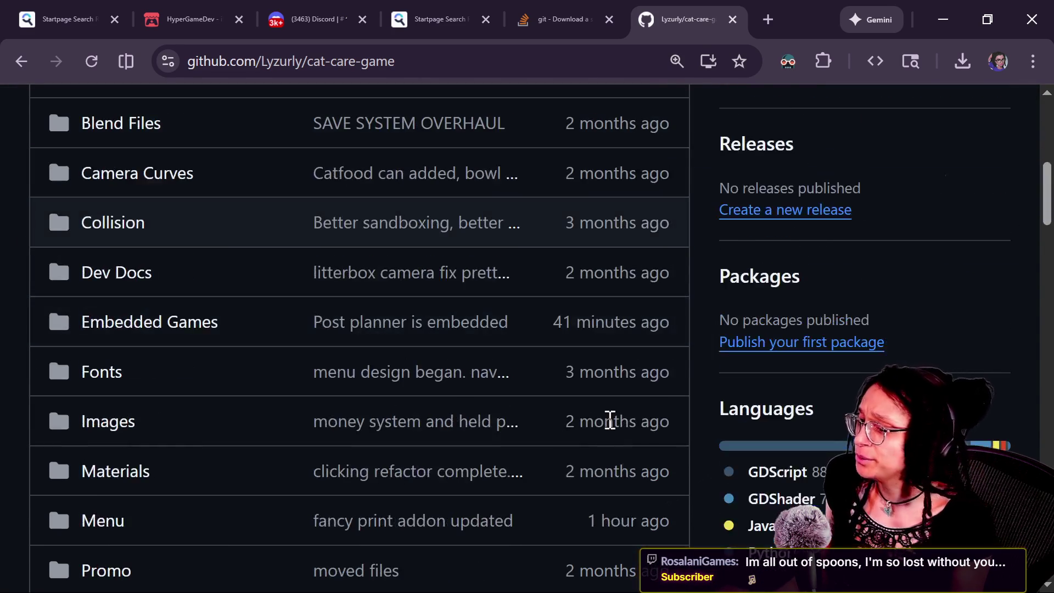
pyautogui.scroll(10, 609, 420)
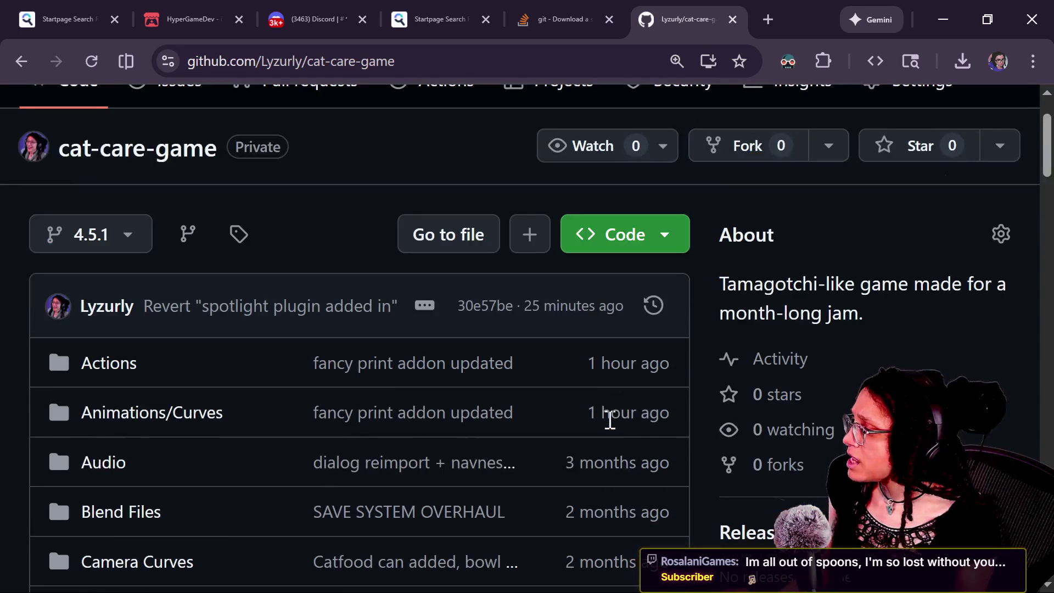
pyautogui.scroll(3, 422, 450)
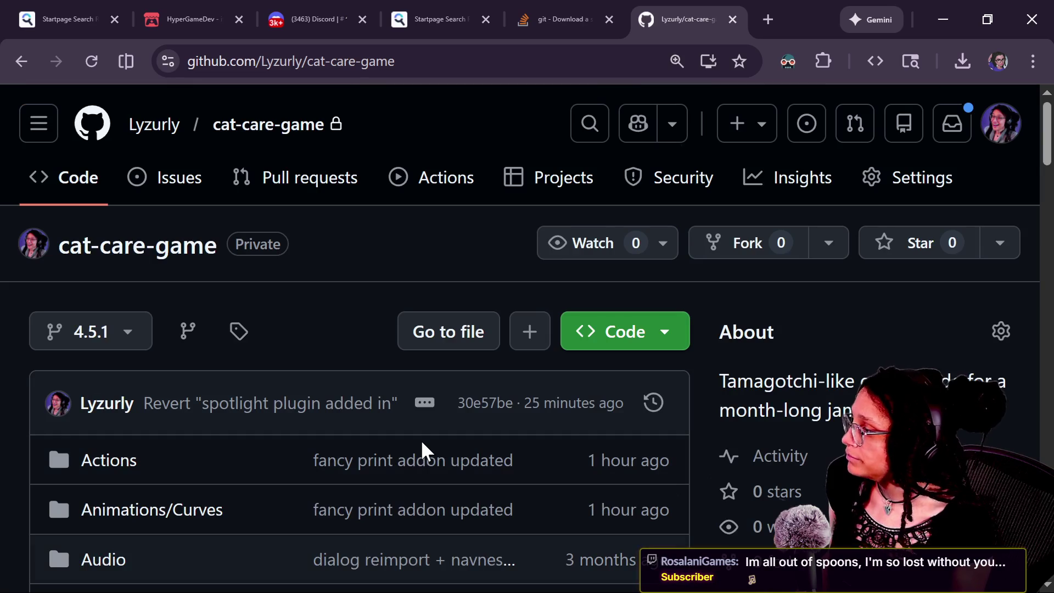
# Check the branch list to confirm 4.5.1 is marked as the default branch
pyautogui.click(142, 335)
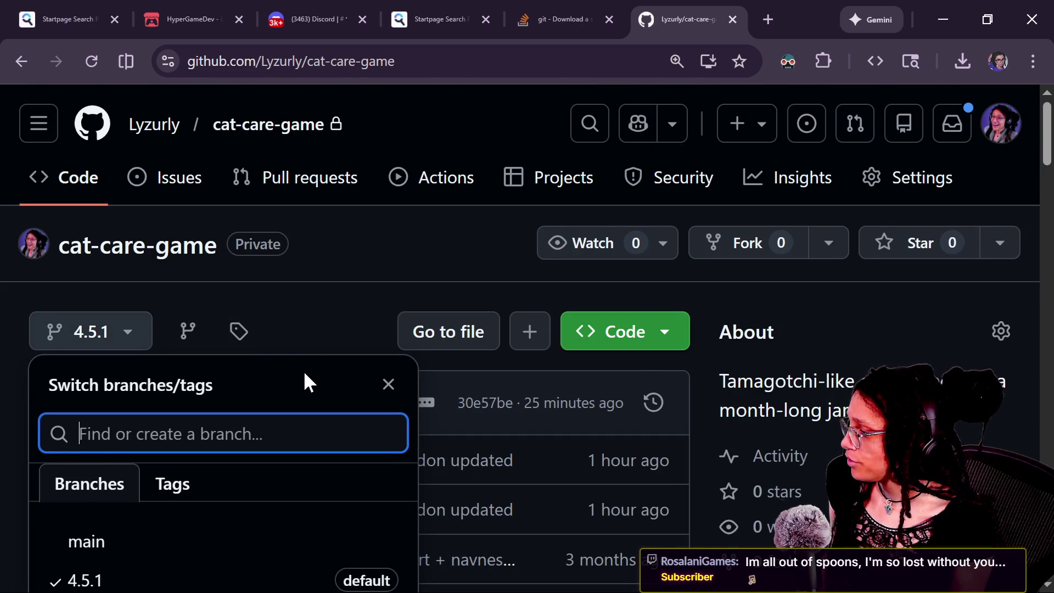
pyautogui.scroll(-2, 306, 381)
pyautogui.click(593, 407)
pyautogui.scroll(-3, 470, 412)
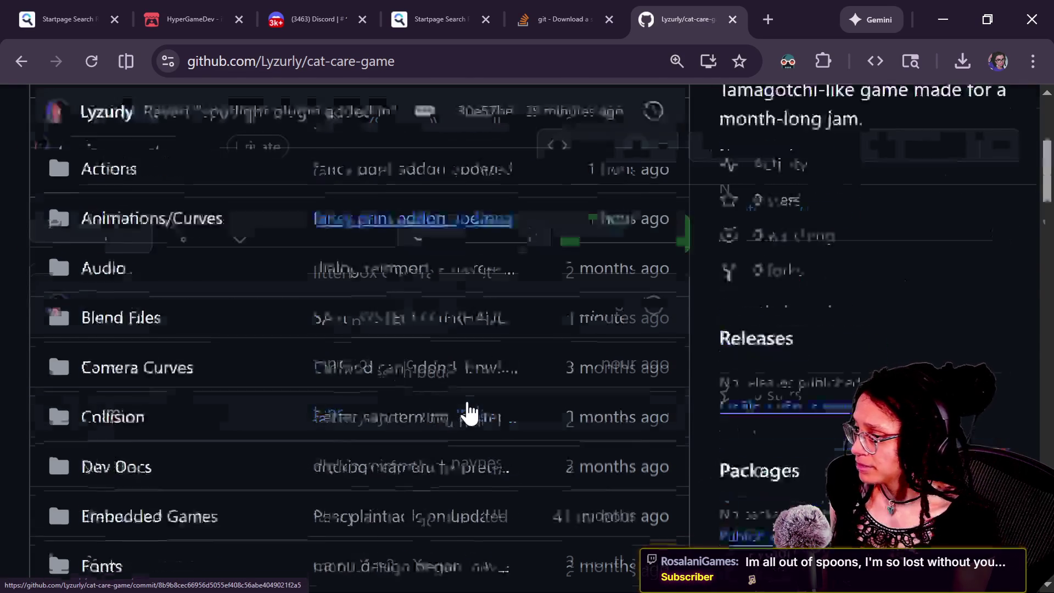
pyautogui.scroll(5, 470, 412)
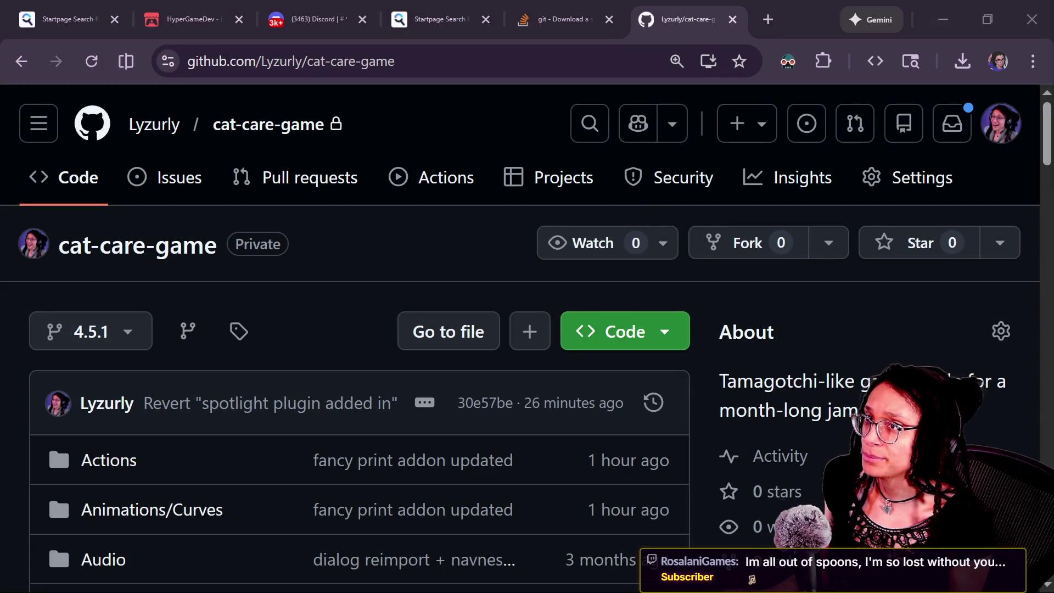
pyautogui.moveTo(1003, 82); pyautogui.dragTo(263, 121)
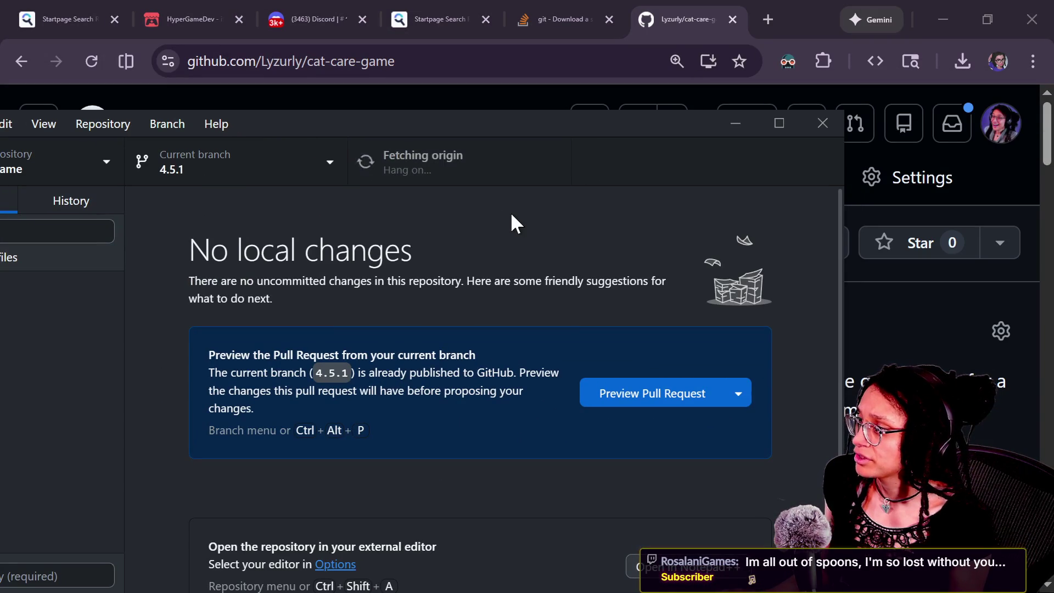
# Bring GitHub Desktop fully into view, check cat-care-game's branches, and maximize the window
pyautogui.moveTo(538, 126); pyautogui.dragTo(658, 78)
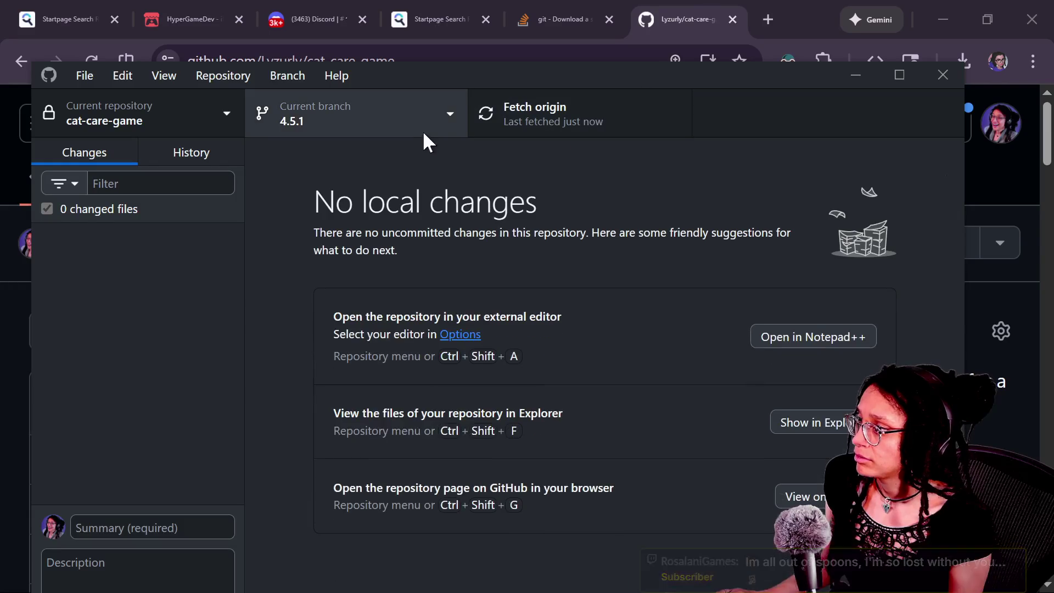
pyautogui.click(422, 113)
pyautogui.click(938, 128)
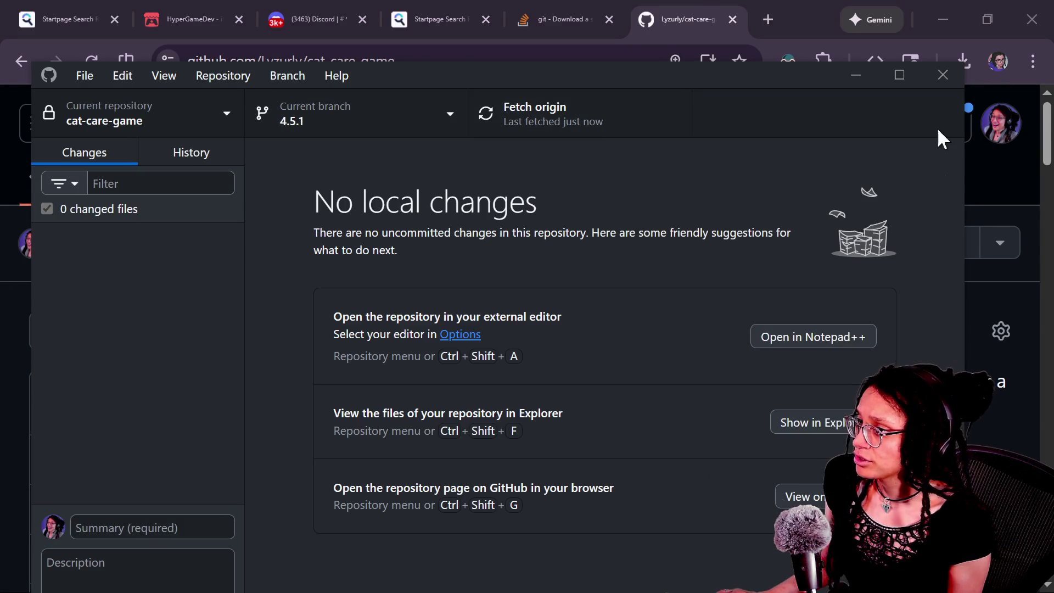
pyautogui.click(899, 75)
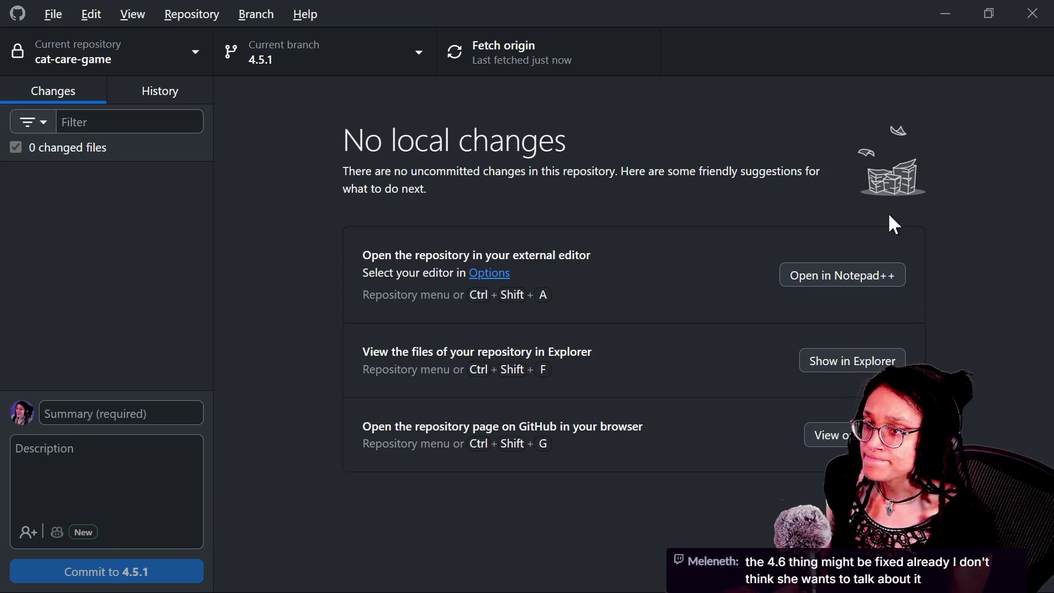
pyautogui.hotkey('alt', 'Tab')
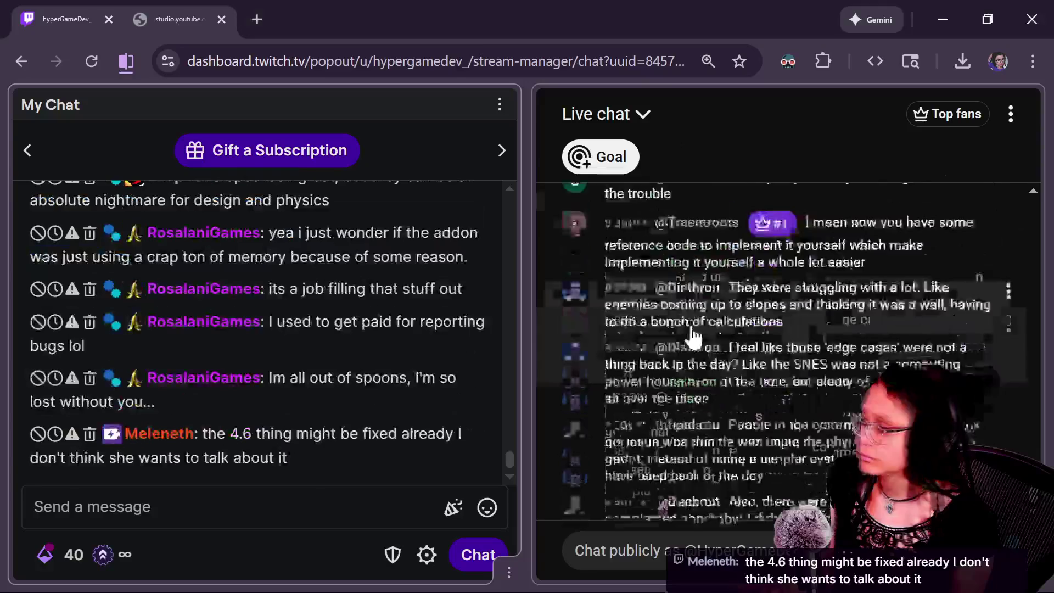
# Scroll back through the earlier viewer messages in the Twitch stream chat
pyautogui.scroll(-5, 579, 306)
pyautogui.scroll(5, 377, 371)
pyautogui.scroll(3, 377, 371)
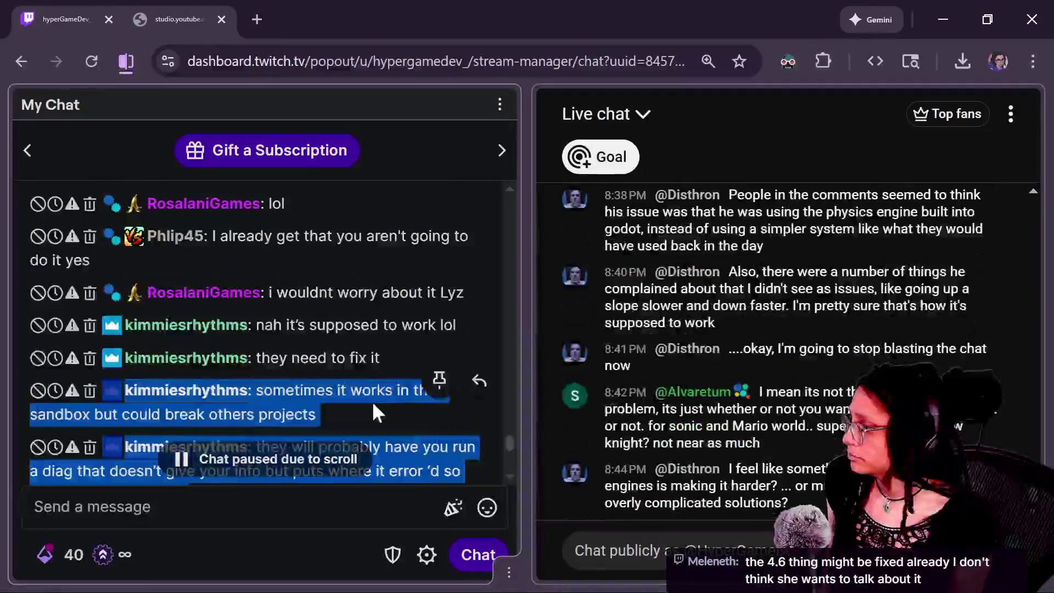
pyautogui.click(403, 387)
pyautogui.scroll(-5, 404, 387)
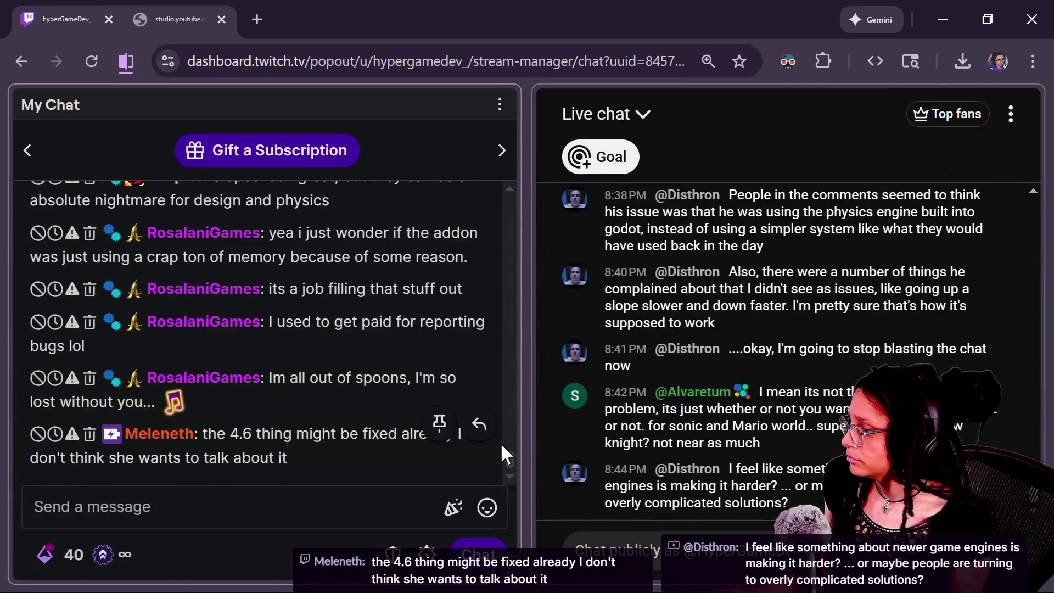
pyautogui.moveTo(508, 452); pyautogui.dragTo(505, 437)
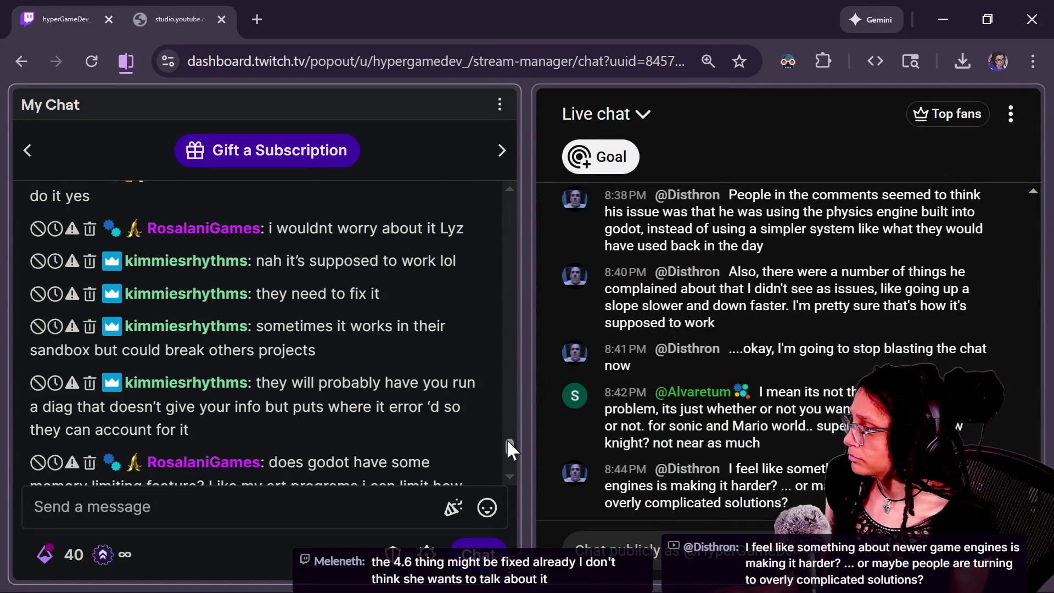
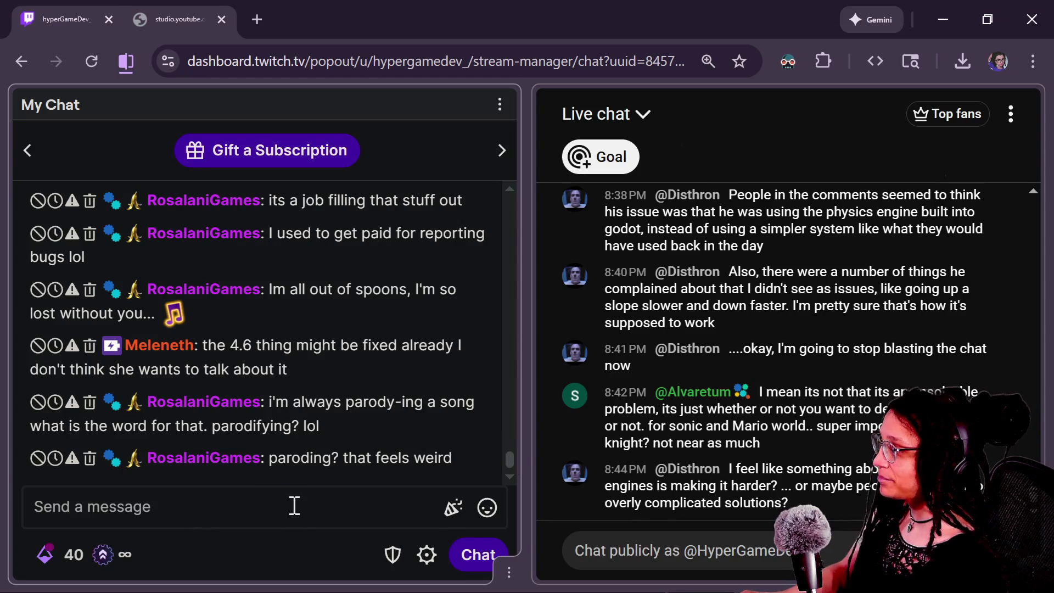
# Return the Twitch chat to normal zoom and enlarge the YouTube live chat text
pyautogui.moveTo(301, 461)
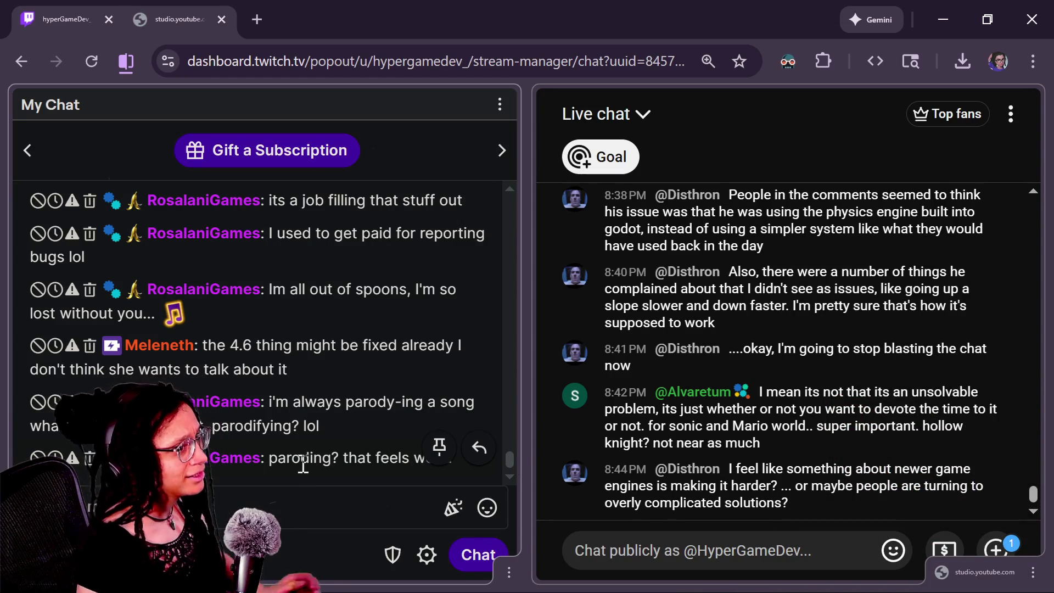
pyautogui.scroll(5, 802, 363)
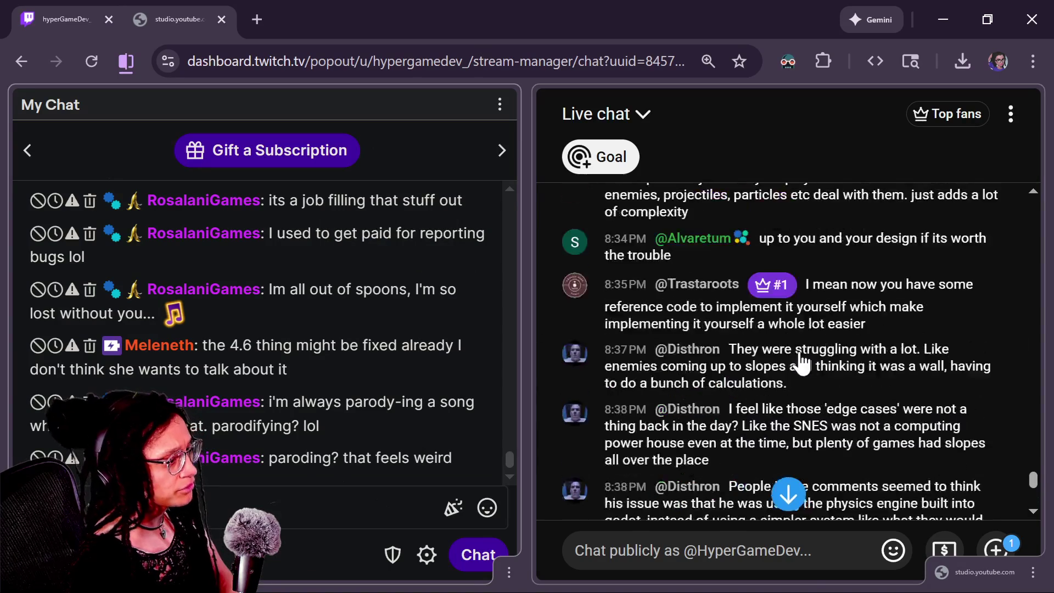
pyautogui.scroll(2, 802, 363)
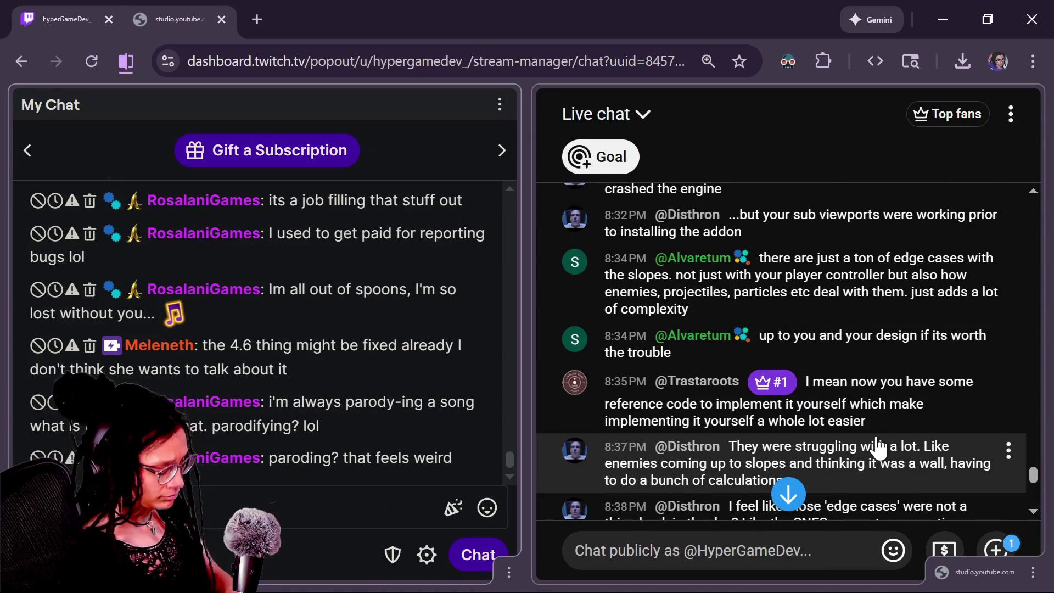
pyautogui.hotkey('ctrl', '-')
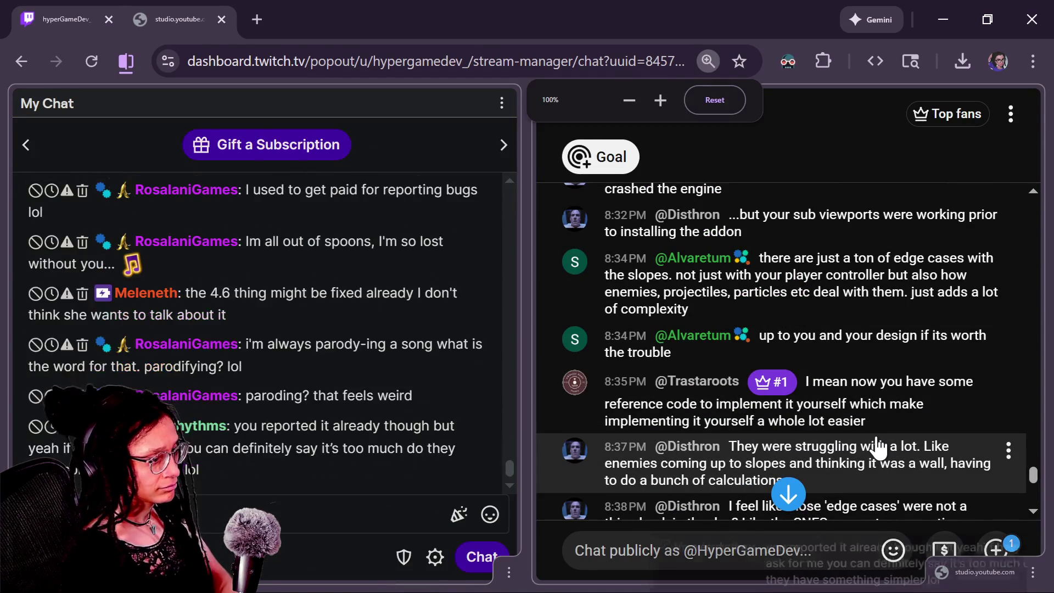
pyautogui.click(877, 447)
pyautogui.hotkey('ctrl', '+')
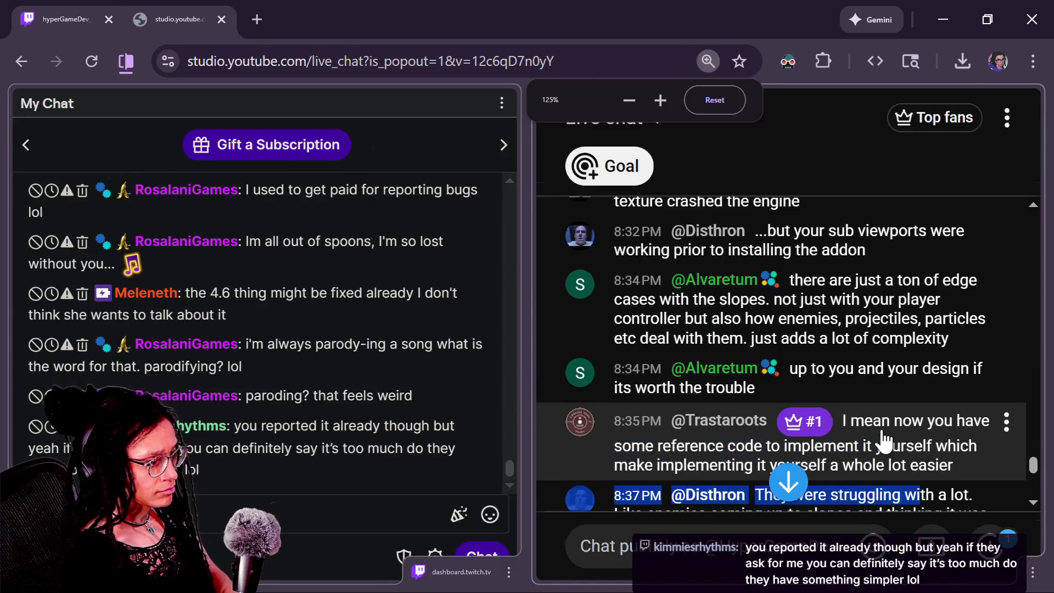
pyautogui.scroll(-2, 884, 439)
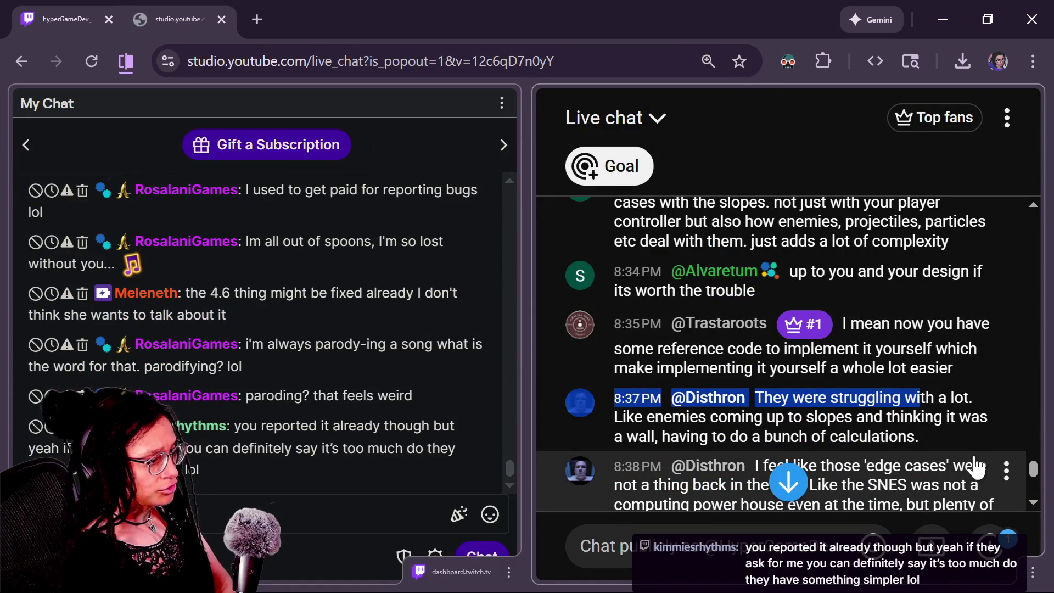
# Read through the latest YouTube live chat messages, starting from the 8:38 message
pyautogui.click(1006, 470)
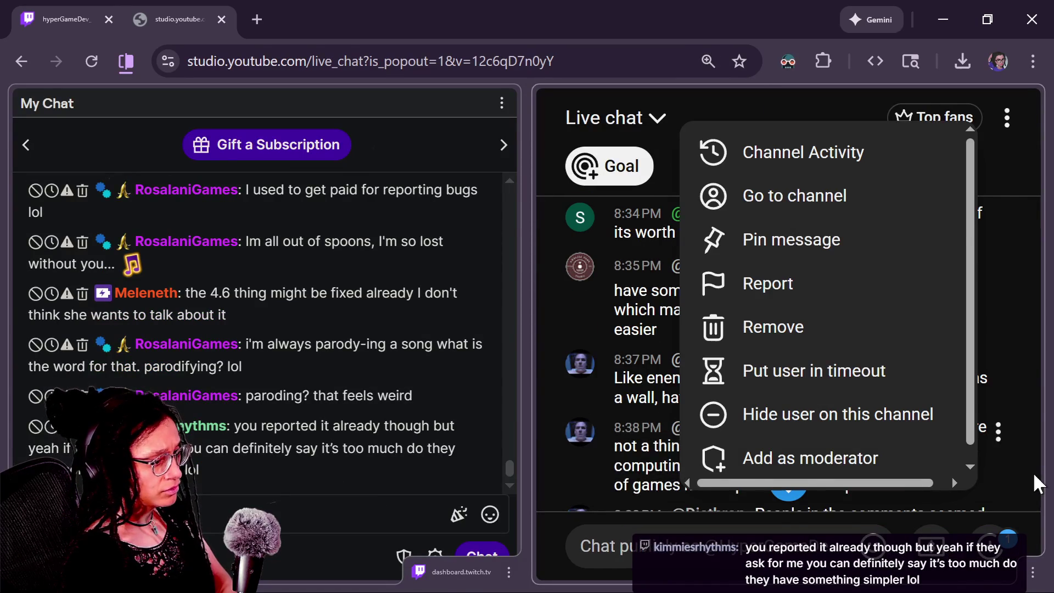
pyautogui.scroll(-3, 1035, 483)
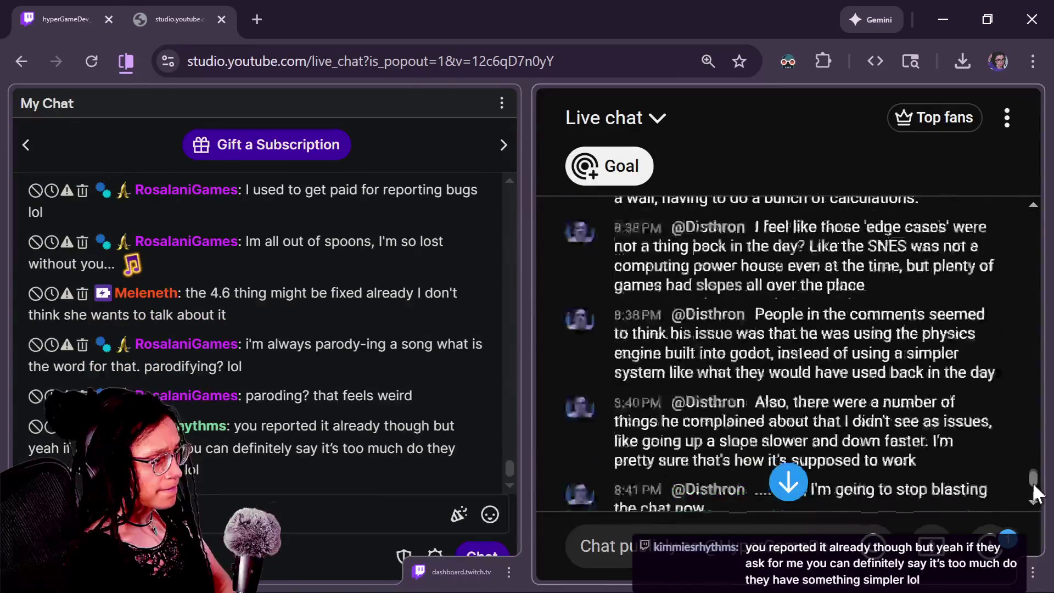
pyautogui.scroll(2, 1036, 490)
pyautogui.scroll(-2, 1035, 491)
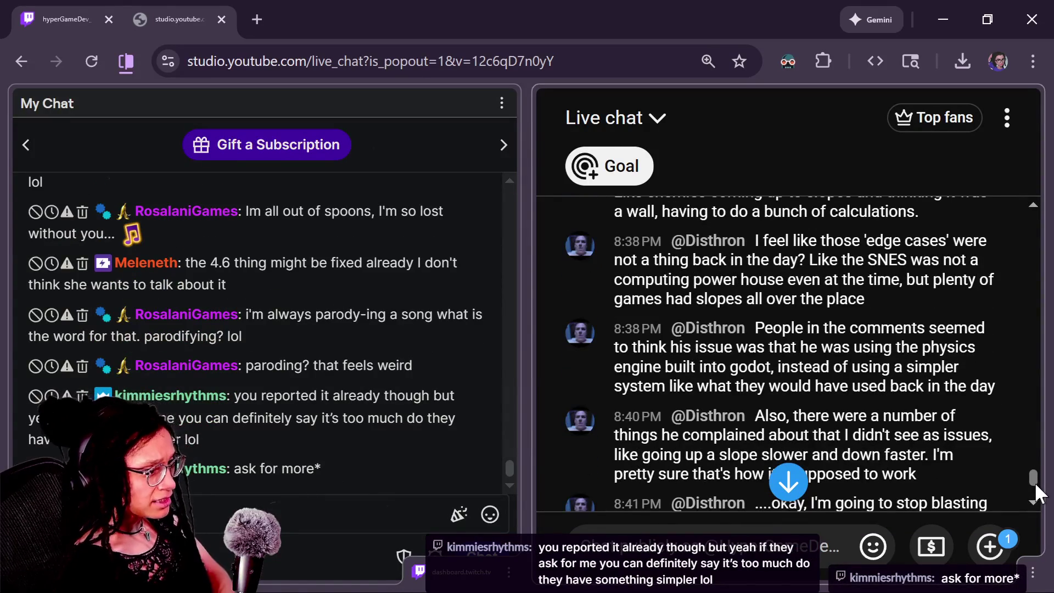
pyautogui.scroll(-2, 1038, 492)
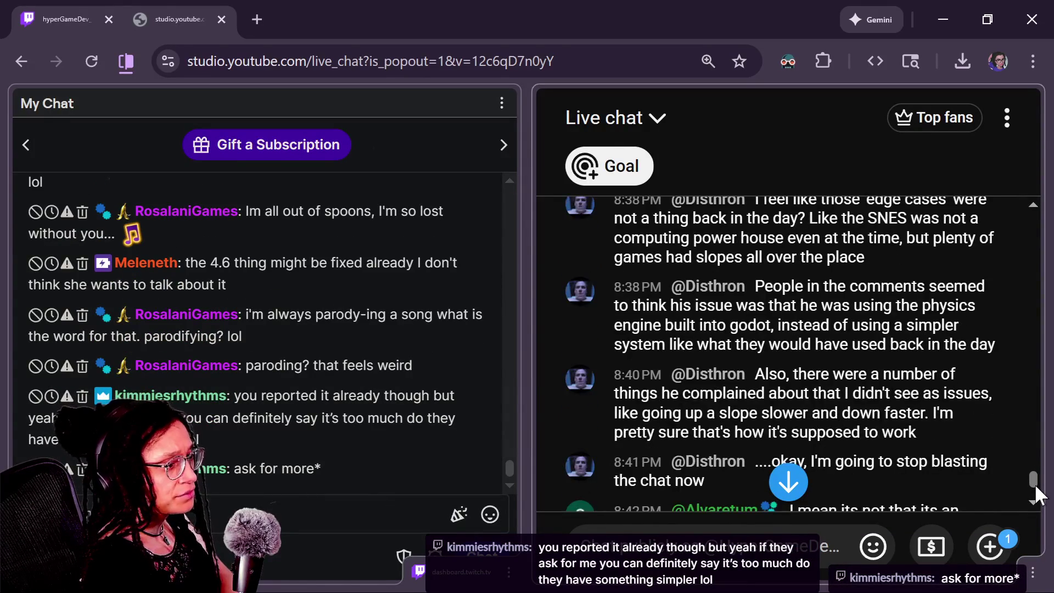
pyautogui.scroll(-1, 1038, 492)
pyautogui.scroll(2, 1038, 493)
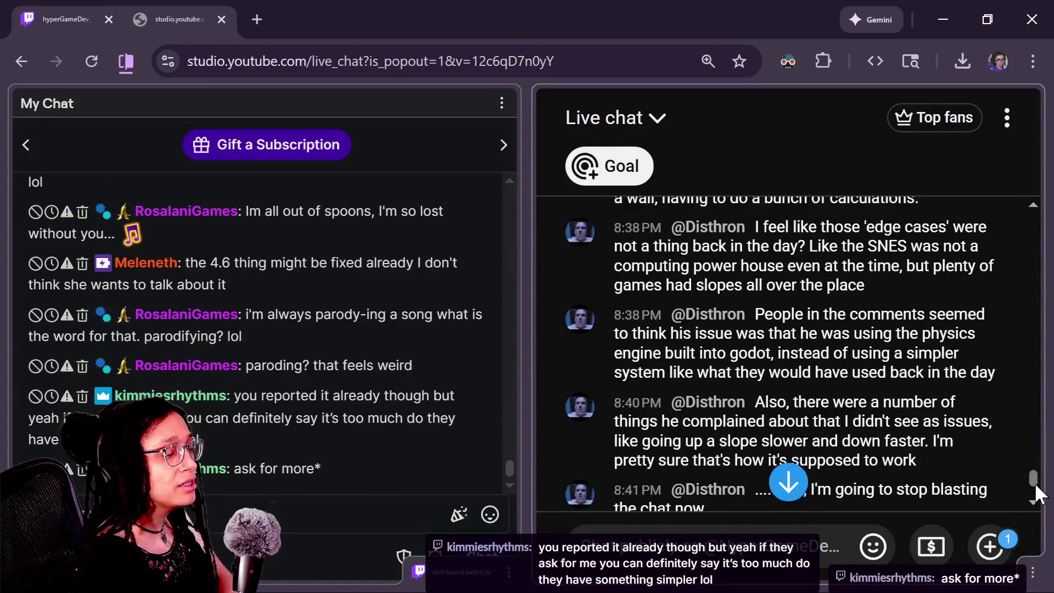
pyautogui.scroll(-1, 1037, 493)
pyautogui.scroll(1, 1038, 493)
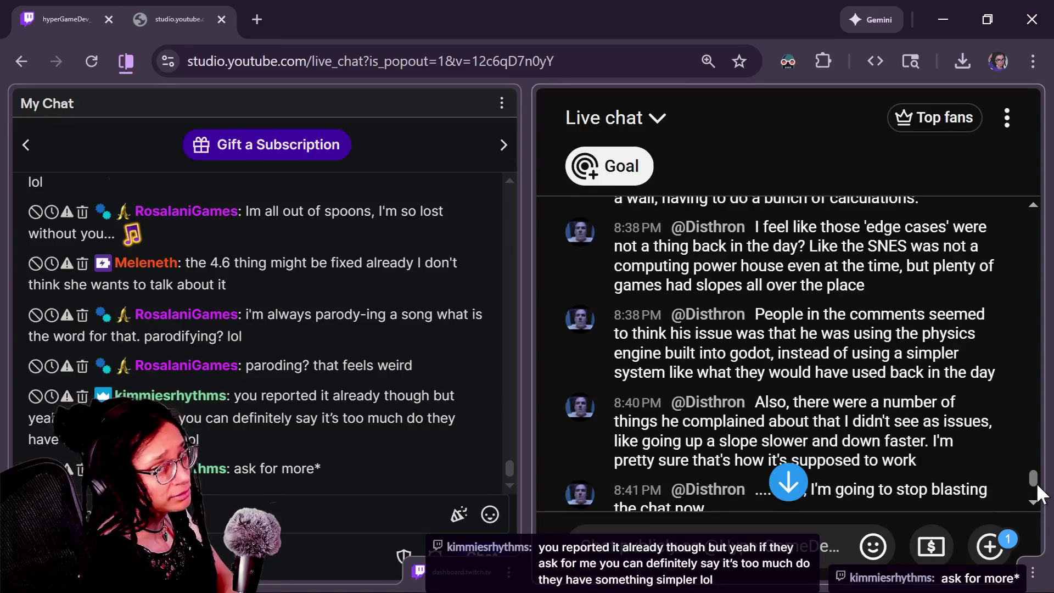
pyautogui.scroll(-1, 1038, 492)
pyautogui.scroll(1, 1038, 493)
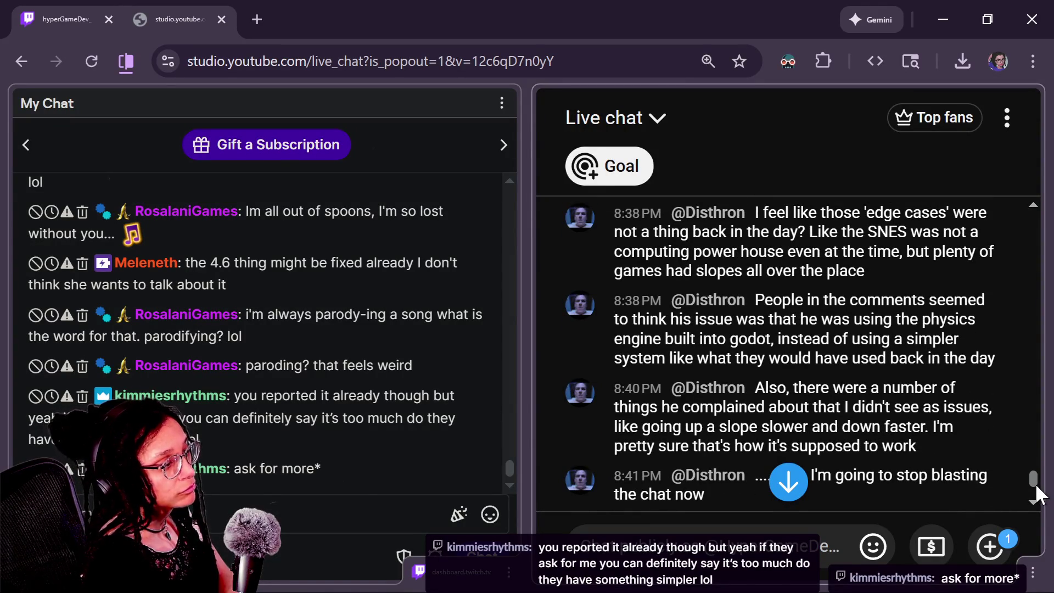
pyautogui.scroll(-1, 1038, 493)
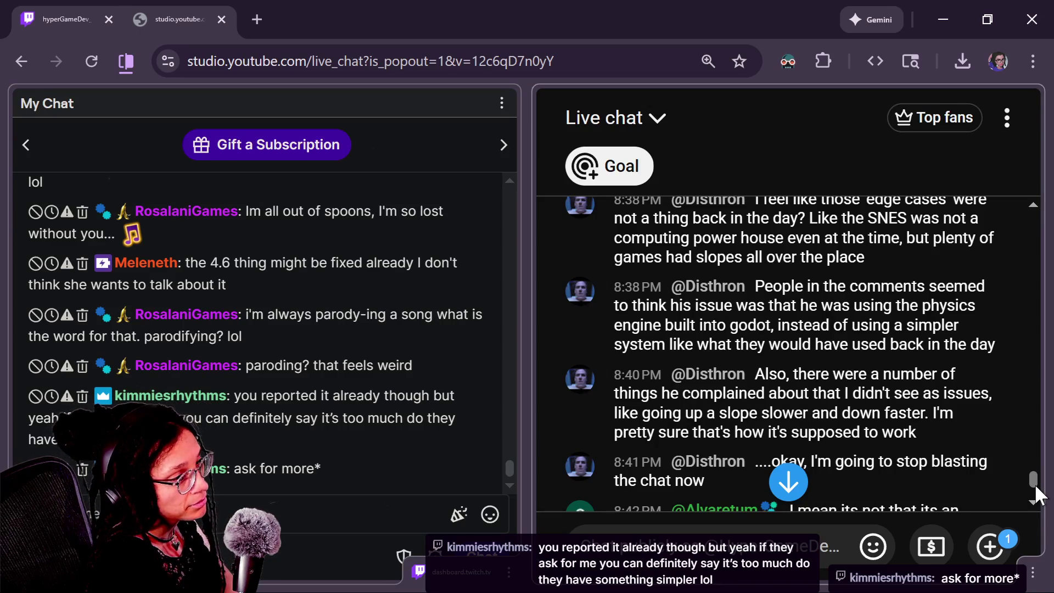
pyautogui.scroll(-5, 1036, 490)
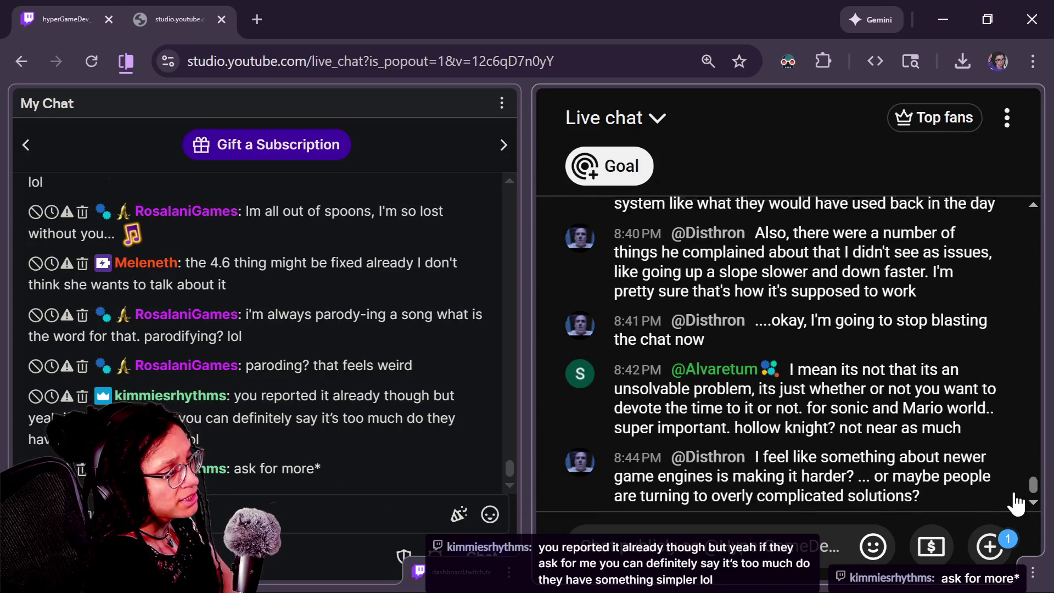
# Select the last two messages in the Twitch chat
pyautogui.rightClick(882, 400)
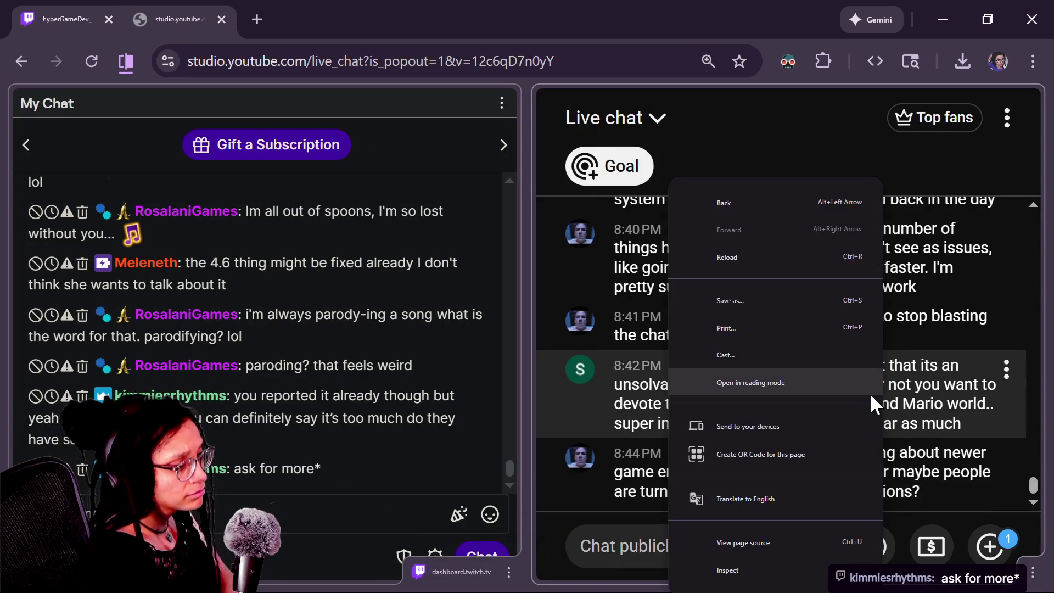
pyautogui.click(640, 542)
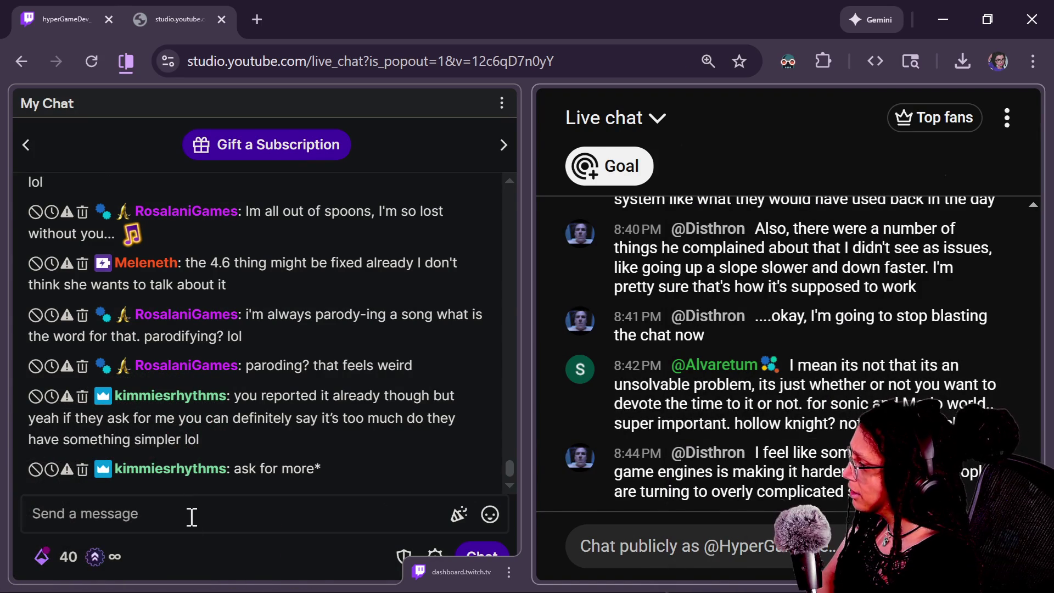
pyautogui.click(207, 551)
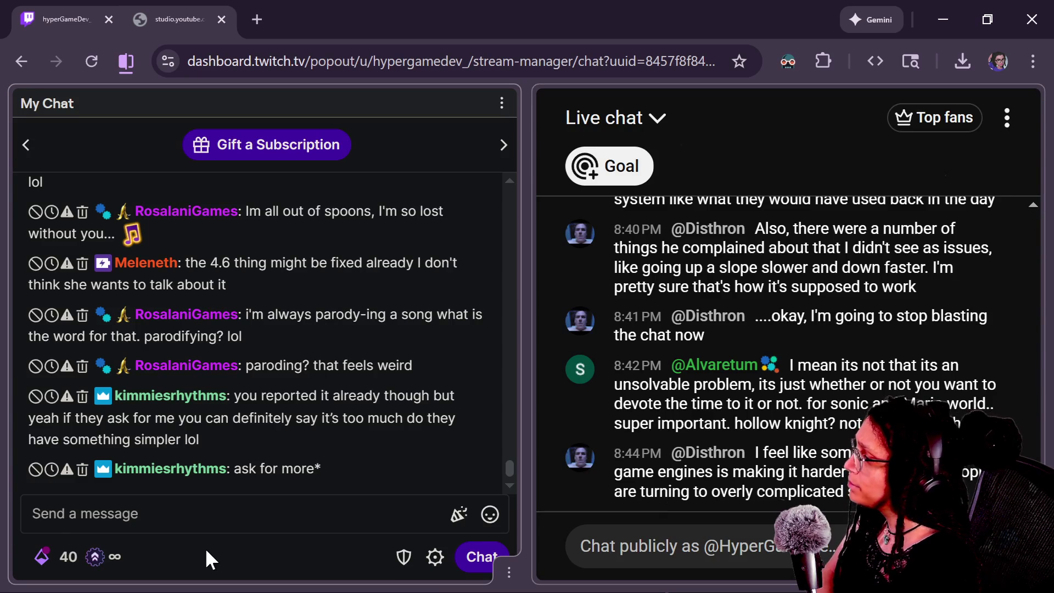
pyautogui.tripleClick(387, 464)
pyautogui.moveTo(289, 433); pyautogui.dragTo(253, 381)
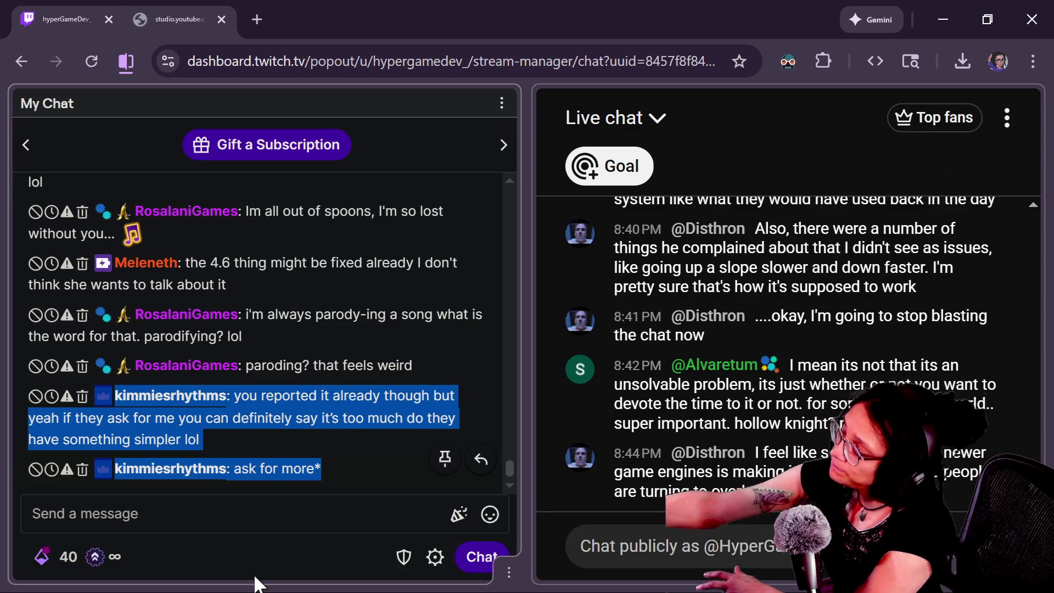
# Switch from Chrome back to the Godot editor with Alt+Tab
pyautogui.hotkey('alt', 'Tab')
pyautogui.hotkey('alt', 'Tab')
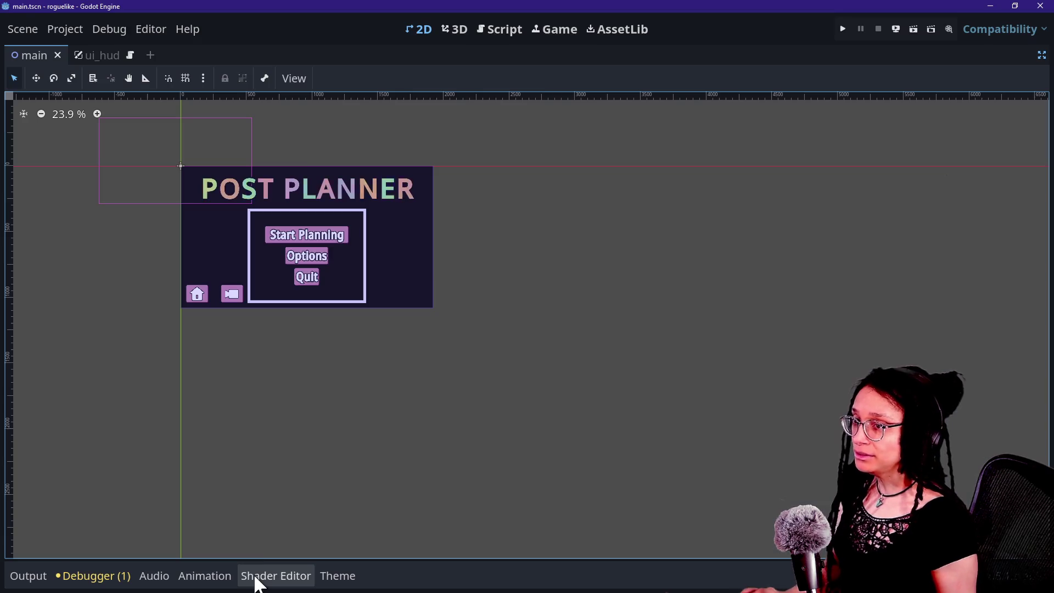
pyautogui.hotkey('alt', 'Tab')
pyautogui.hotkey('alt', 'Tab')
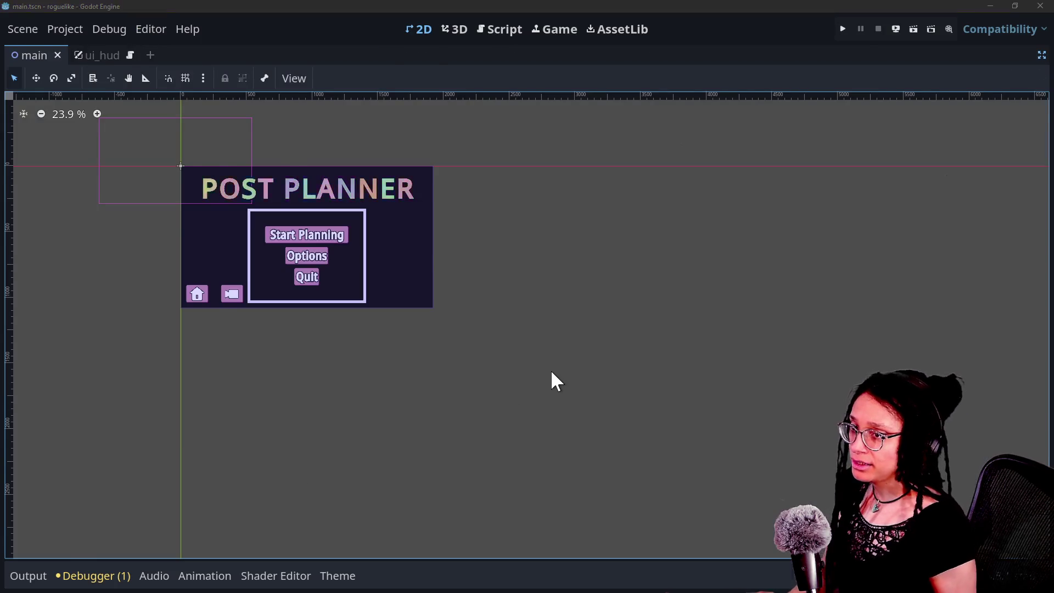
pyautogui.hotkey('alt', 'Tab')
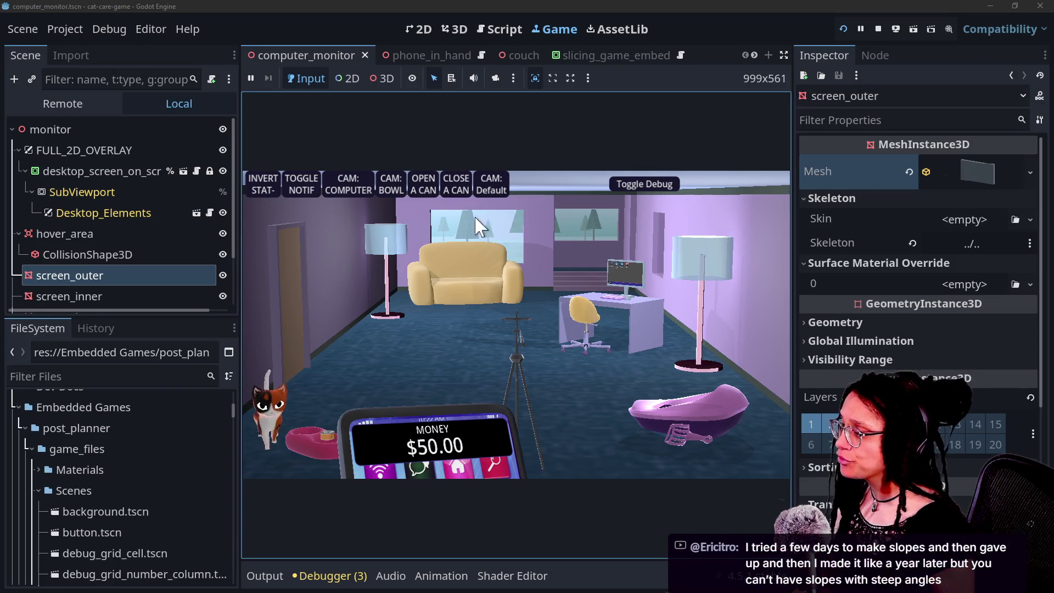
# Send the running game's camera to the couch close-up, toggling the debug panel on and off
pyautogui.click(429, 283)
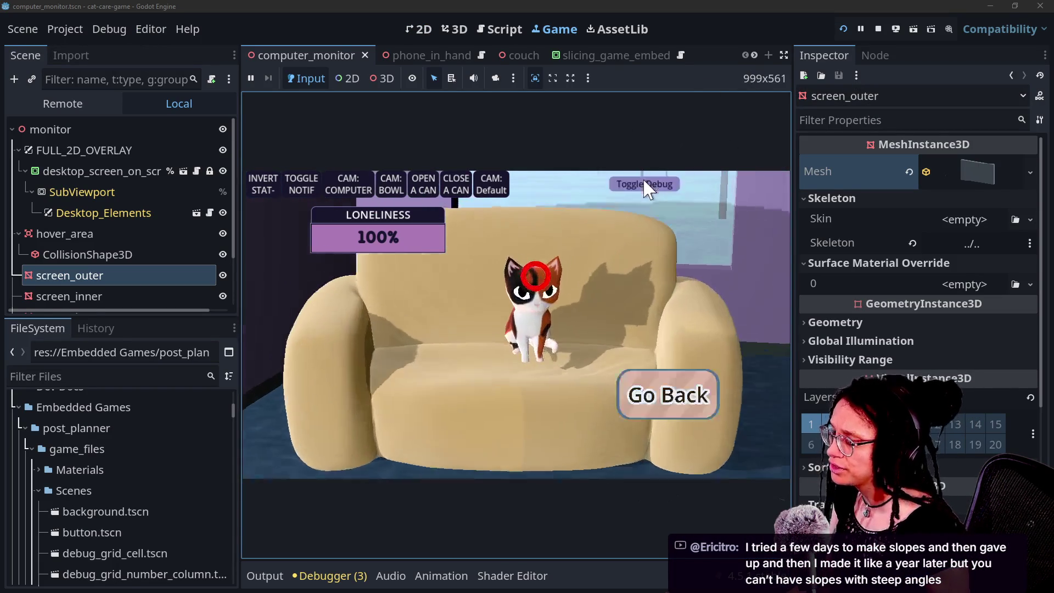
pyautogui.click(645, 186)
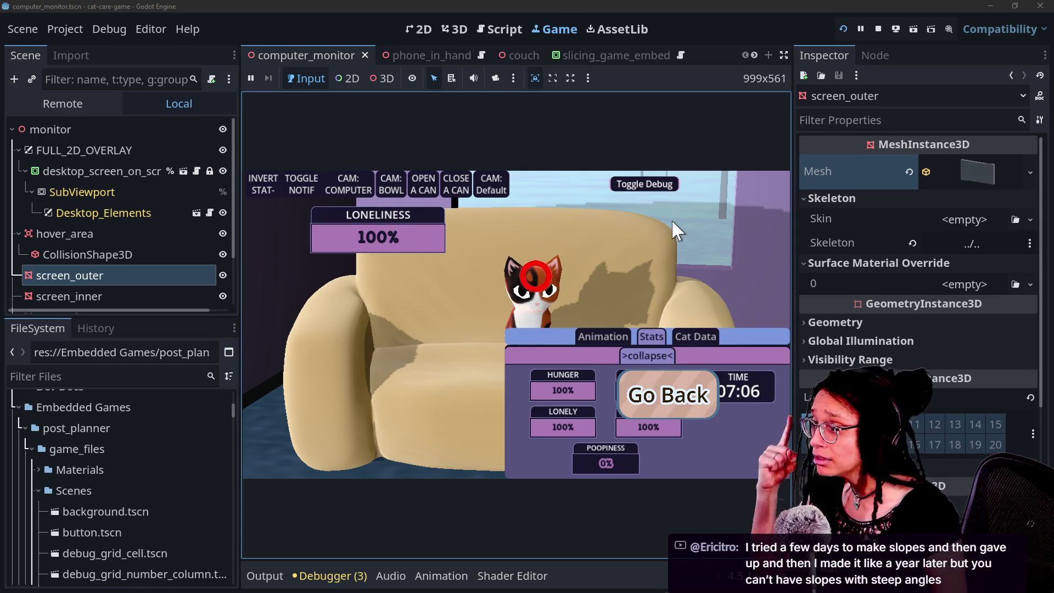
pyautogui.click(638, 183)
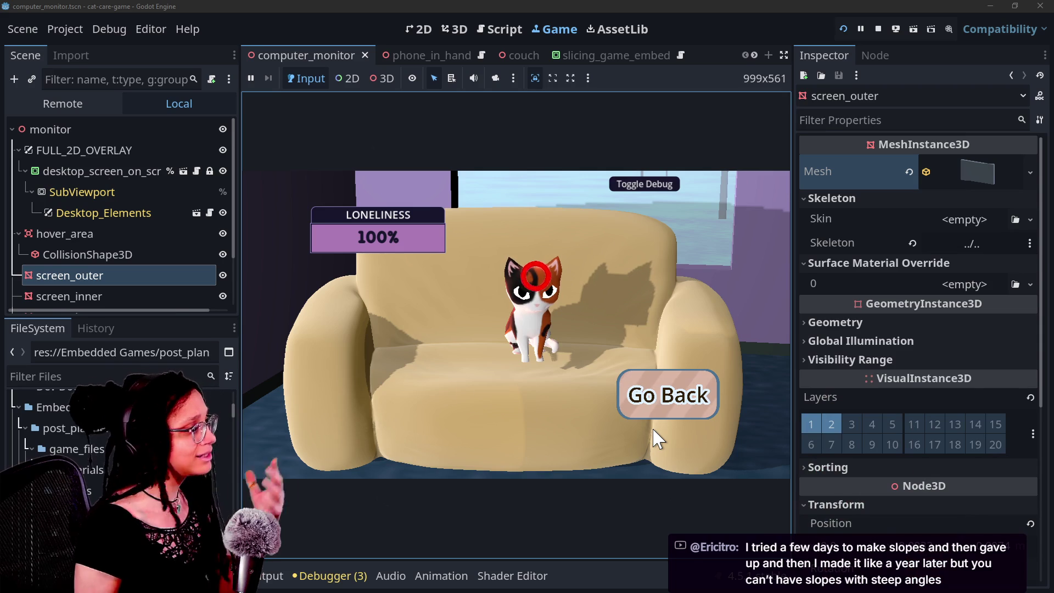
# Select Desktop_Elements, CollisionShape3D and screen_inner2 in the Scene dock
pyautogui.click(82, 212)
pyautogui.click(78, 255)
pyautogui.scroll(-2, 77, 260)
pyautogui.click(80, 269)
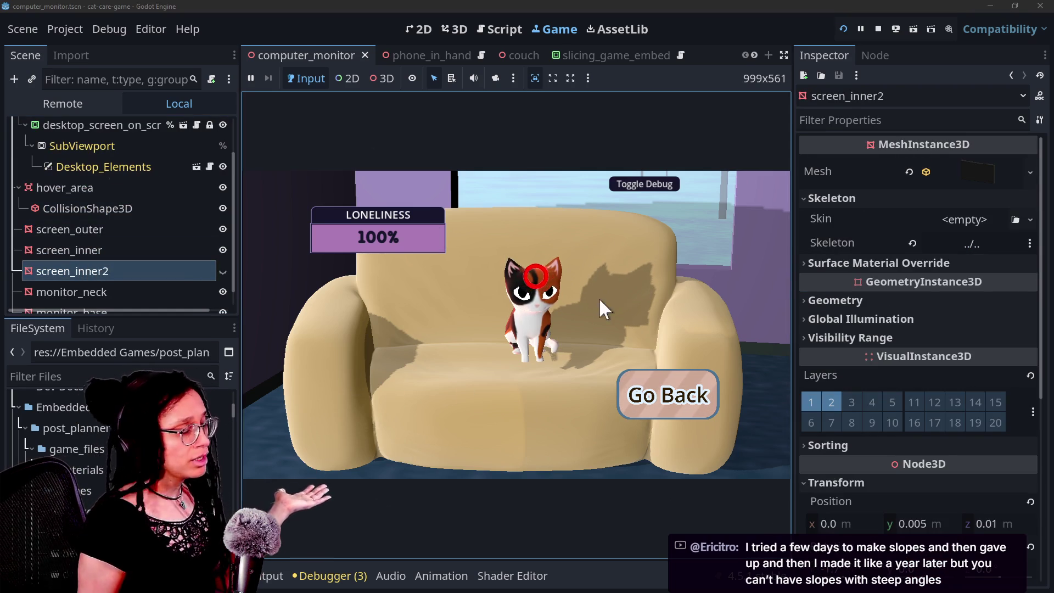
# Point screen_inner's Albedo texture Viewport Path at the SubViewport node
pyautogui.click(61, 251)
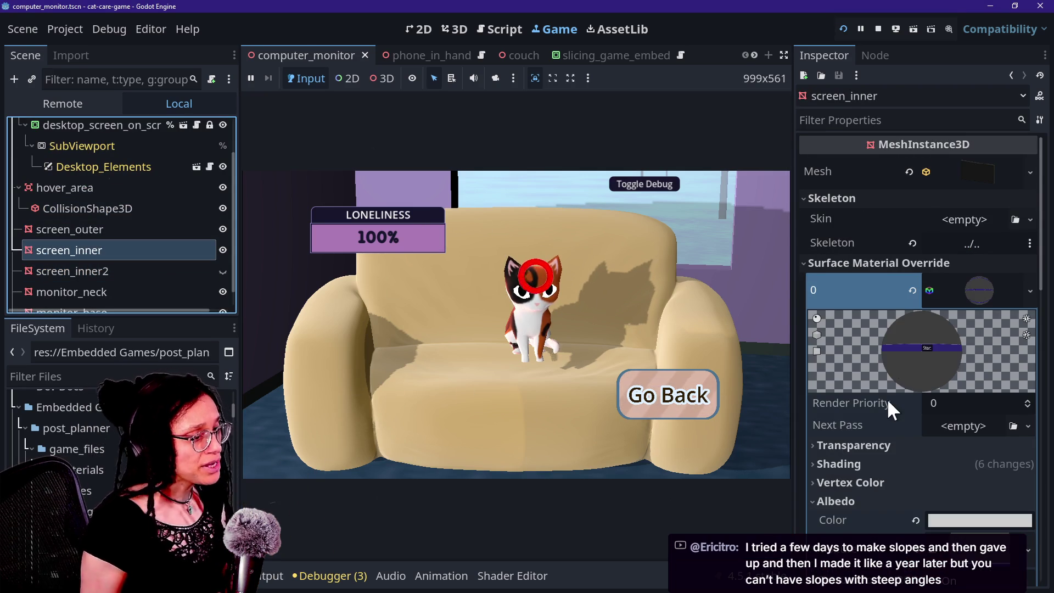
pyautogui.scroll(-3, 888, 398)
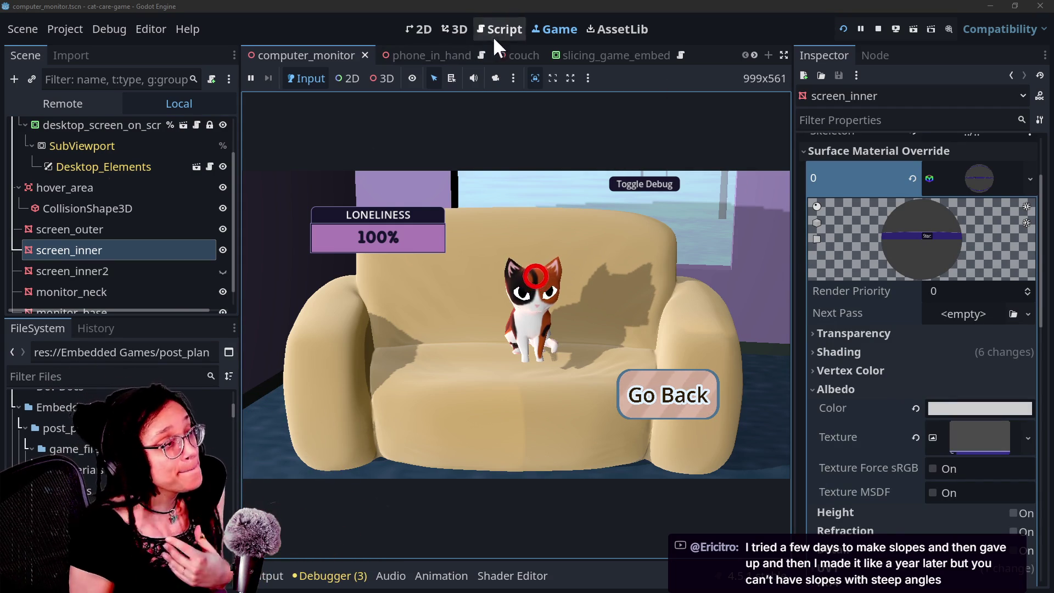
pyautogui.scroll(-2, 943, 409)
pyautogui.click(972, 317)
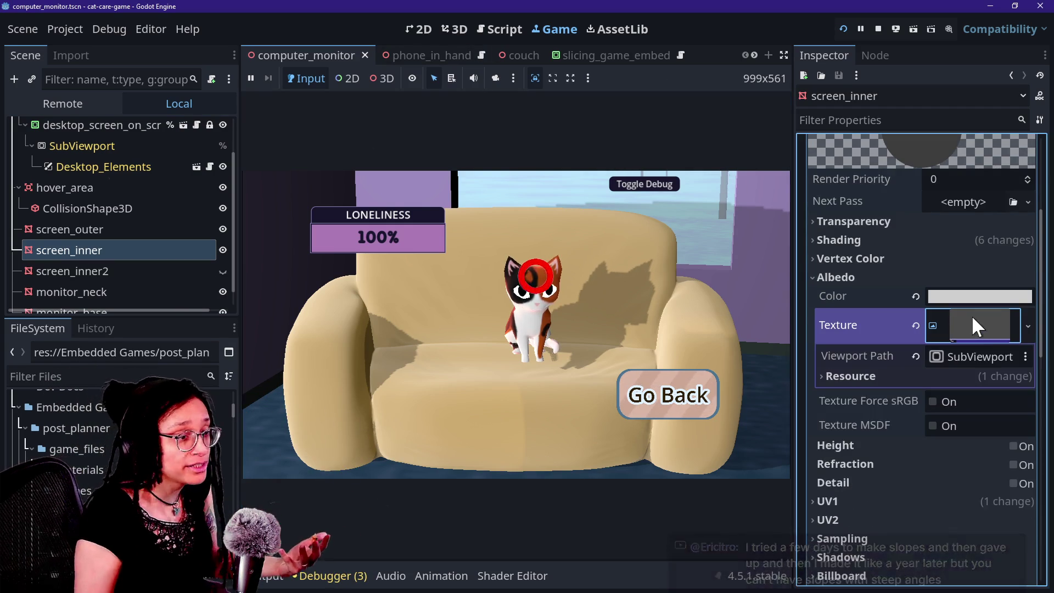
pyautogui.click(942, 357)
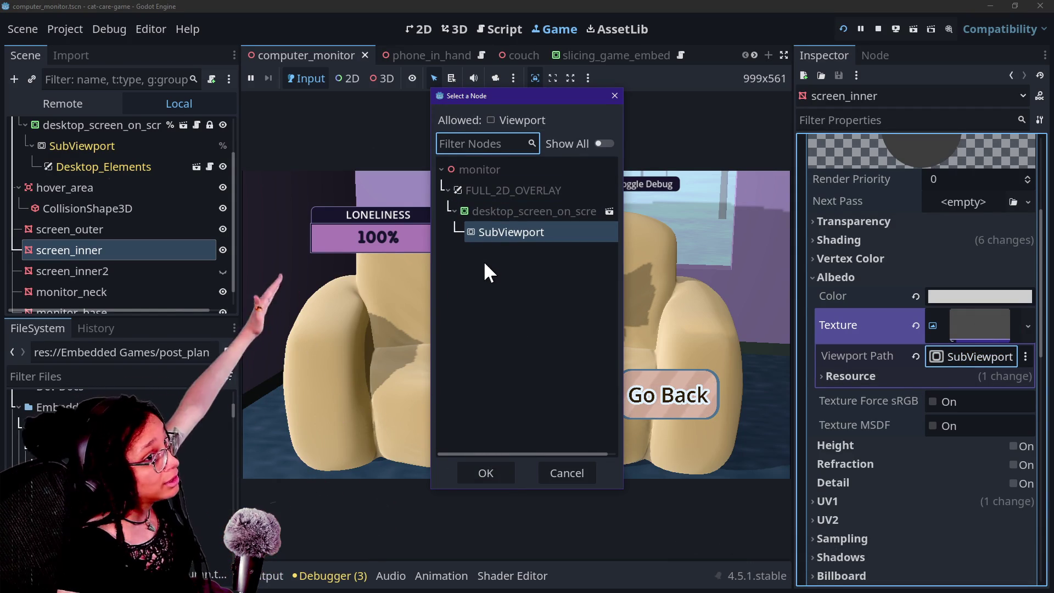
pyautogui.moveTo(488, 91)
pyautogui.mouseDown()
pyautogui.moveTo(502, 261)
pyautogui.moveTo(523, 194)
pyautogui.moveTo(522, 129)
pyautogui.mouseUp()
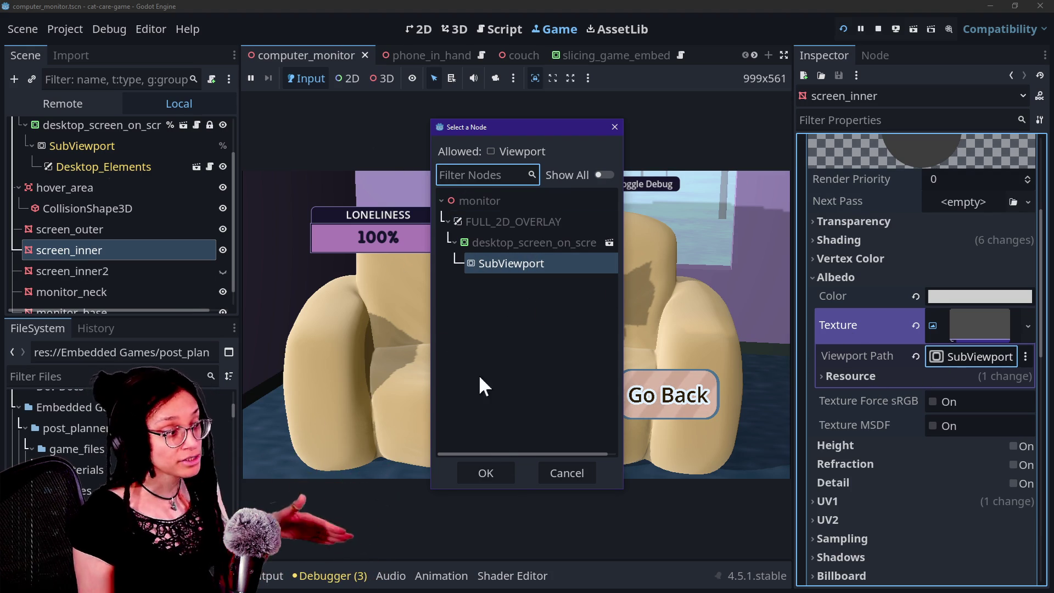
pyautogui.click(509, 471)
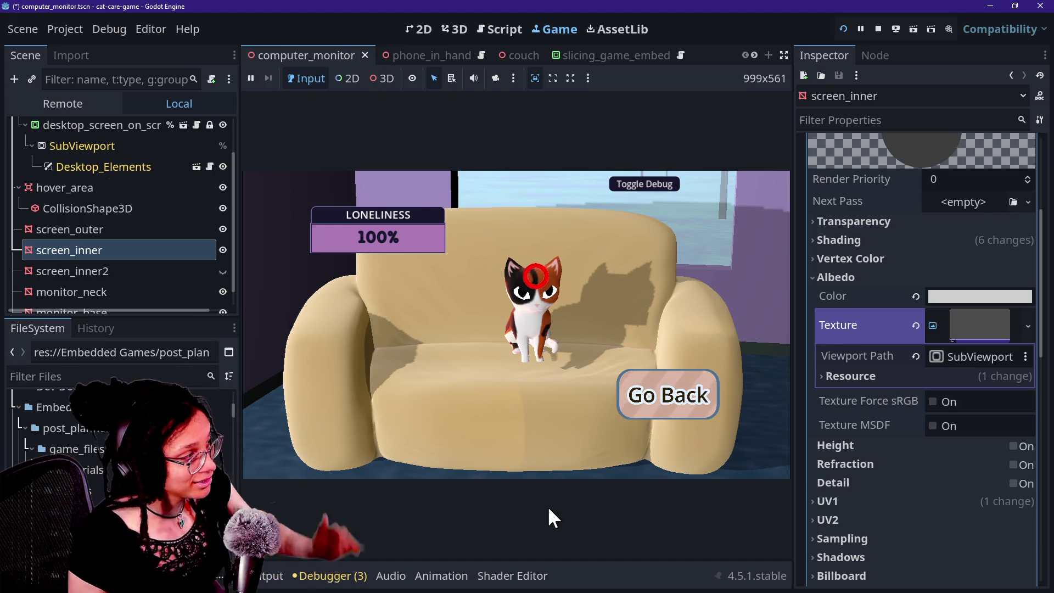
# Select screen_outer, show the debug panel and move the game camera to the computer
pyautogui.click(113, 229)
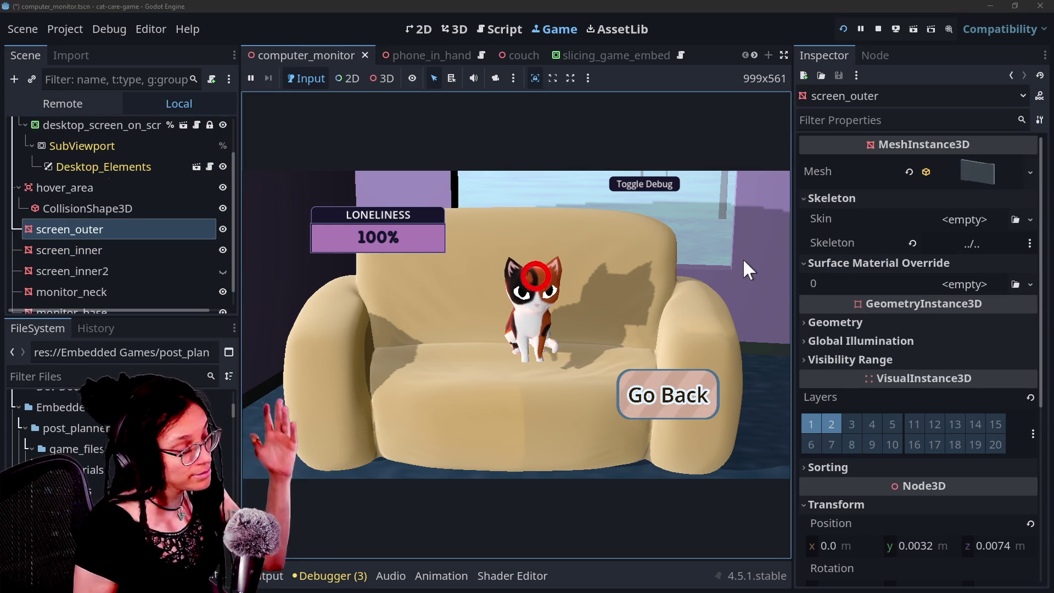
pyautogui.click(663, 393)
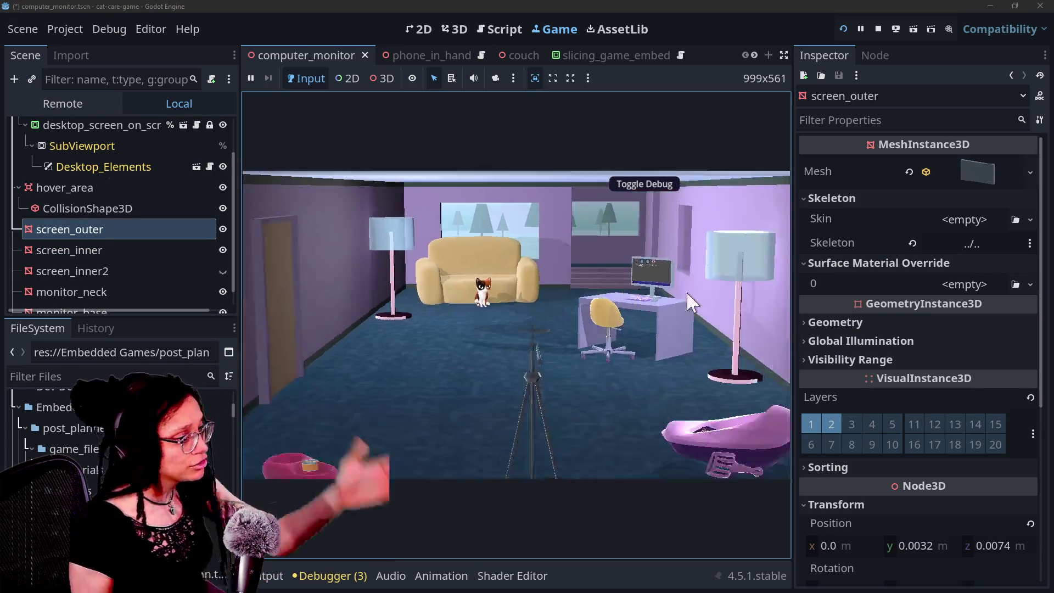
pyautogui.click(624, 186)
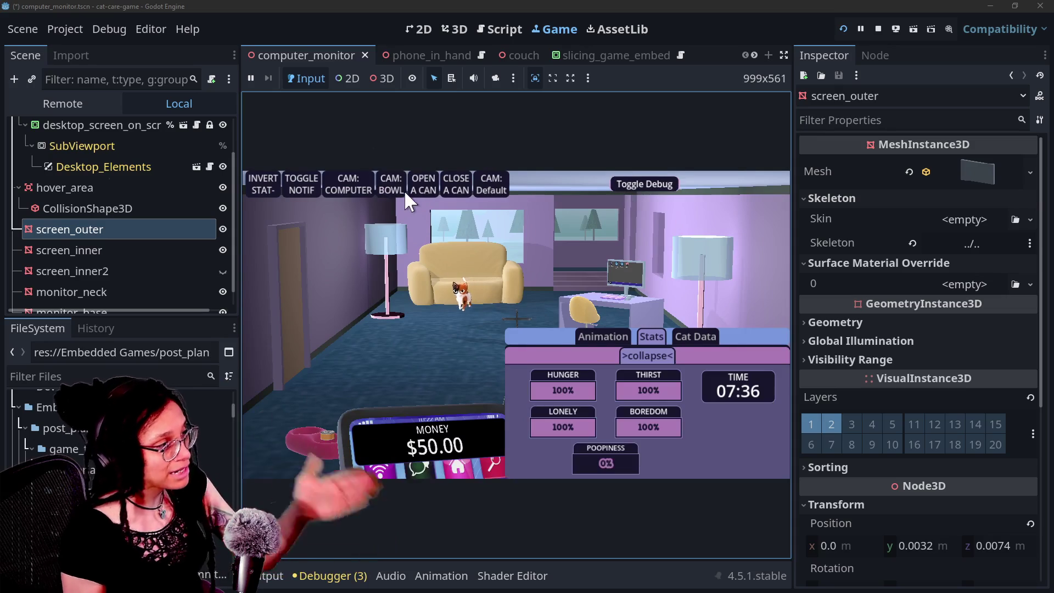
pyautogui.click(326, 191)
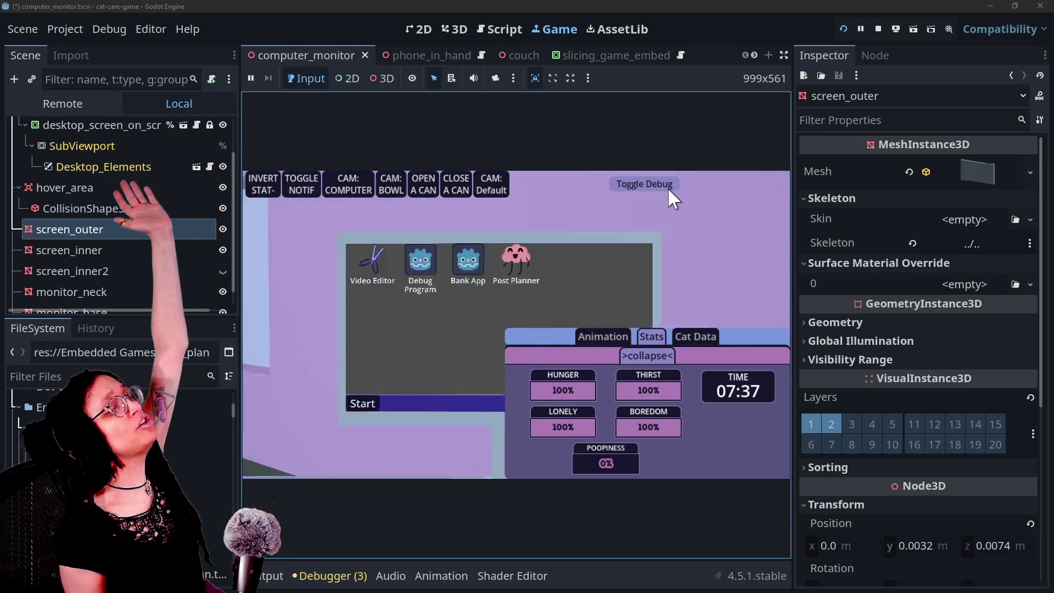
# Launch Post Planner, start planning with Mewsky, then stop the running game
pyautogui.doubleClick(555, 241)
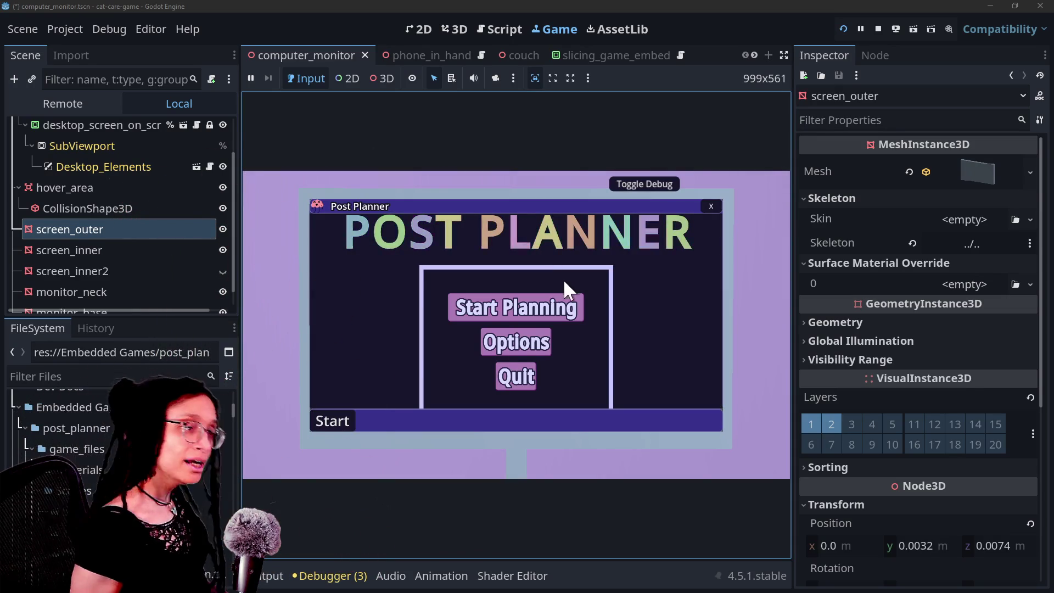
pyautogui.click(564, 303)
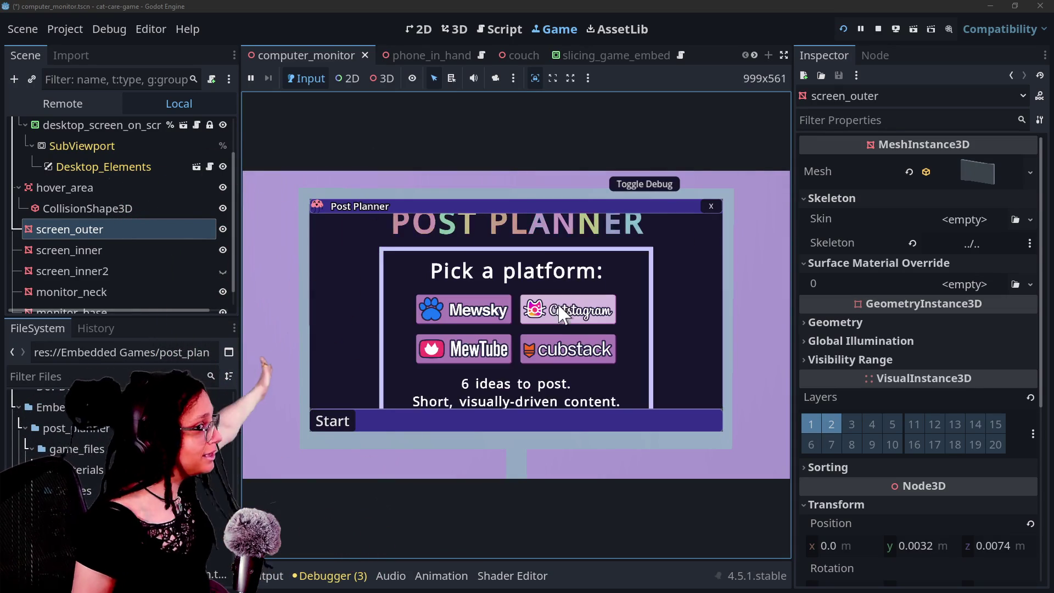
pyautogui.click(452, 311)
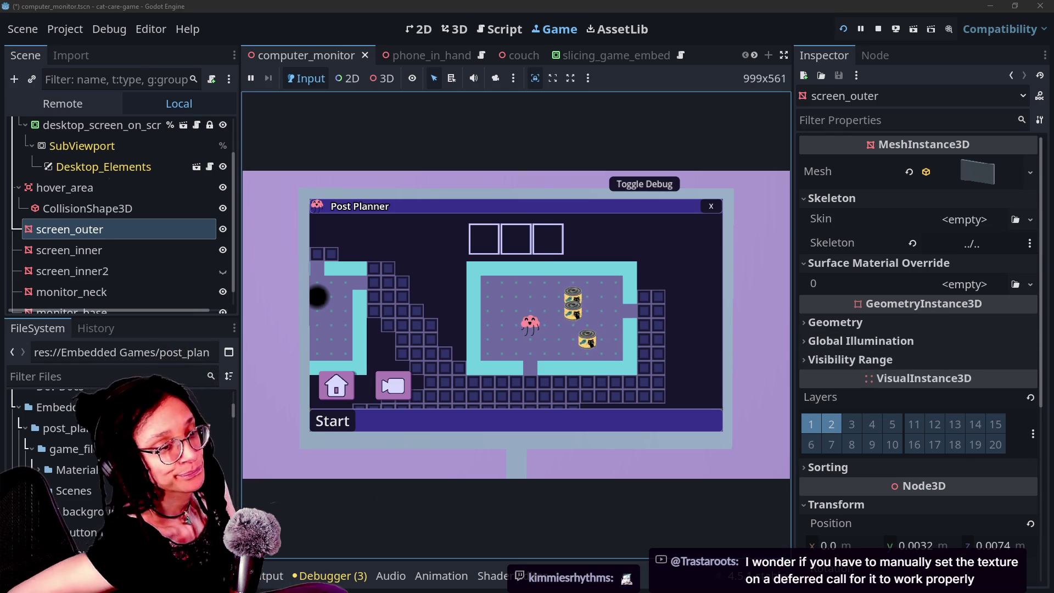
pyautogui.click(877, 28)
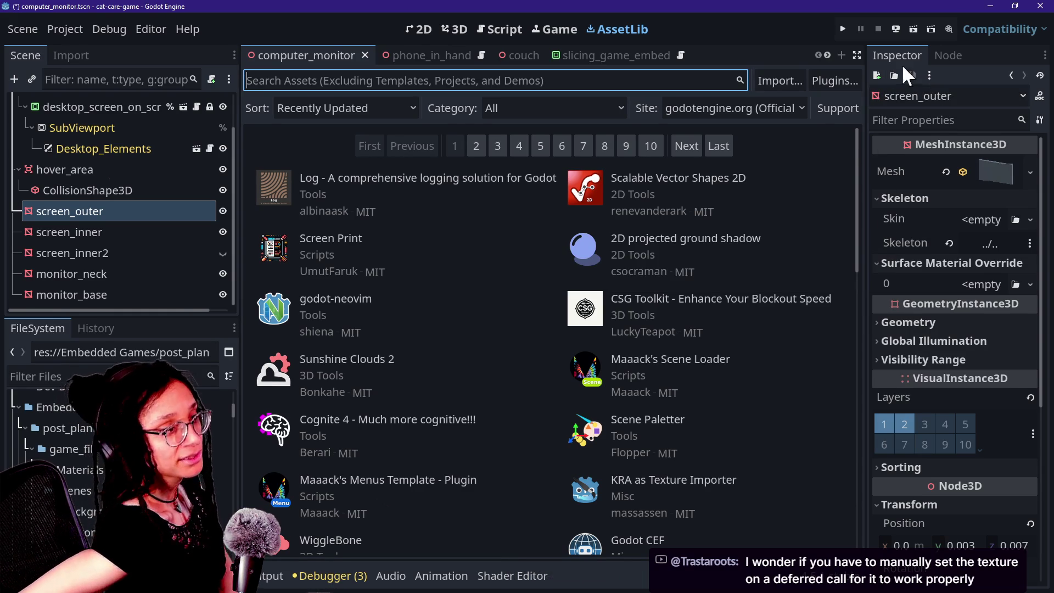
# View the computer_monitor in the 3D editor, then run the game again
pyautogui.click(538, 24)
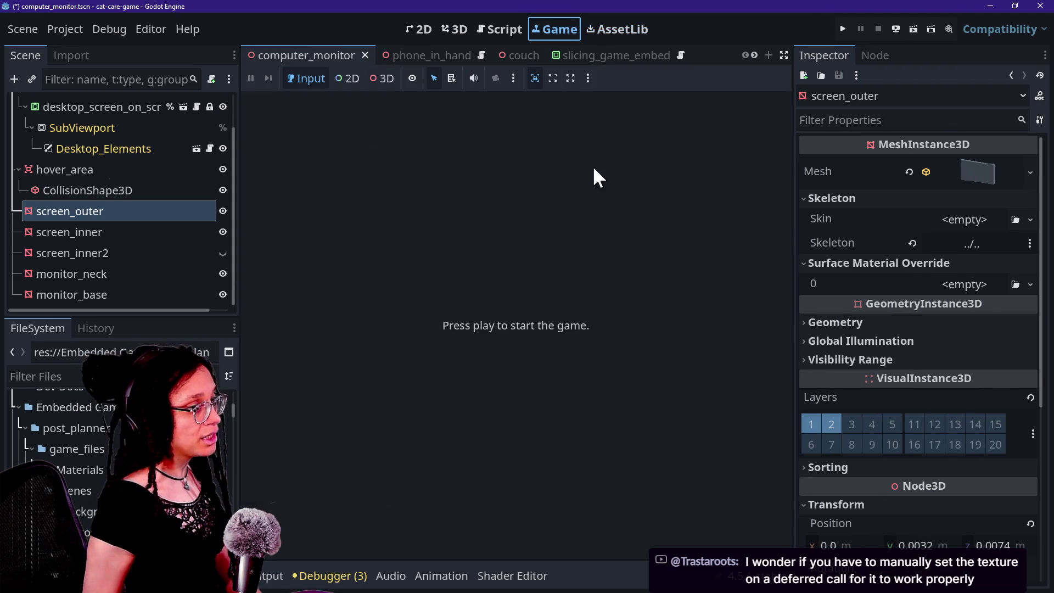
pyautogui.click(426, 29)
pyautogui.click(447, 28)
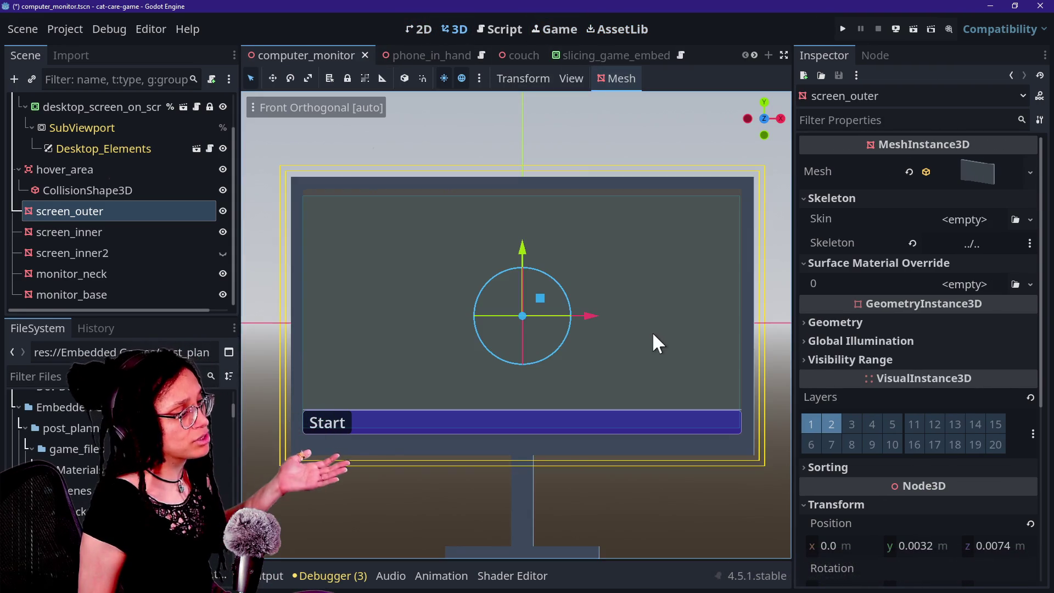
pyautogui.scroll(-1, 615, 364)
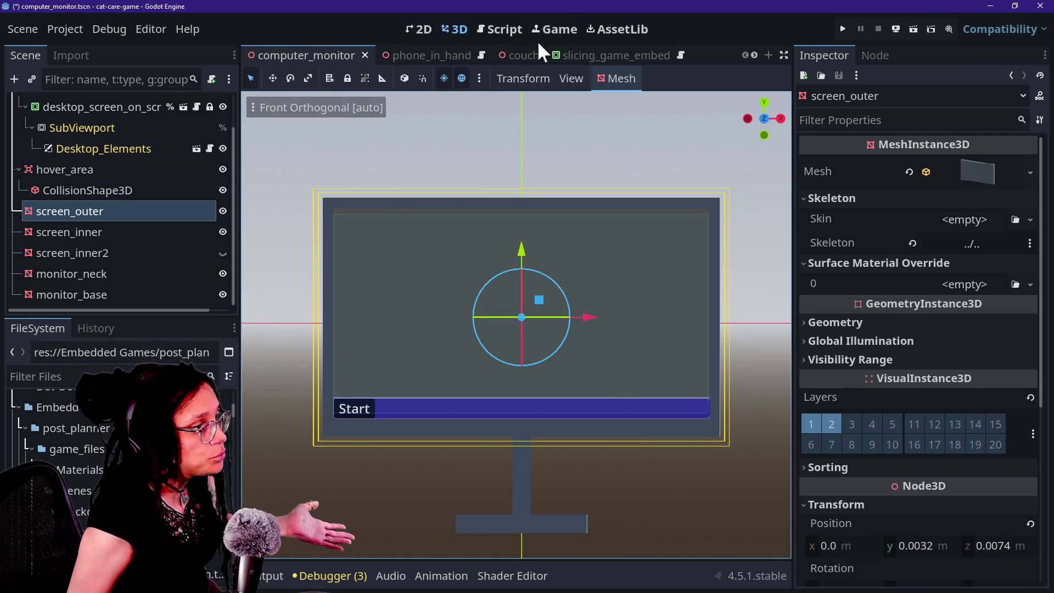
pyautogui.click(843, 29)
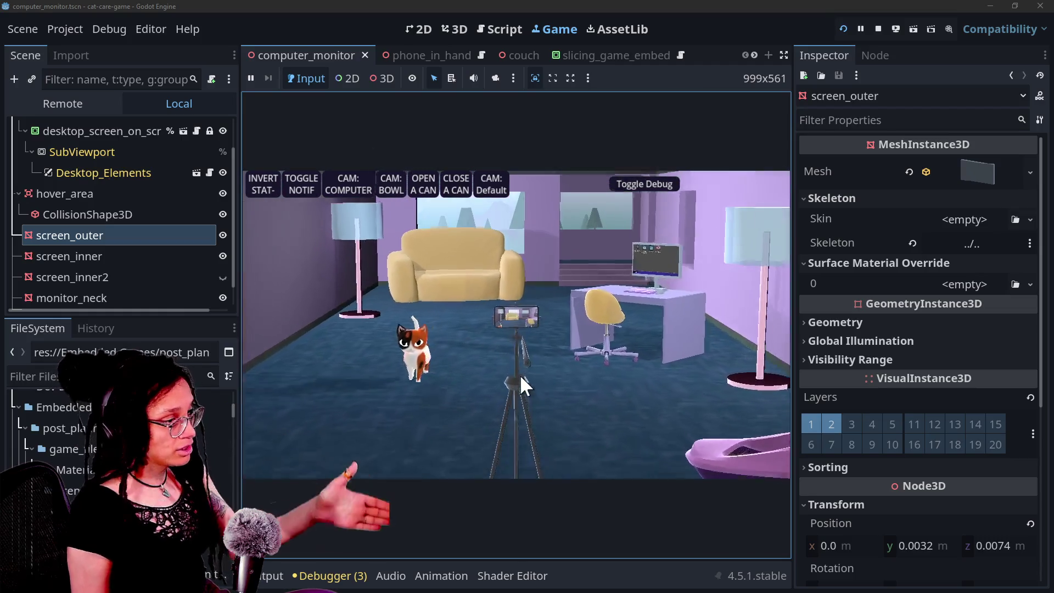
# Try the phone view, bowl camera and closing the can, then reset and view the computer
pyautogui.click(520, 374)
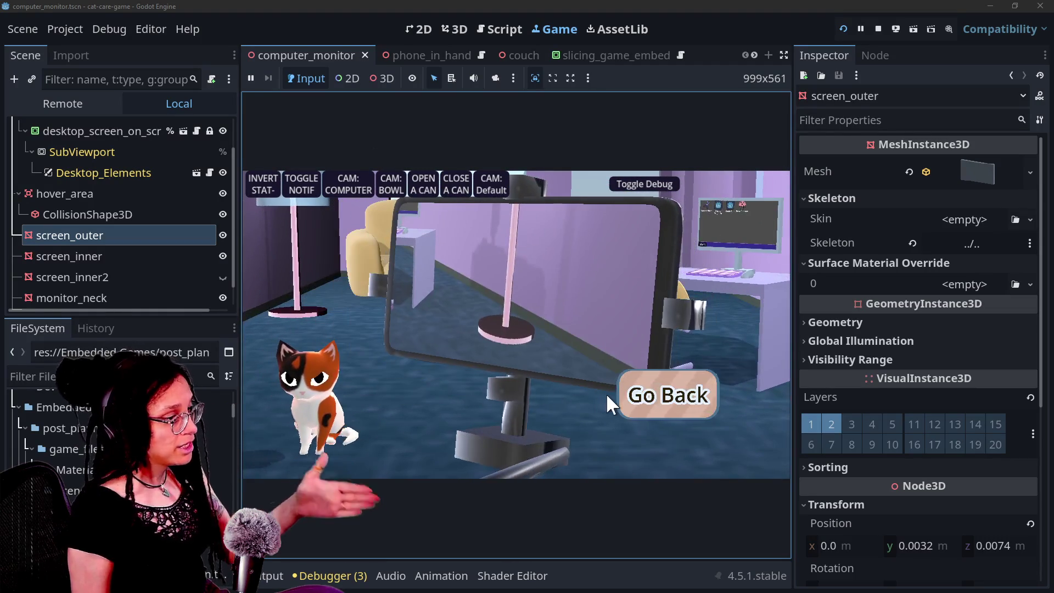
pyautogui.click(621, 396)
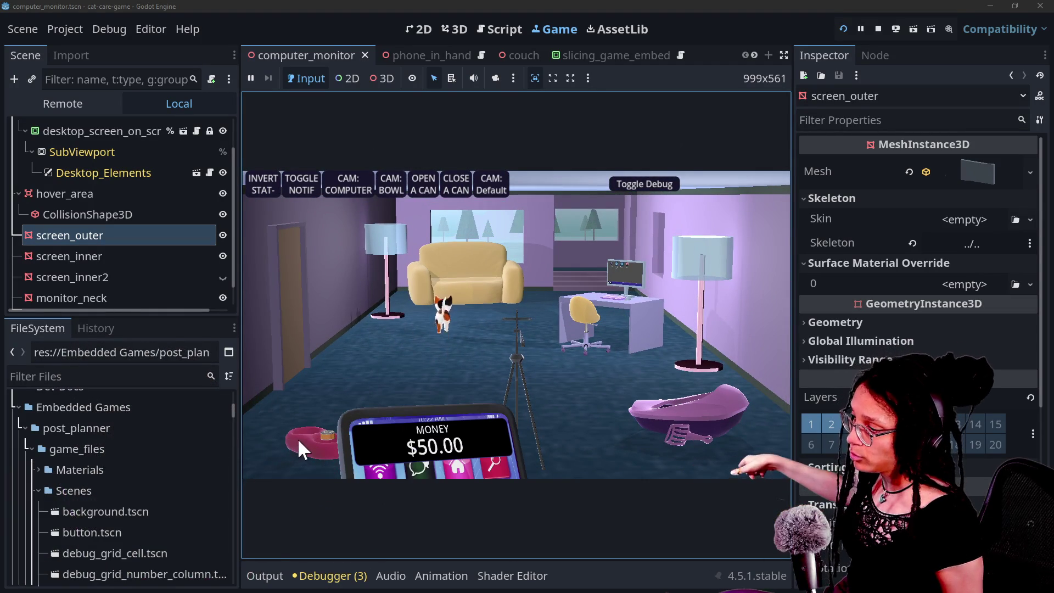
pyautogui.click(393, 183)
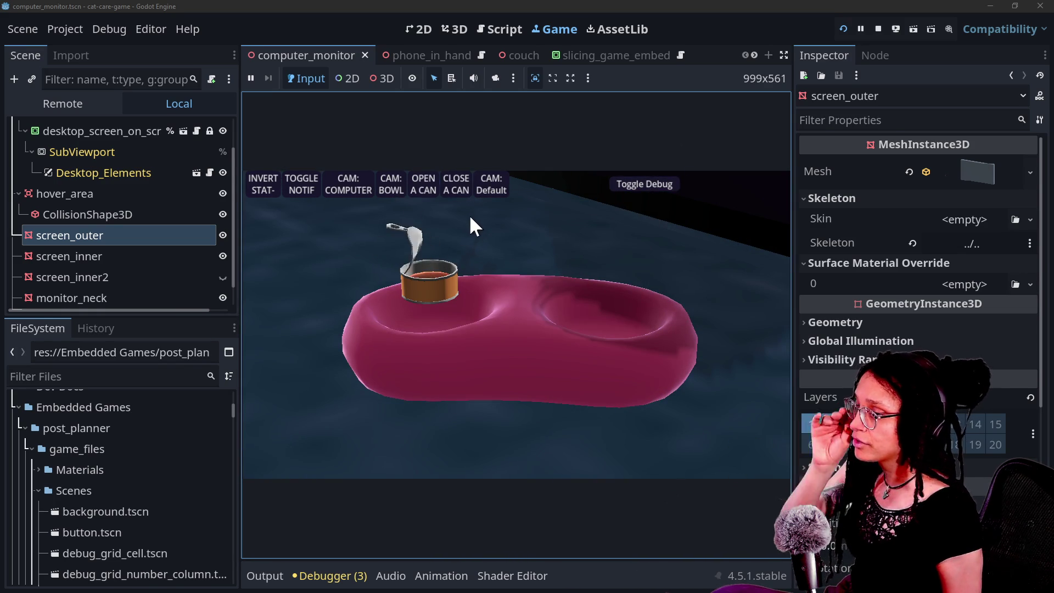
pyautogui.click(457, 190)
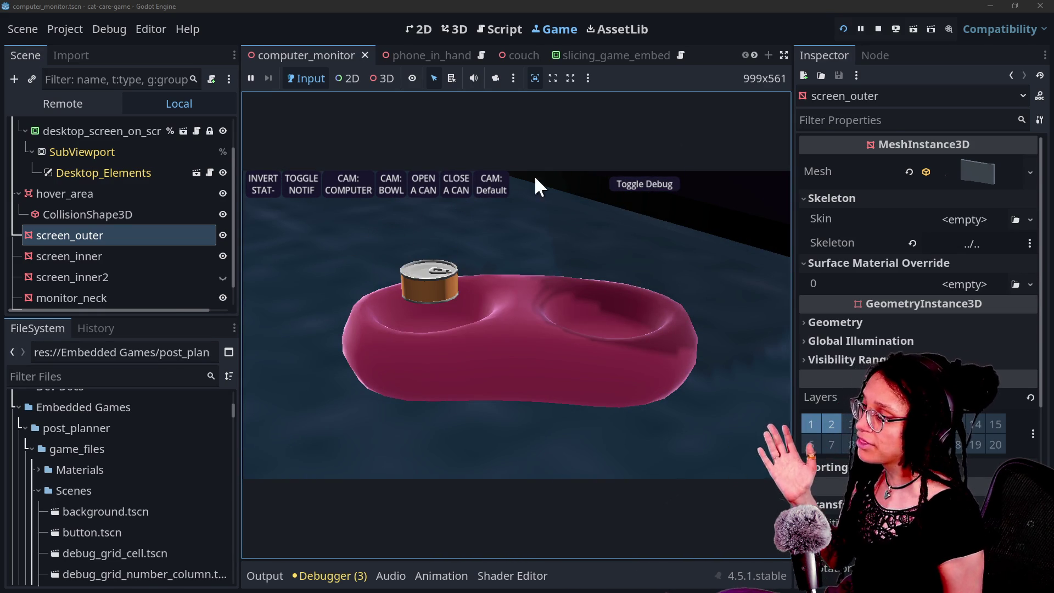
pyautogui.click(491, 184)
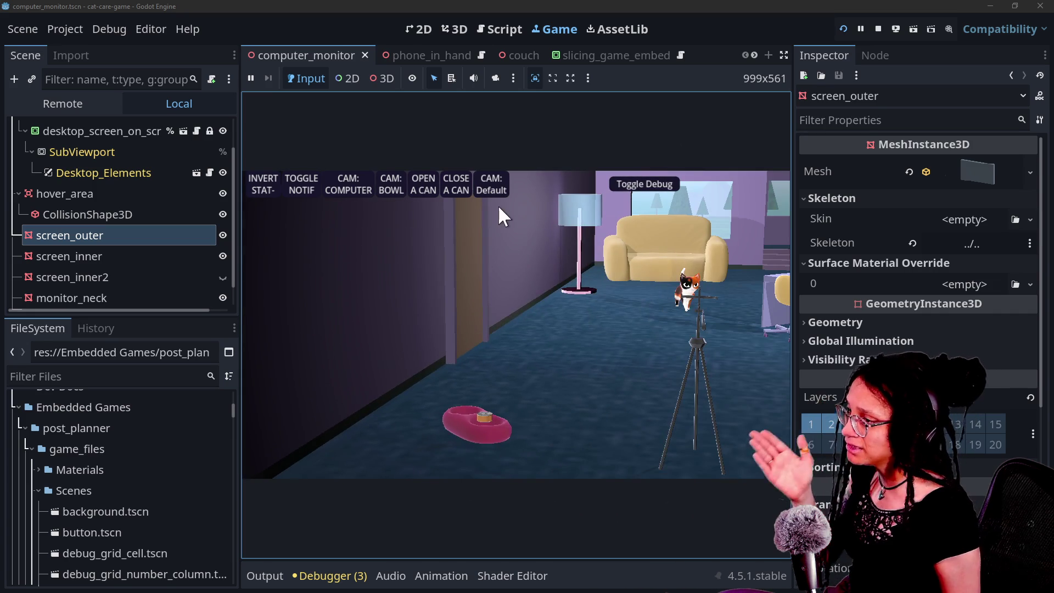
pyautogui.click(489, 186)
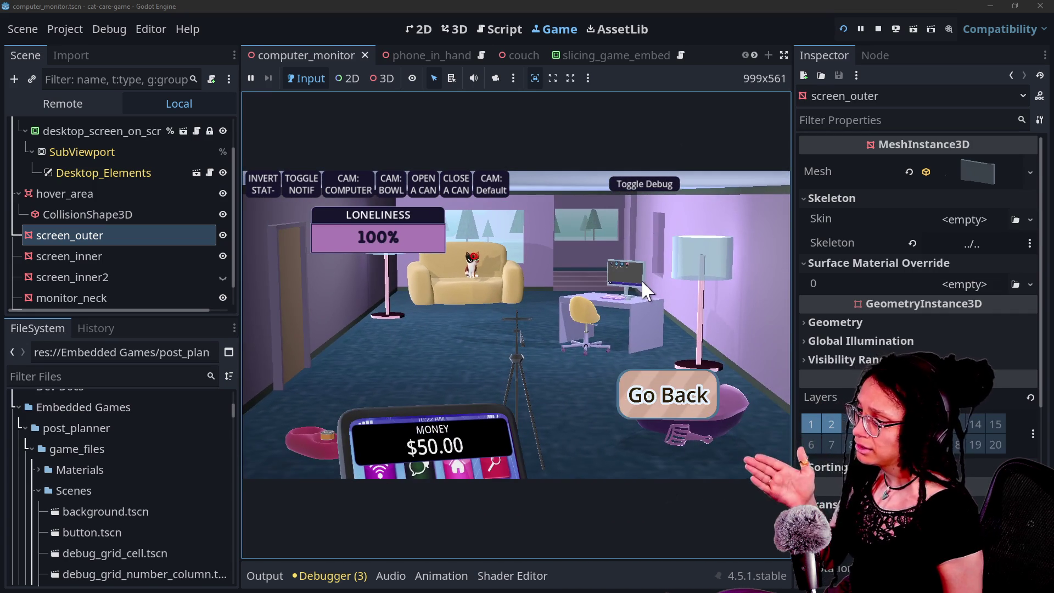
pyautogui.click(357, 187)
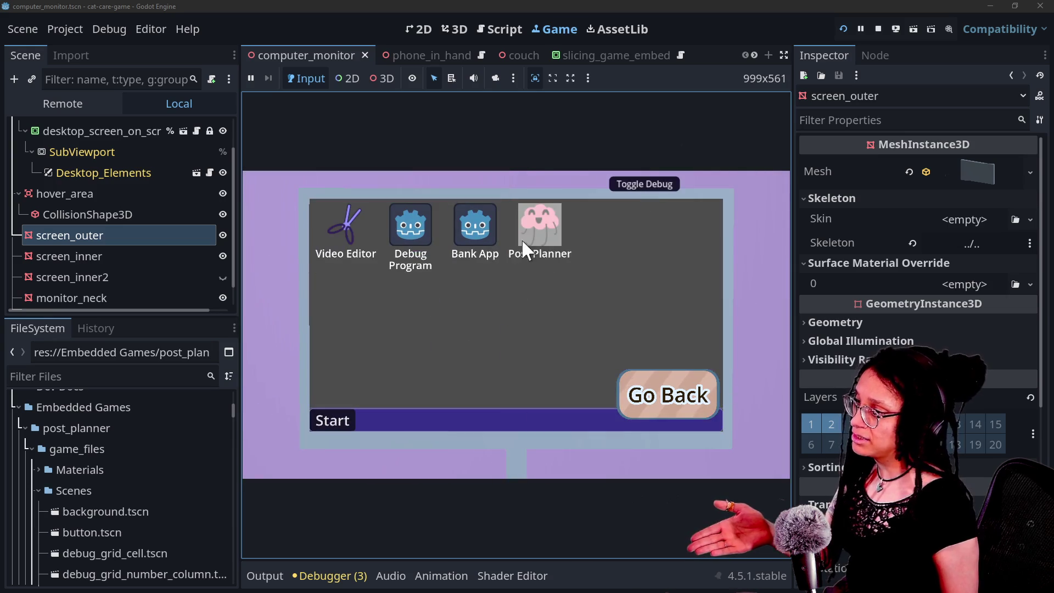
# Open Post Planner on the in-game computer and return to the room view
pyautogui.click(545, 225)
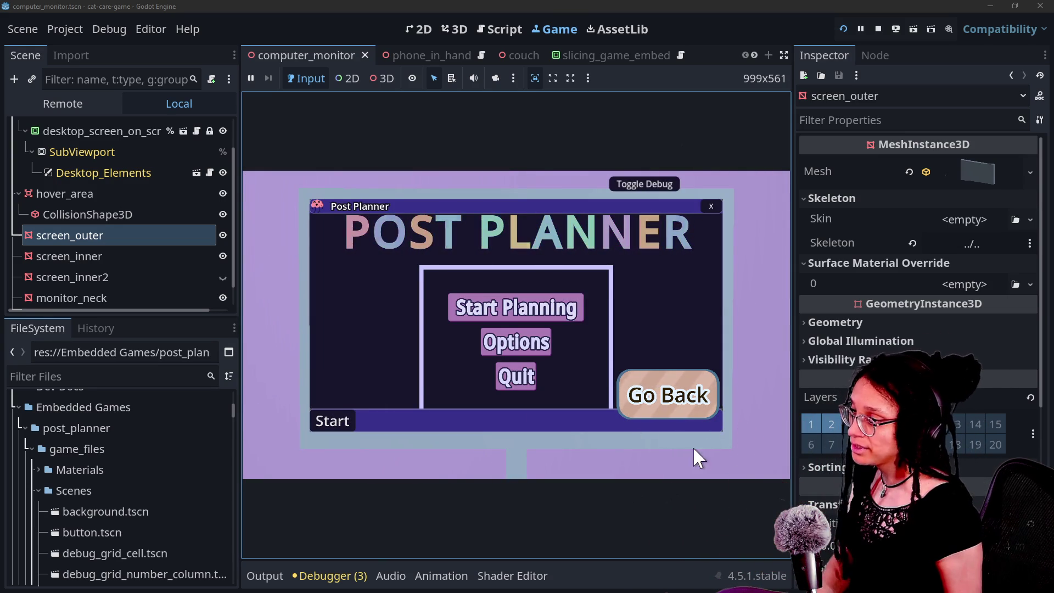
pyautogui.click(659, 409)
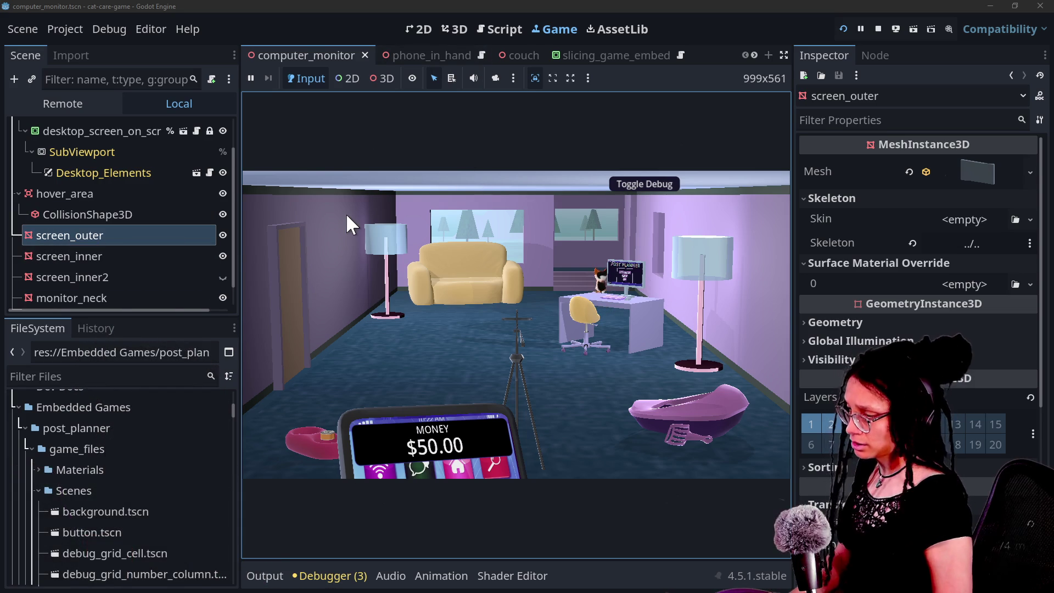
pyautogui.hotkey('alt', 'shift', 'o')
# Open litter_box.tscn via quick file search and show it in the 3D editor
pyautogui.write('liter')
pyautogui.press('Return')
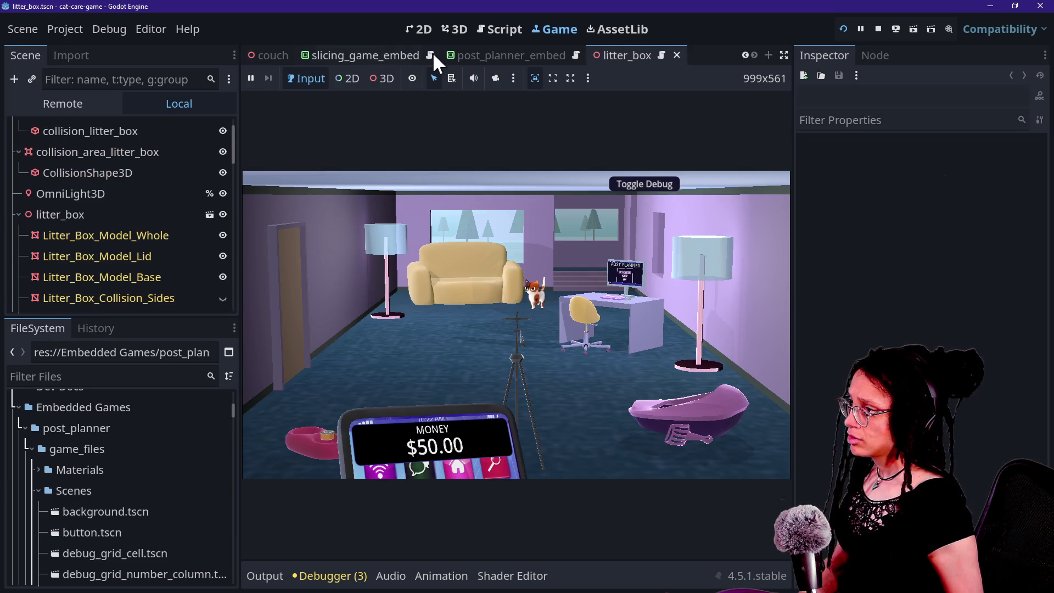
pyautogui.hotkey('alt', 'shift', 'o')
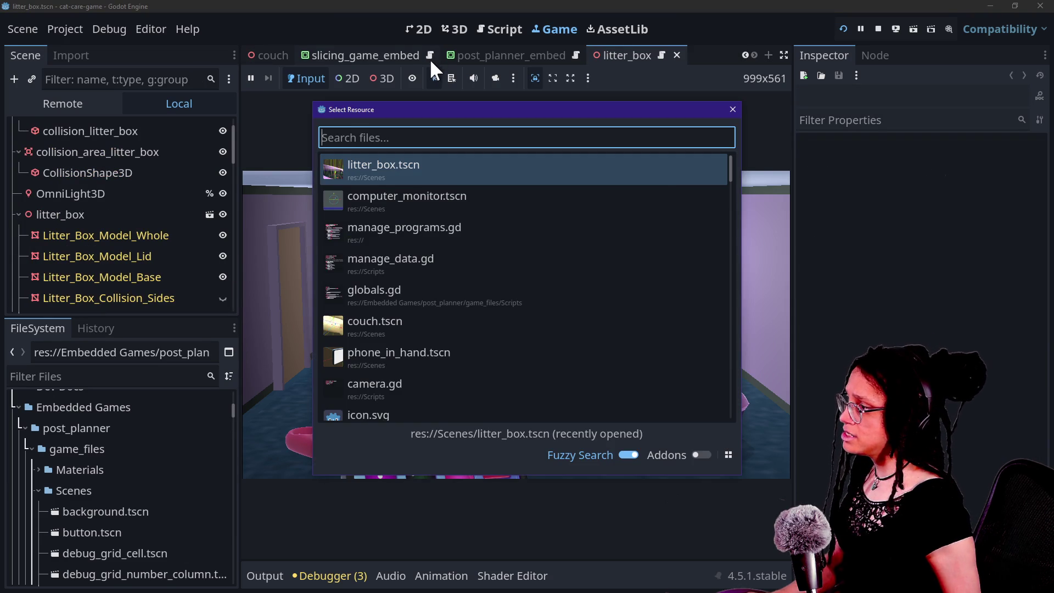
pyautogui.press('Escape')
pyautogui.click(439, 27)
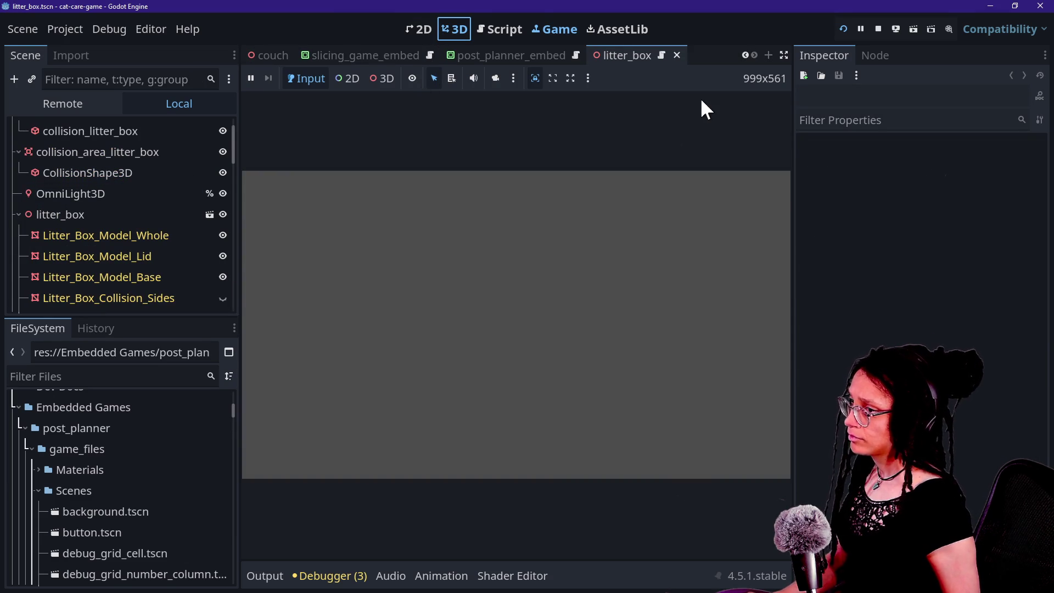
pyautogui.click(876, 30)
# Inspect the Litter_Box_Model_Whole, Lid and Base nodes, then run the game in the Game view
pyautogui.scroll(3, 443, 356)
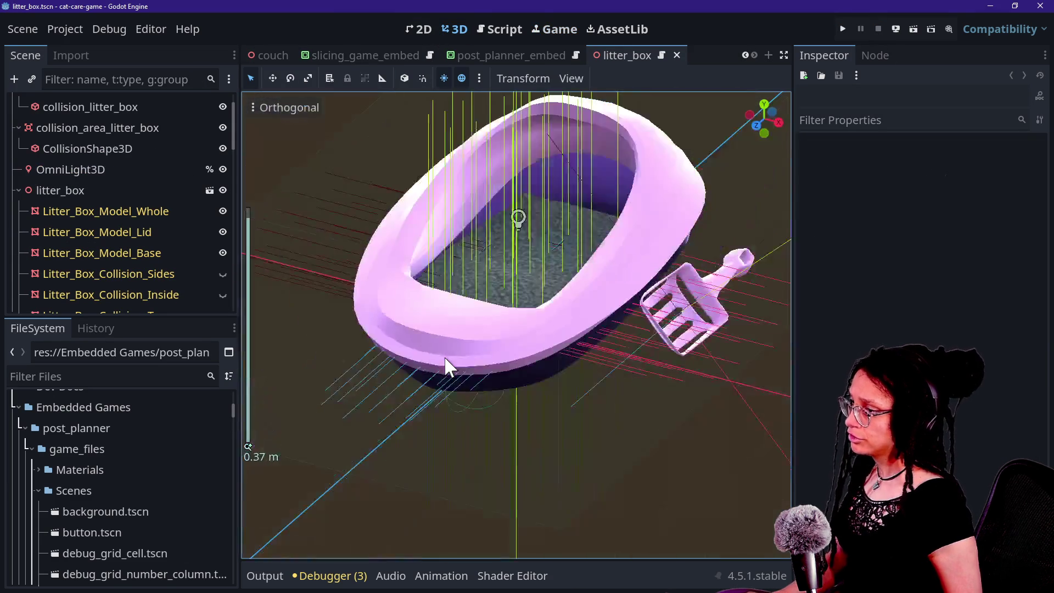
pyautogui.scroll(1, 55, 223)
pyautogui.scroll(-2, 54, 223)
pyautogui.click(123, 199)
pyautogui.scroll(-4, 141, 232)
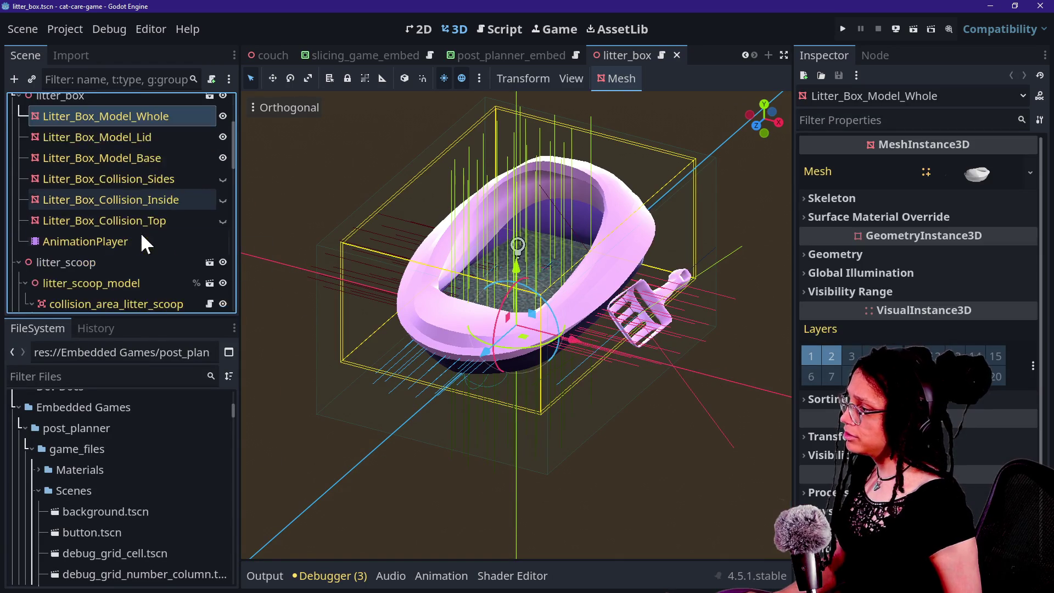
pyautogui.scroll(-5, 147, 208)
pyautogui.scroll(-4, 148, 212)
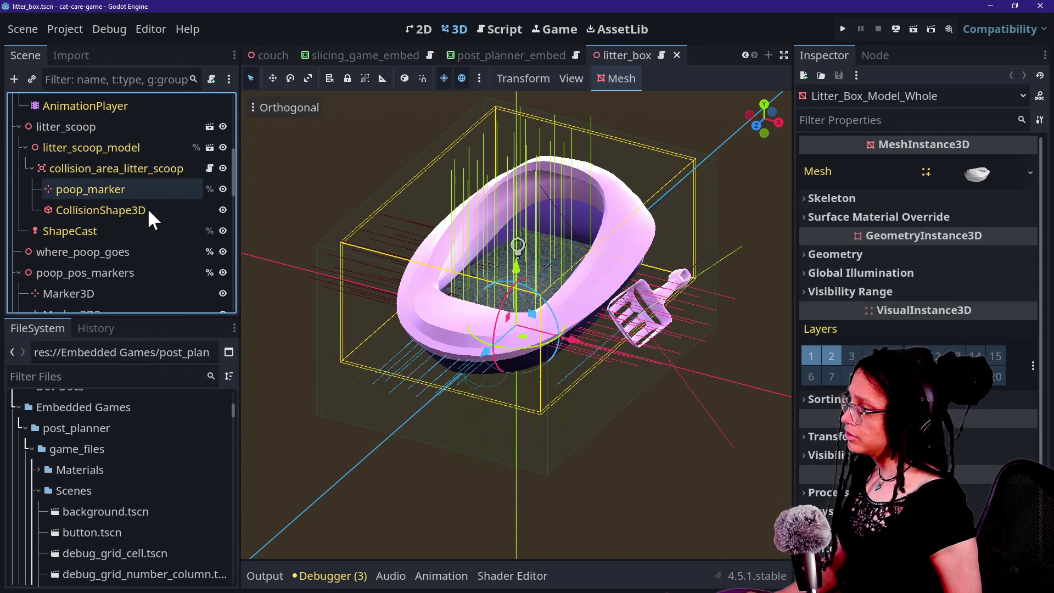
pyautogui.scroll(3, 149, 211)
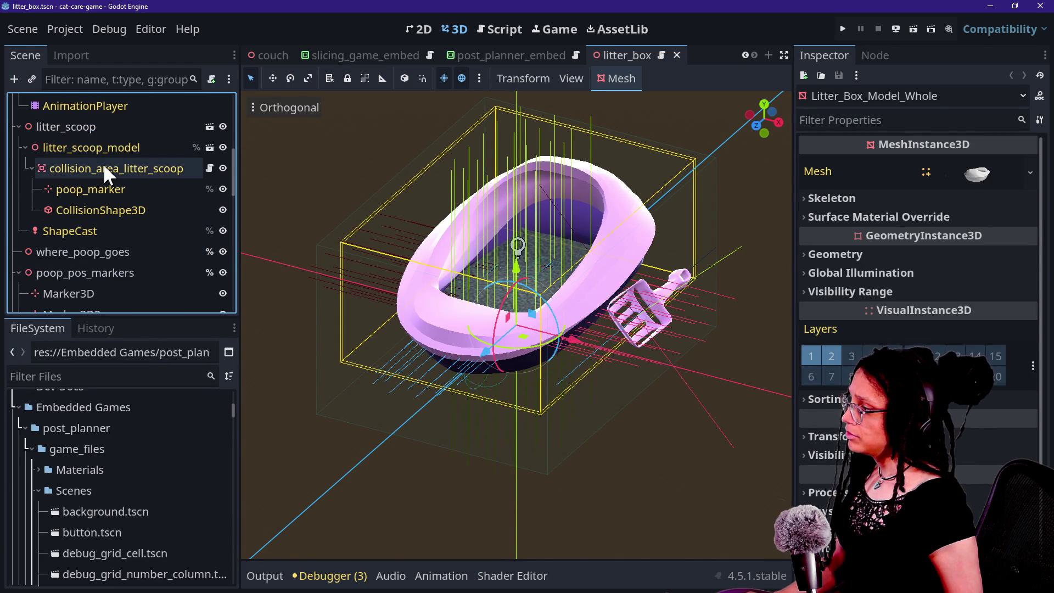
pyautogui.scroll(-10, 103, 163)
pyautogui.scroll(15, 103, 163)
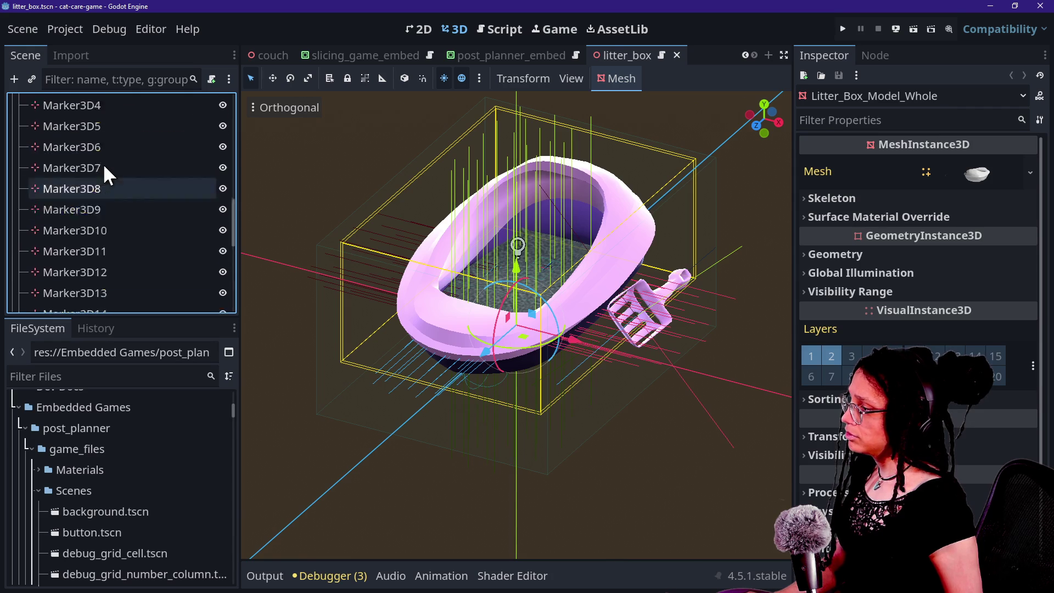
pyautogui.scroll(-1, 103, 164)
pyautogui.scroll(-1, 131, 225)
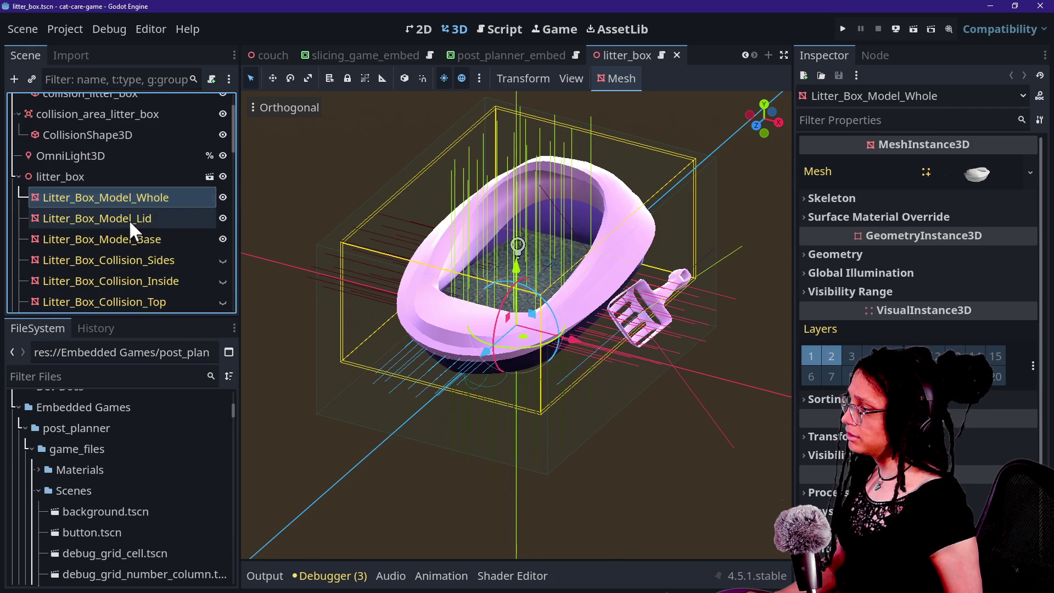
pyautogui.scroll(-3, 163, 245)
pyautogui.scroll(-1, 163, 241)
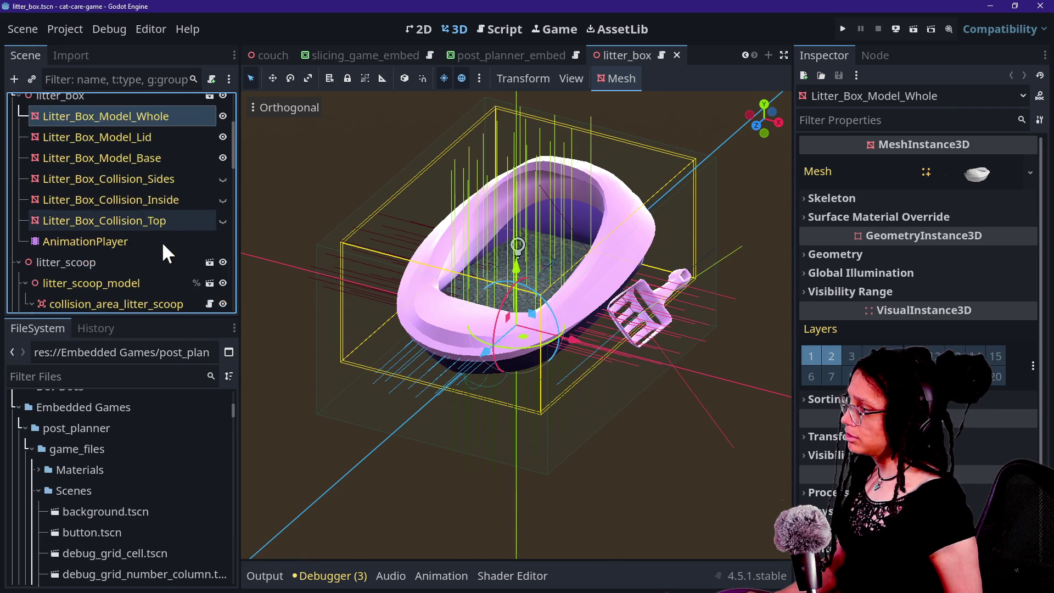
pyautogui.scroll(1, 162, 242)
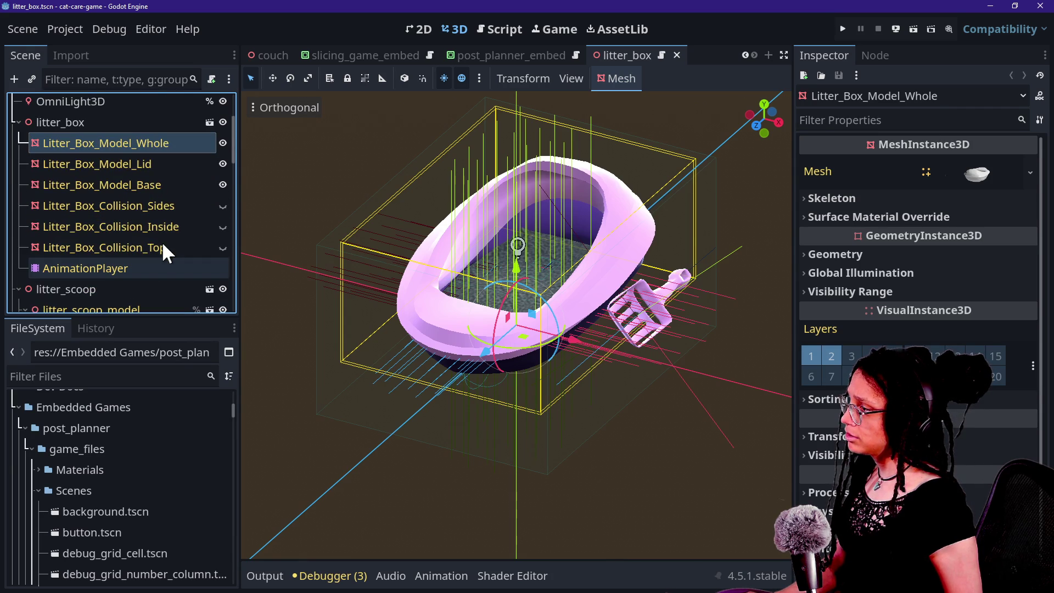
pyautogui.click(150, 161)
pyautogui.click(152, 180)
pyautogui.click(151, 165)
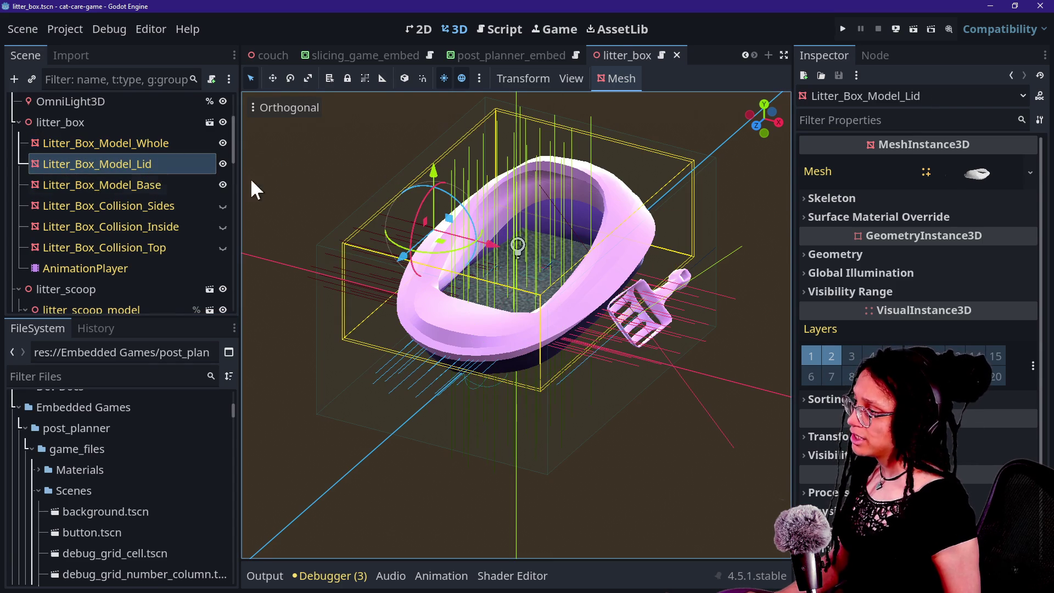
pyautogui.click(543, 33)
pyautogui.click(842, 30)
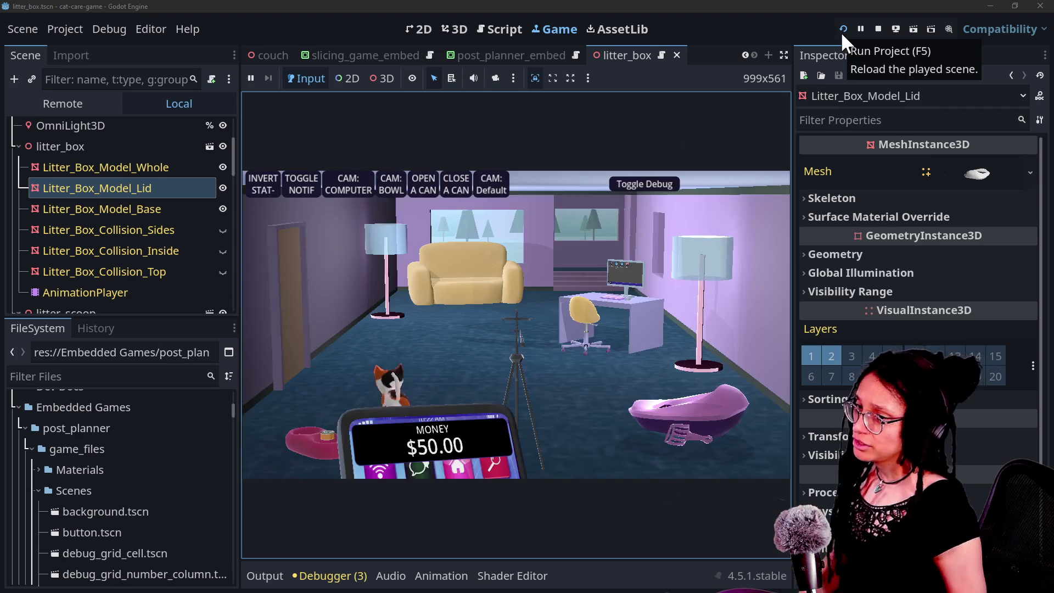
# Open and leave the litter box close-up, then select Litter_Box_Model_Whole in the 3D editor
pyautogui.click(735, 407)
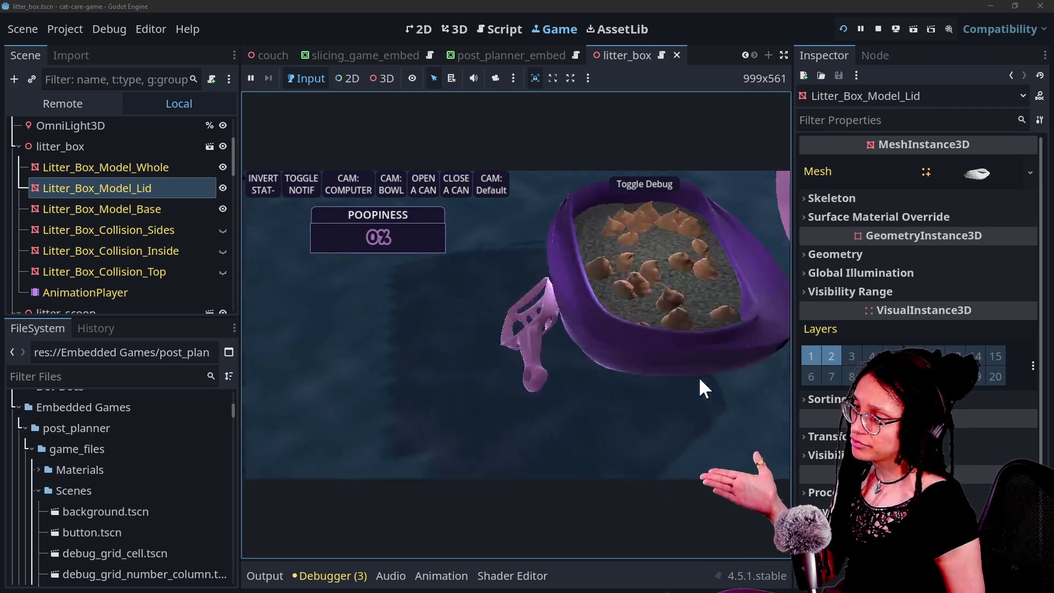
pyautogui.click(653, 409)
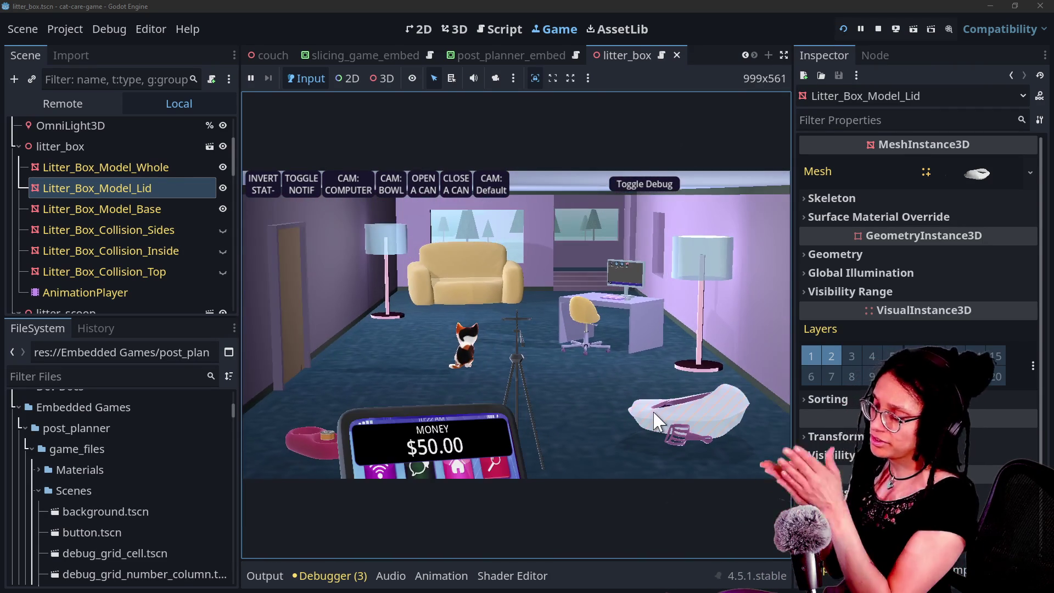
pyautogui.click(456, 31)
pyautogui.click(105, 167)
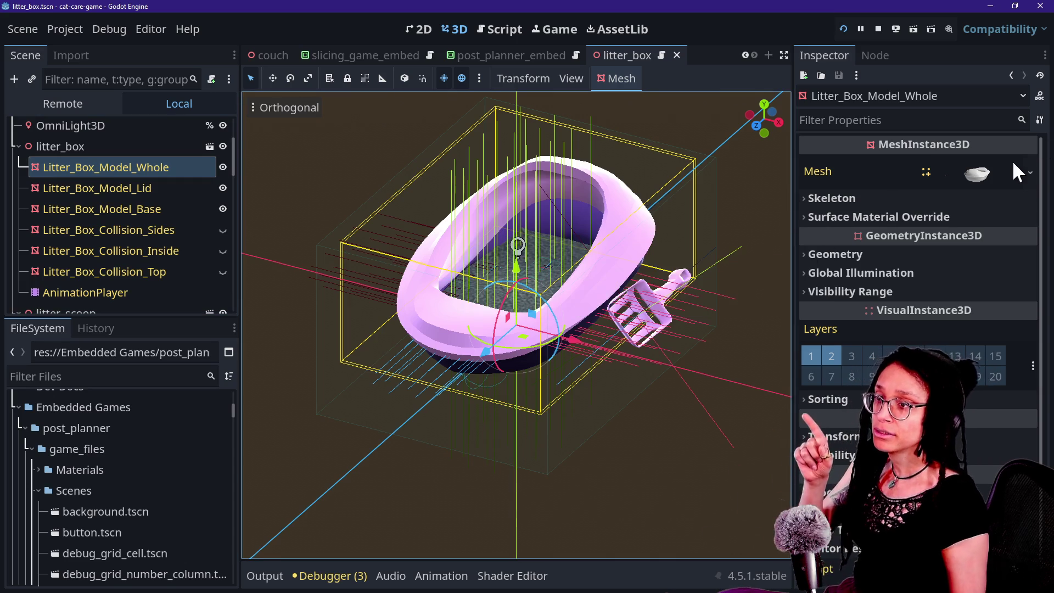
# Inspect Litter_Box_Model_Whole's mesh and reveal its surface material override slots
pyautogui.click(1000, 168)
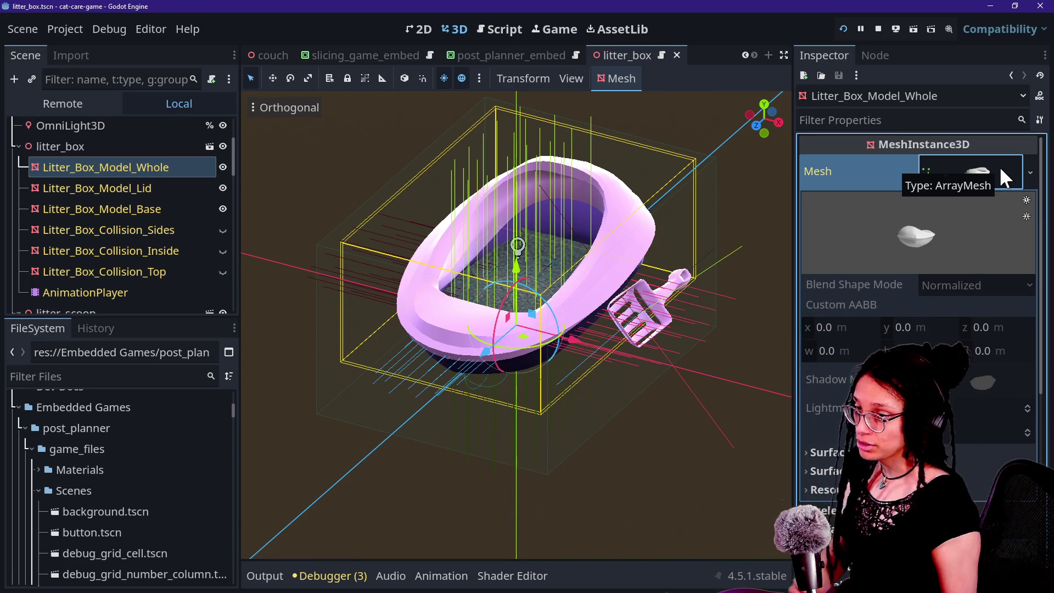
pyautogui.click(990, 172)
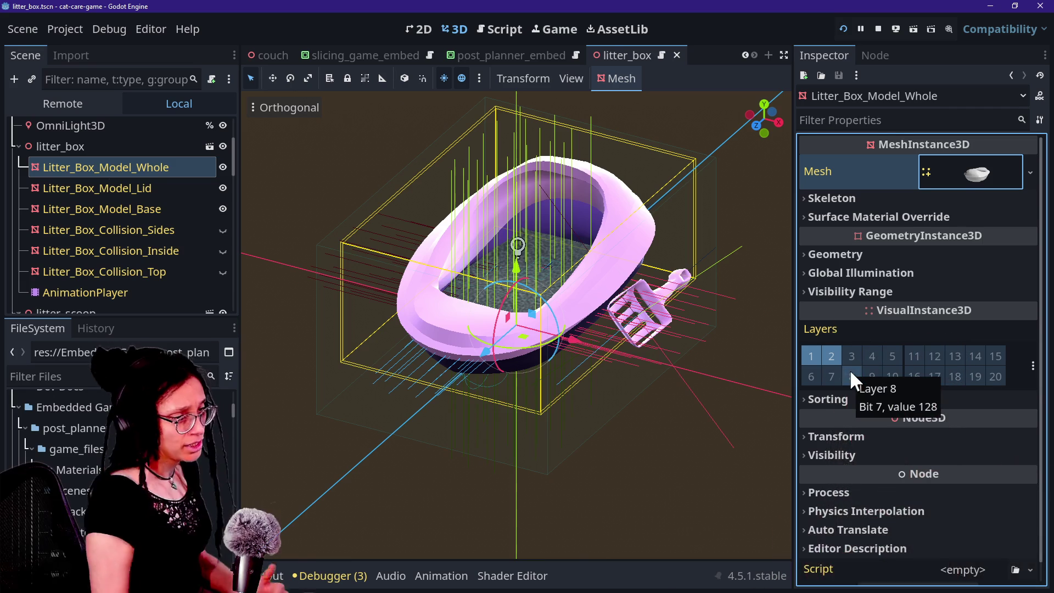
pyautogui.scroll(-2, 850, 370)
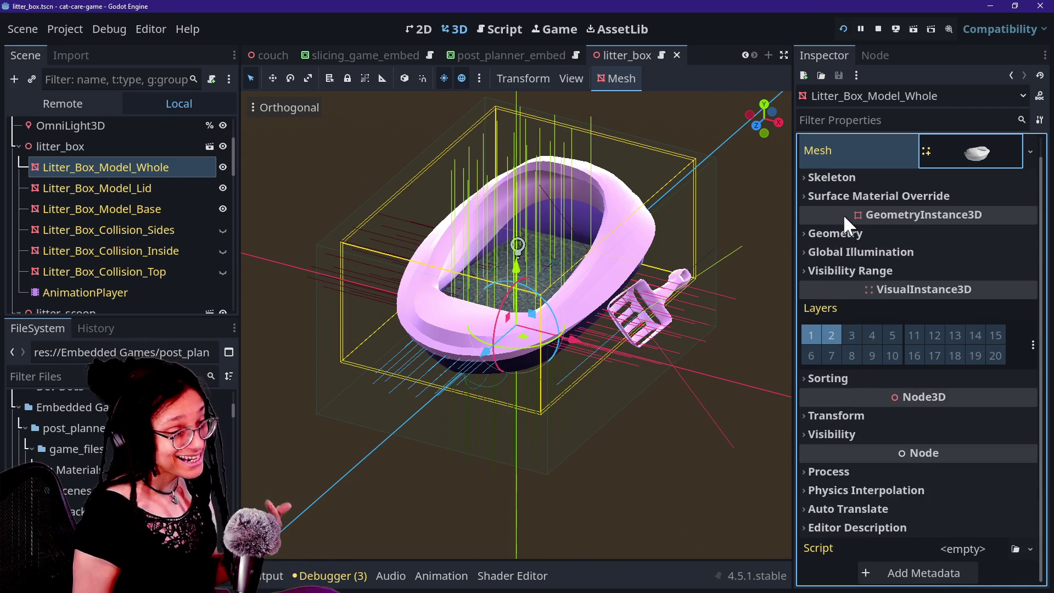
pyautogui.click(842, 198)
# Review slot 0's material vertex color, albedo colour and transparency settings
pyautogui.click(950, 223)
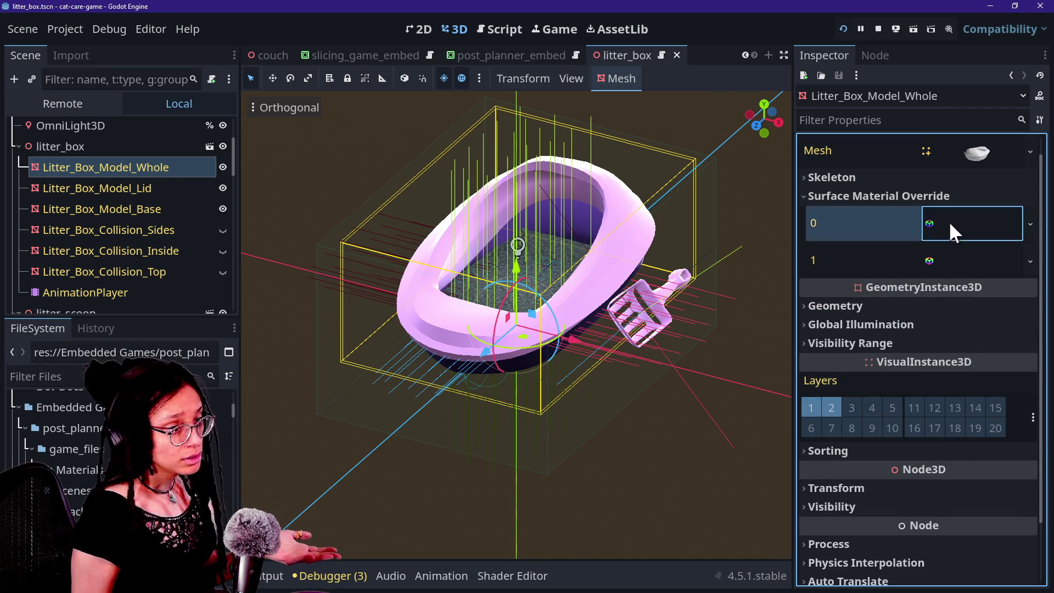
pyautogui.scroll(-2, 918, 322)
pyautogui.click(898, 358)
pyautogui.click(894, 360)
pyautogui.click(892, 378)
pyautogui.scroll(-2, 906, 400)
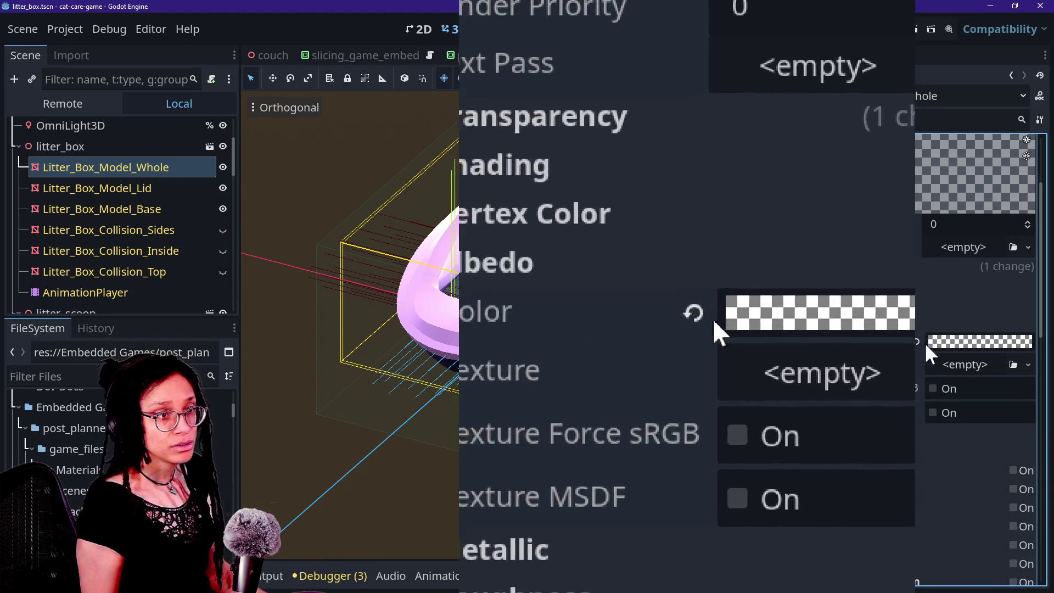
pyautogui.scroll(-2, 900, 343)
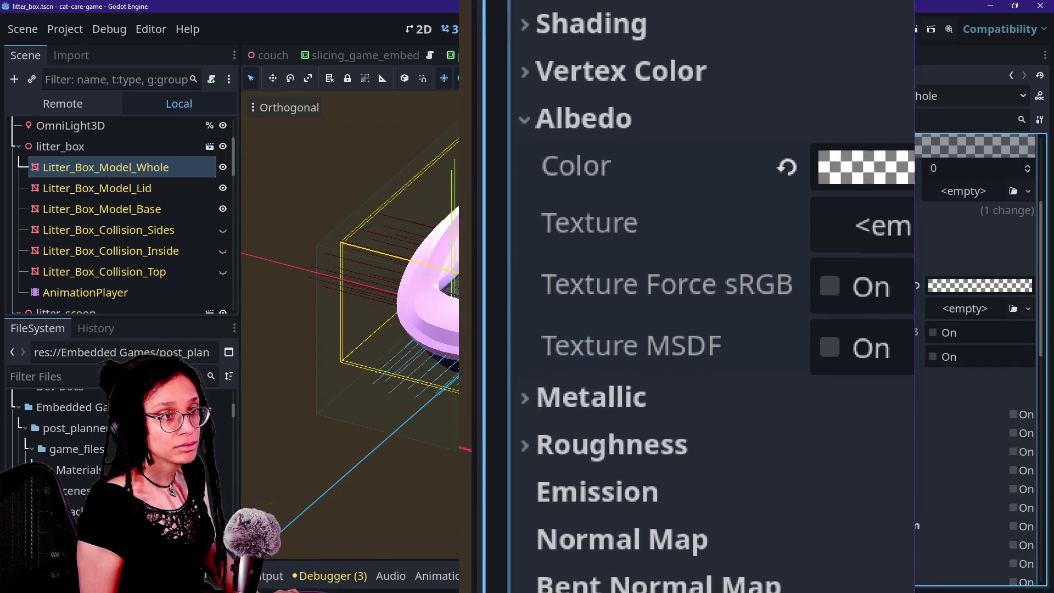
pyautogui.click(963, 292)
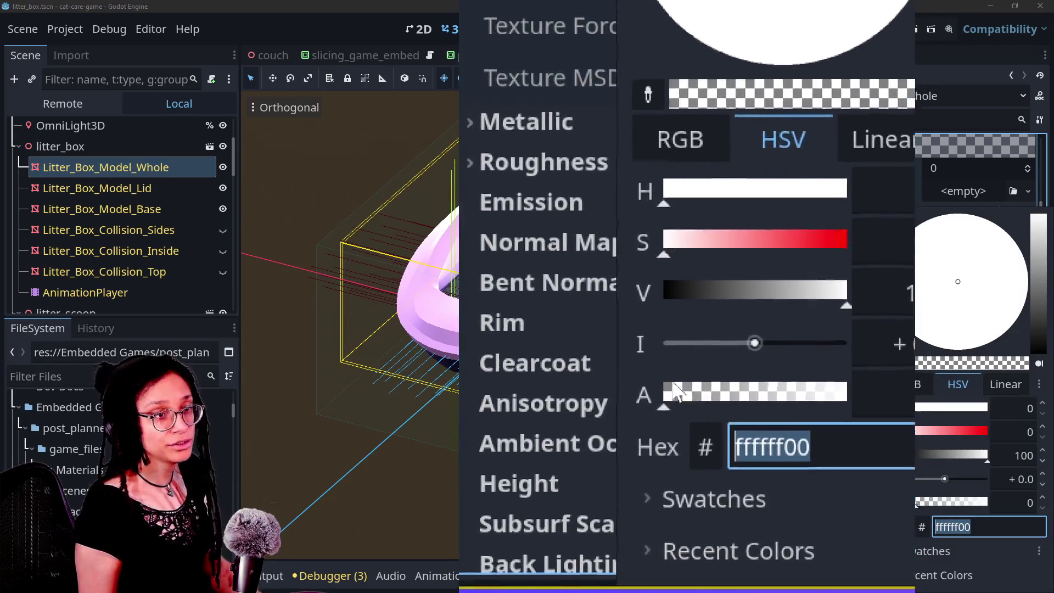
pyautogui.click(653, 237)
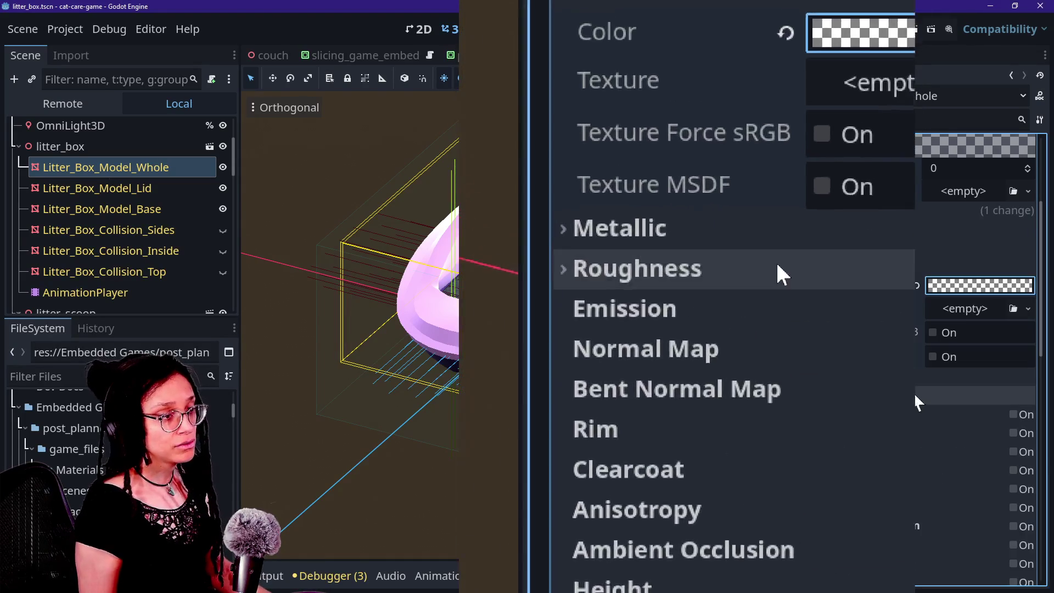
pyautogui.click(654, 117)
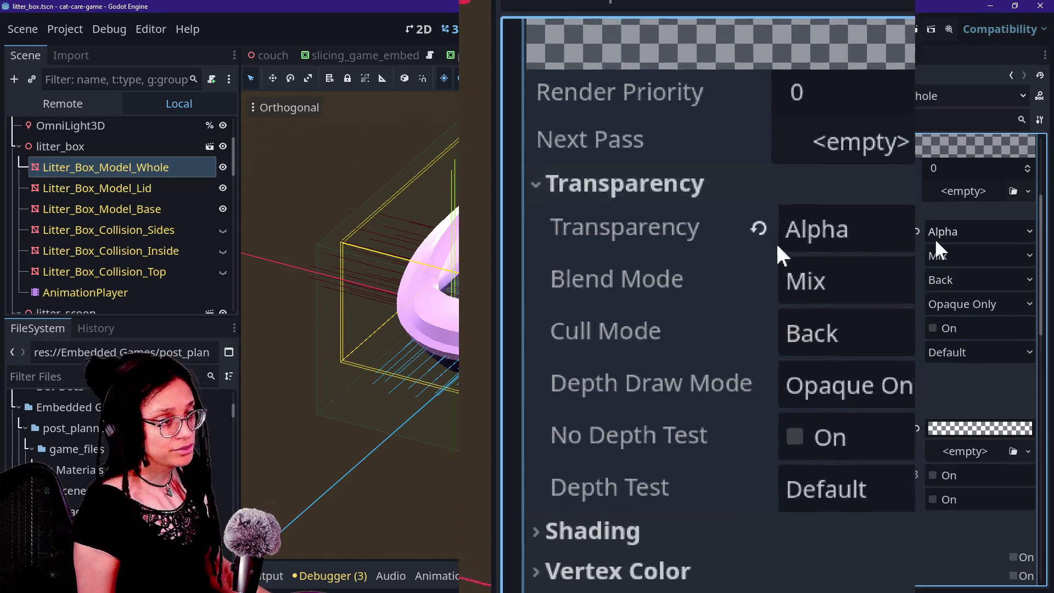
pyautogui.click(659, 254)
pyautogui.scroll(-10, 656, 251)
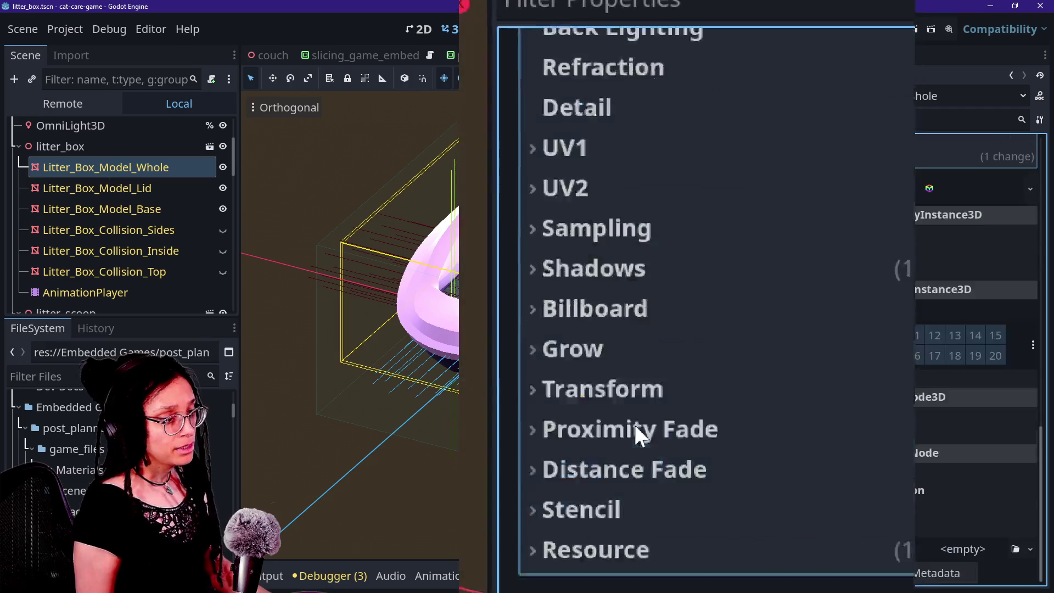
pyautogui.scroll(2, 956, 235)
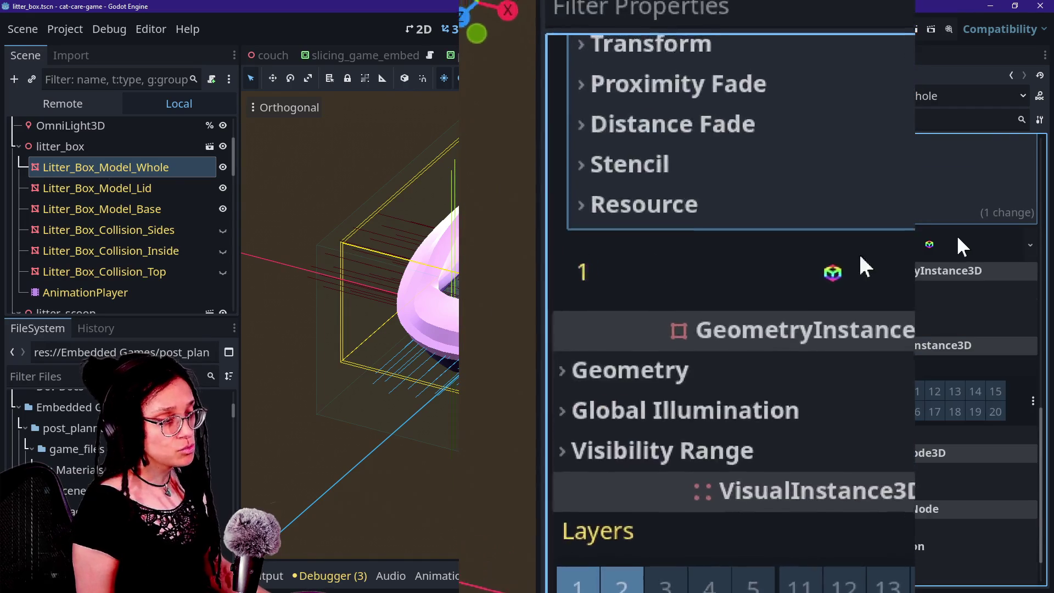
# Compare the slot 1 and slot 0 materials, then expand the Geometry section
pyautogui.click(958, 235)
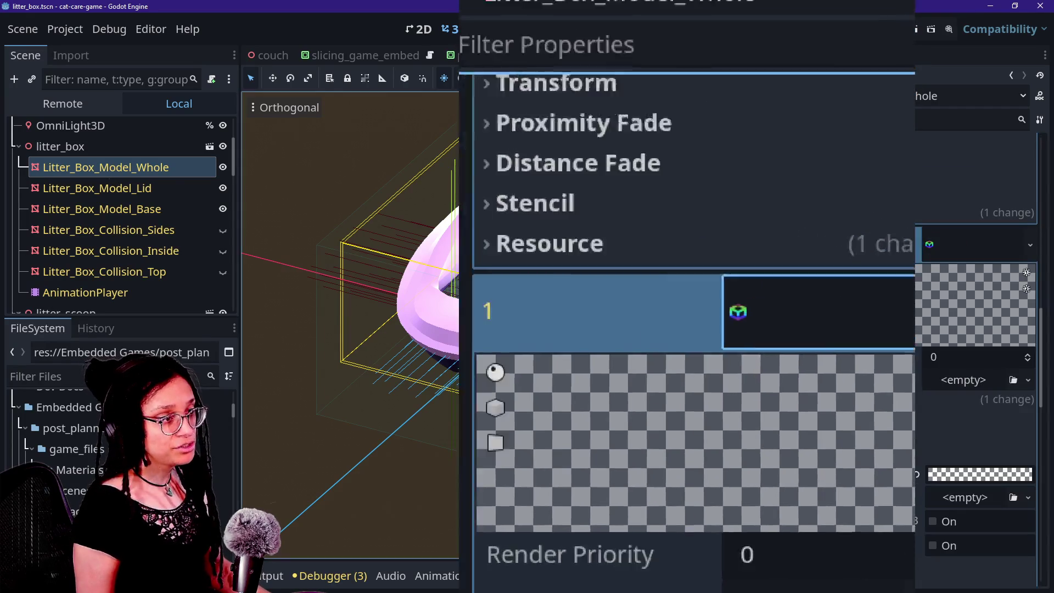
pyautogui.scroll(5, 640, 230)
pyautogui.scroll(4, 942, 228)
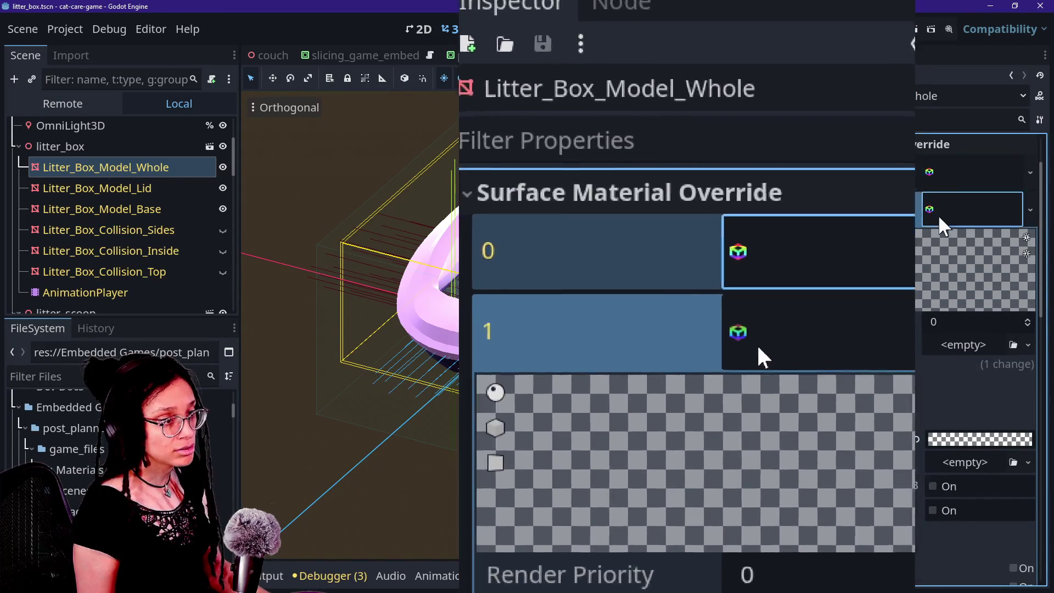
pyautogui.click(942, 221)
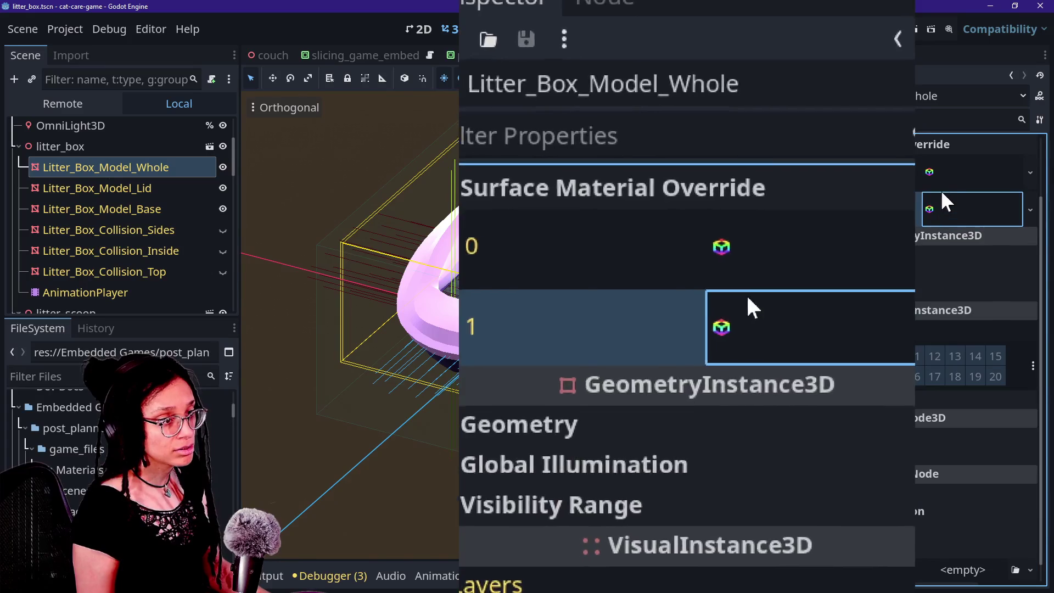
pyautogui.click(953, 177)
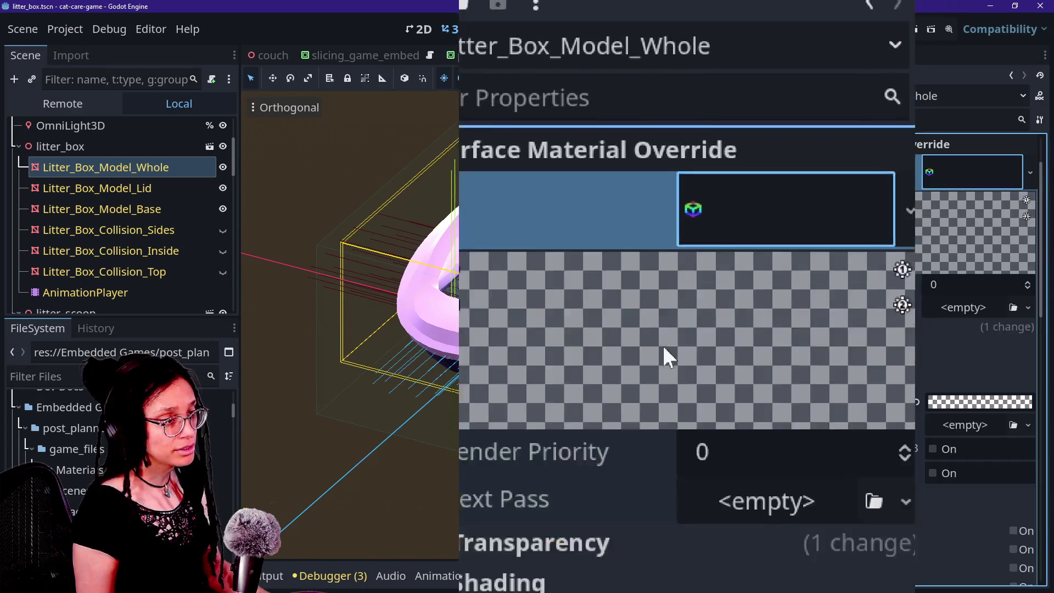
pyautogui.scroll(-10, 889, 302)
pyautogui.scroll(-3, 662, 367)
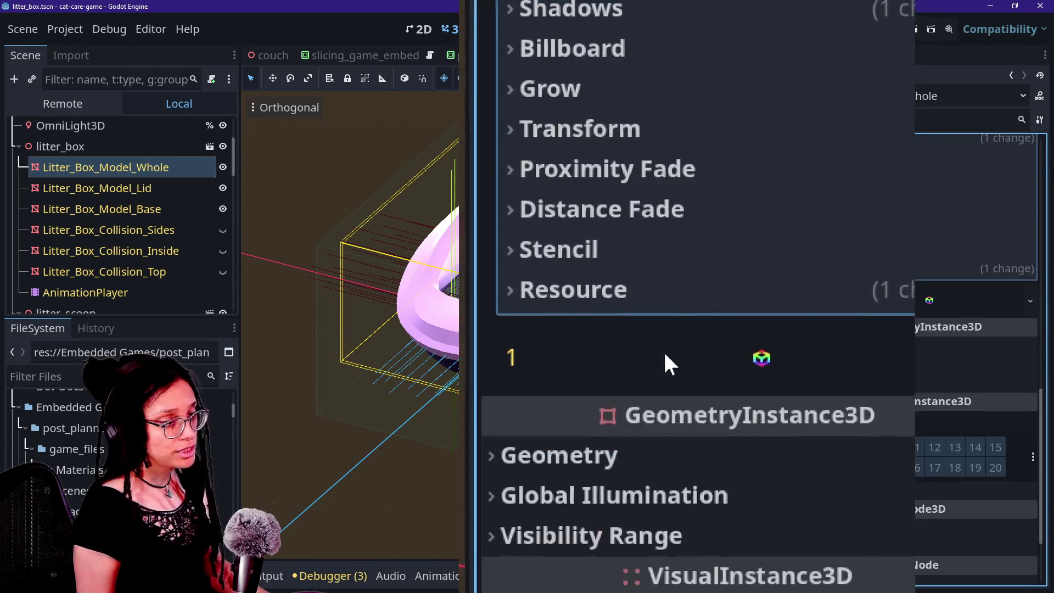
pyautogui.scroll(-2, 670, 337)
pyautogui.scroll(2, 676, 332)
pyautogui.scroll(-2, 674, 330)
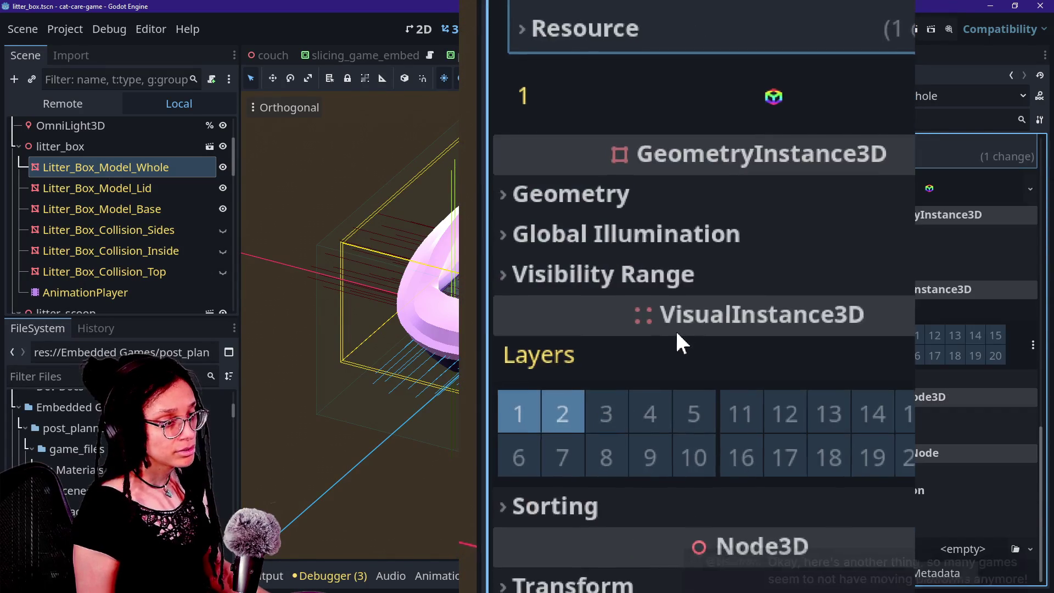
pyautogui.scroll(10, 677, 328)
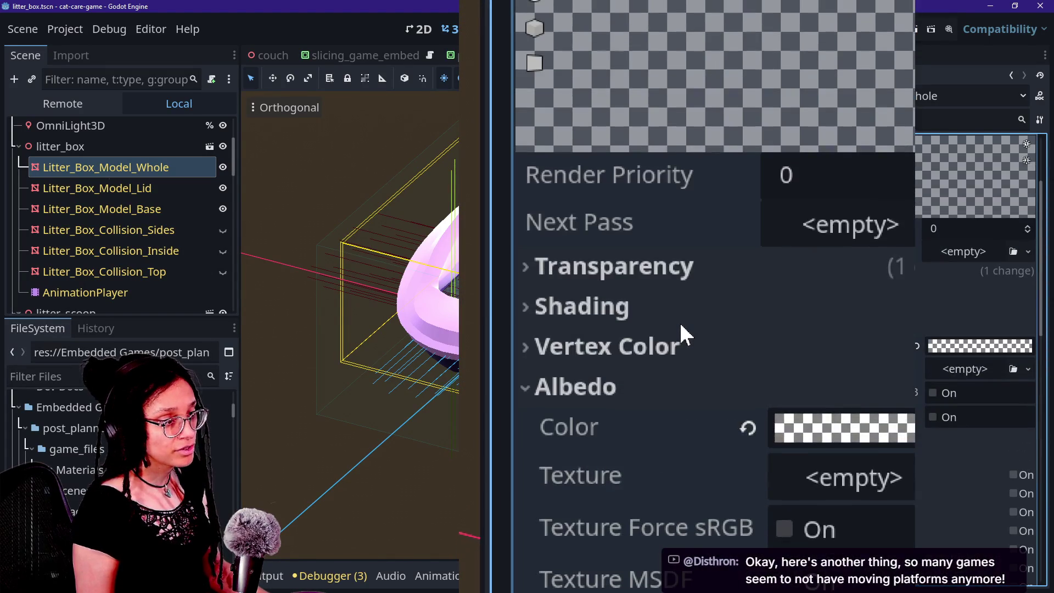
pyautogui.scroll(3, 680, 321)
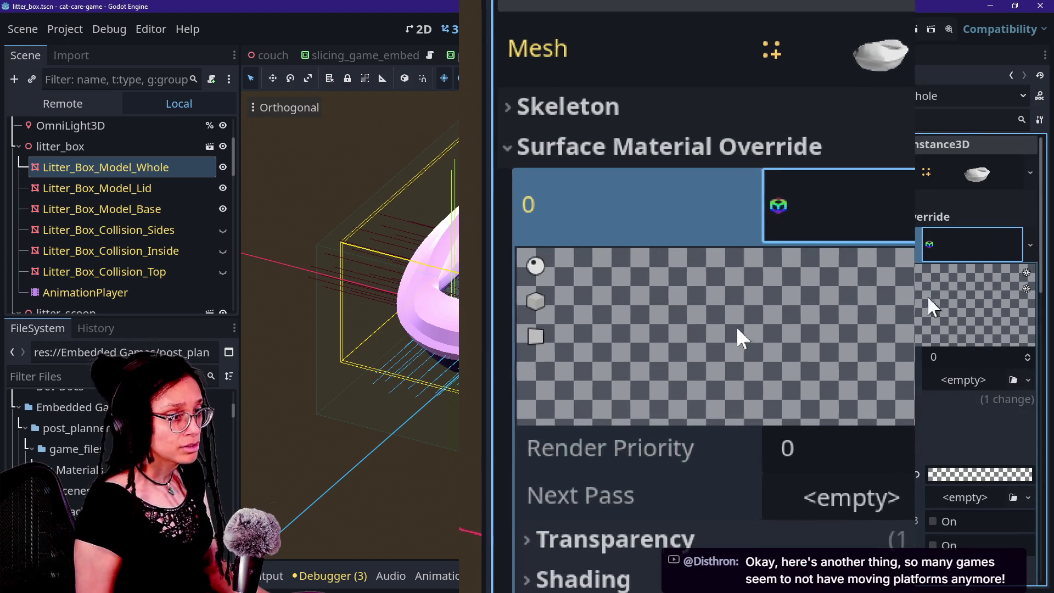
pyautogui.click(940, 250)
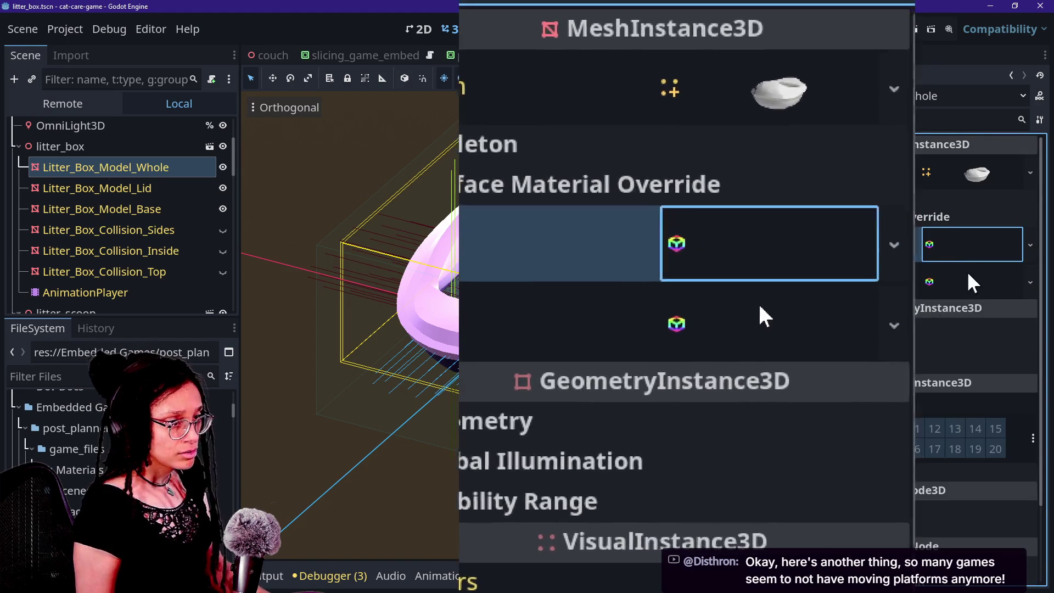
pyautogui.click(969, 283)
pyautogui.scroll(-12, 928, 319)
pyautogui.scroll(5, 646, 360)
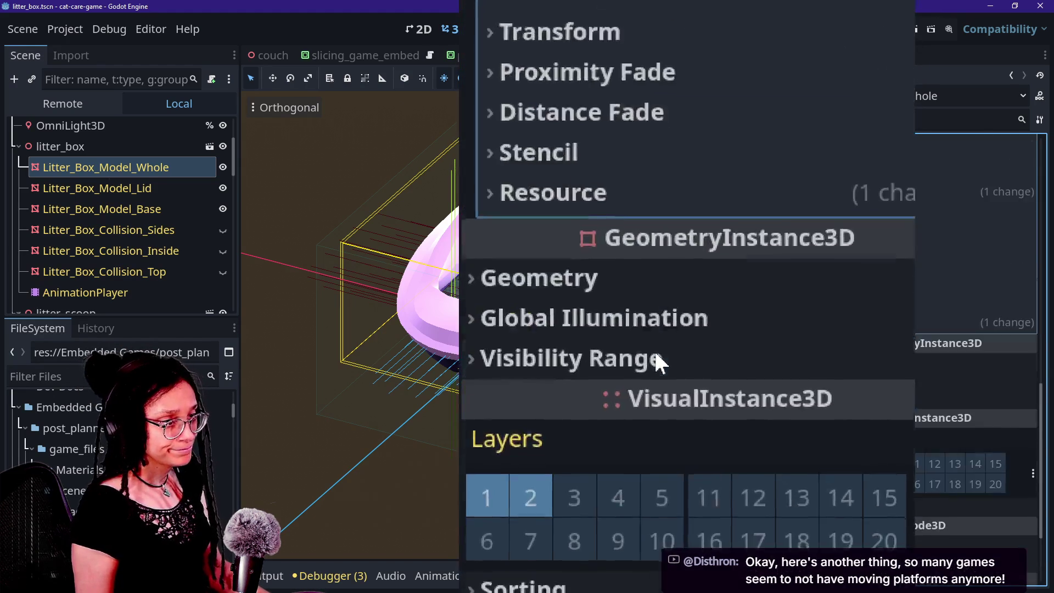
pyautogui.scroll(10, 670, 337)
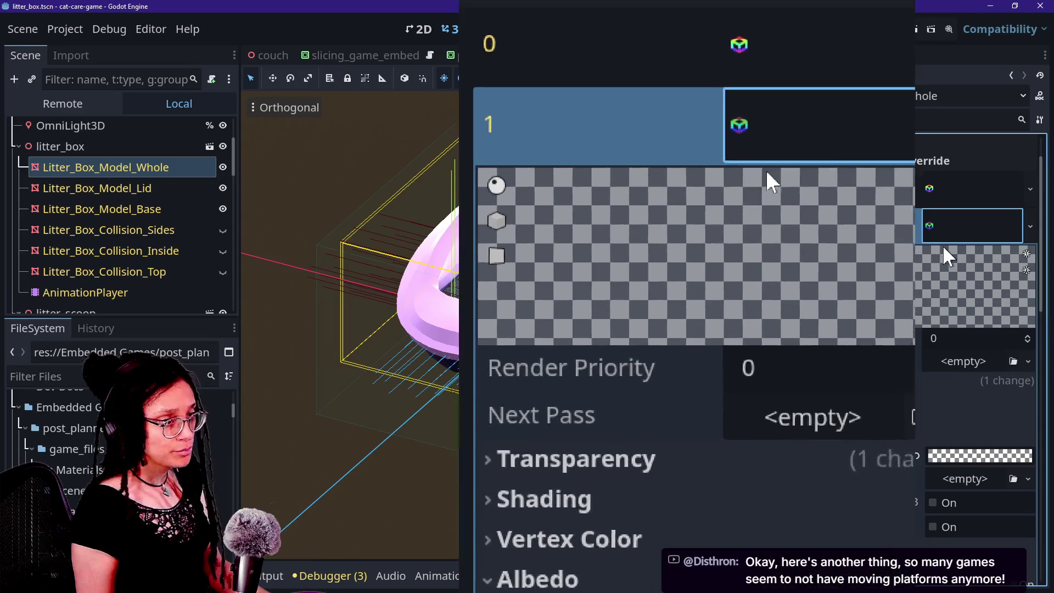
pyautogui.click(929, 222)
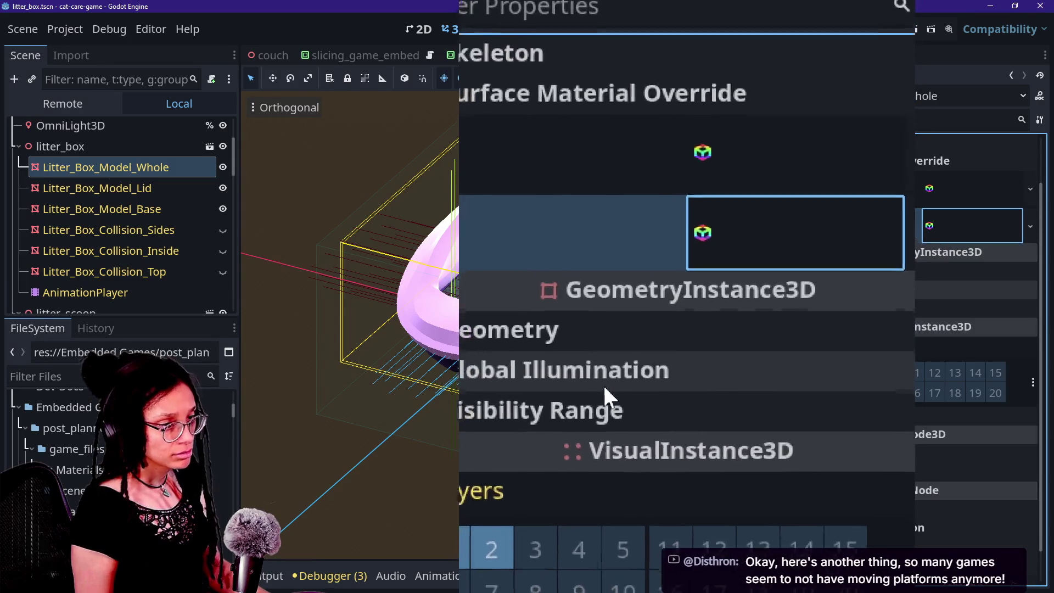
pyautogui.scroll(-3, 661, 433)
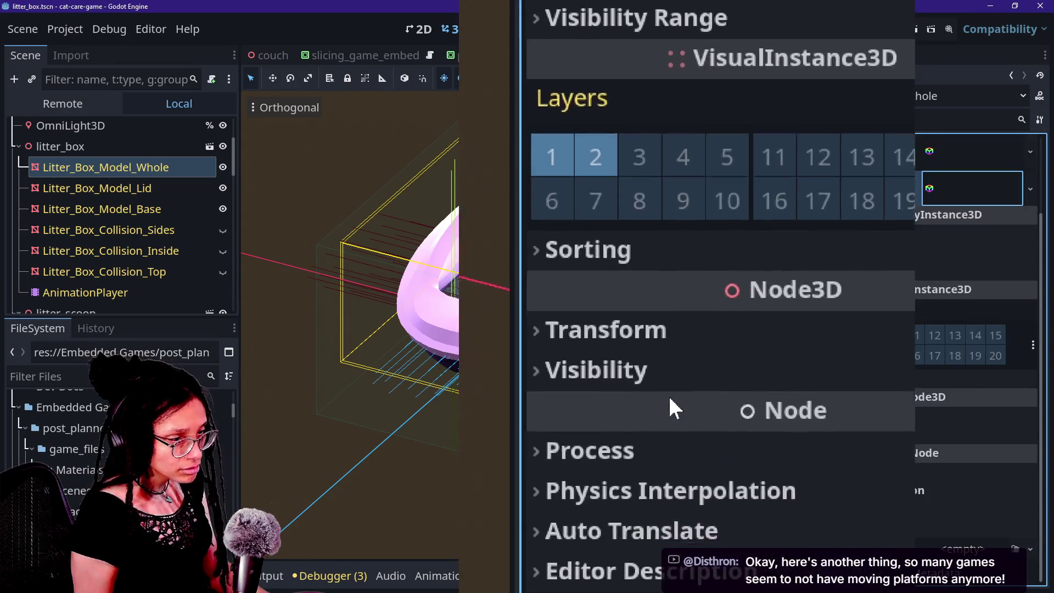
pyautogui.scroll(5, 668, 394)
pyautogui.click(692, 142)
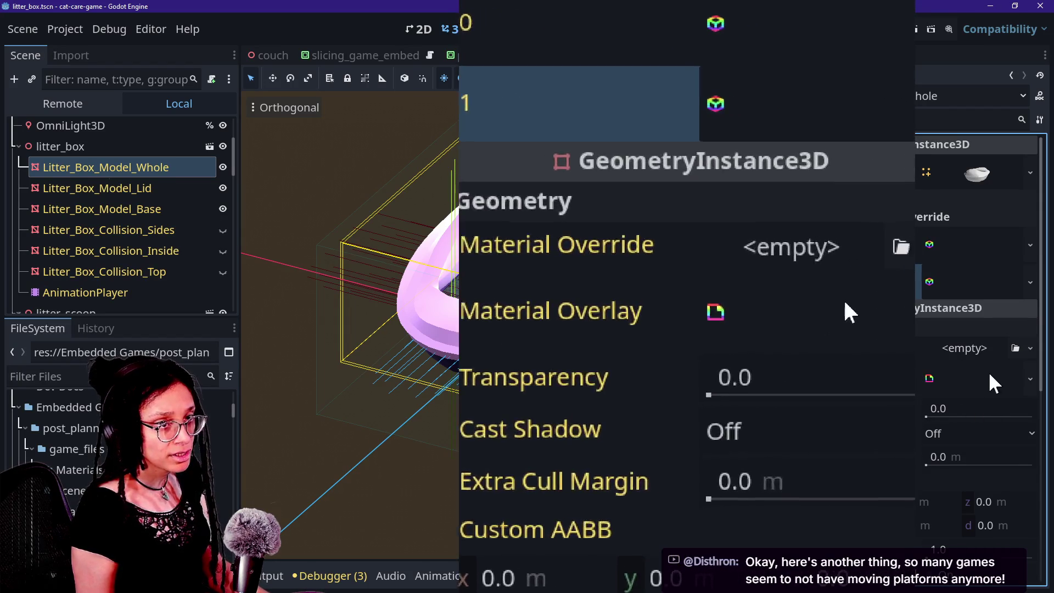
# Expand the litter box's overlay ShaderMaterial, view the running game, and open the hover_litterbox shader code
pyautogui.click(940, 382)
pyautogui.scroll(-2, 897, 449)
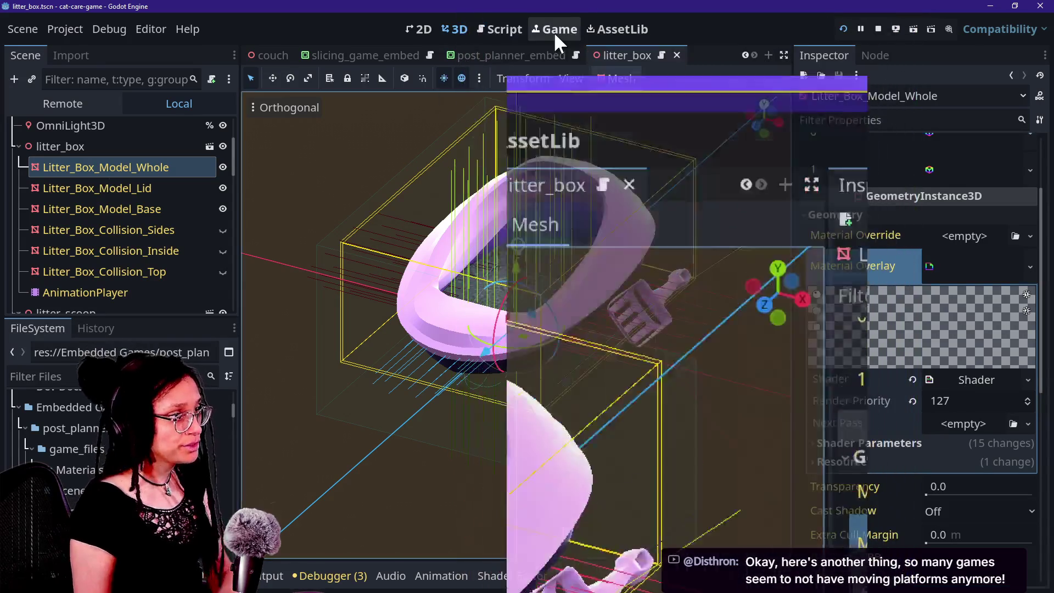
pyautogui.click(555, 32)
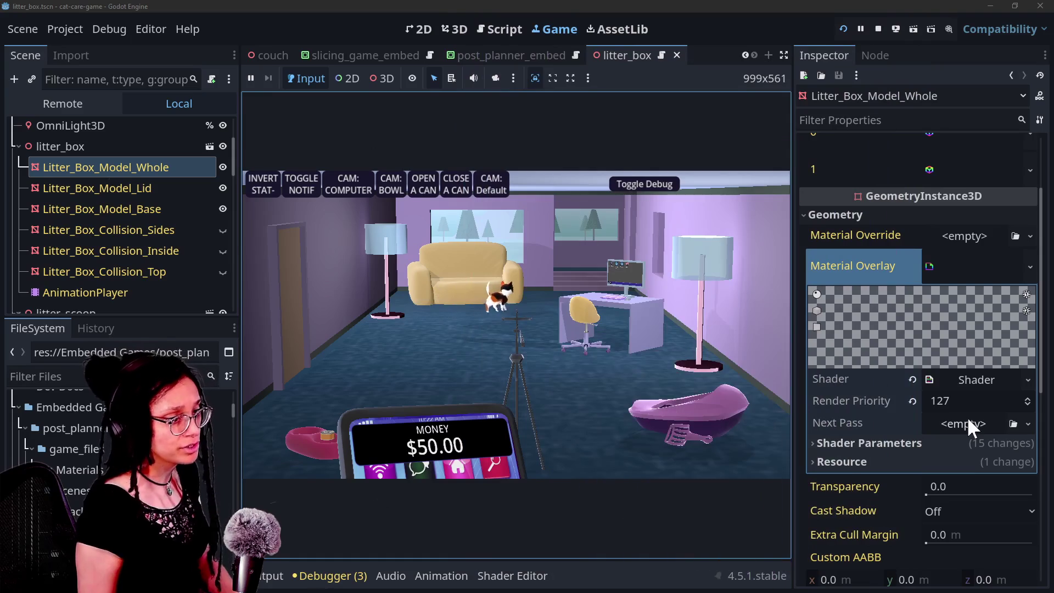
pyautogui.click(980, 379)
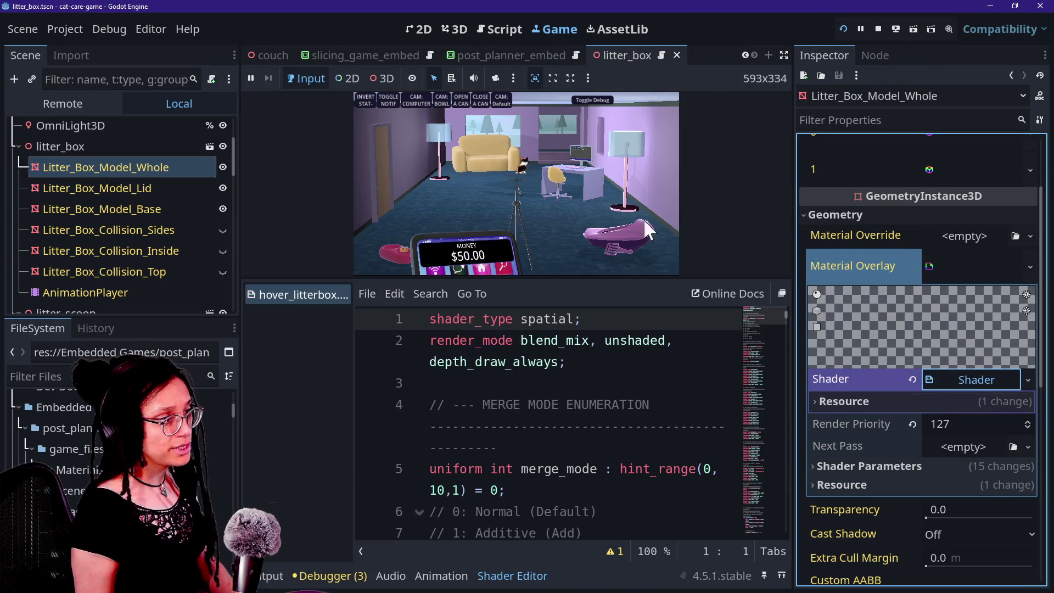
# Collapse the shader sub-resource, hide the code panel, and return to the 3D scene view
pyautogui.click(957, 380)
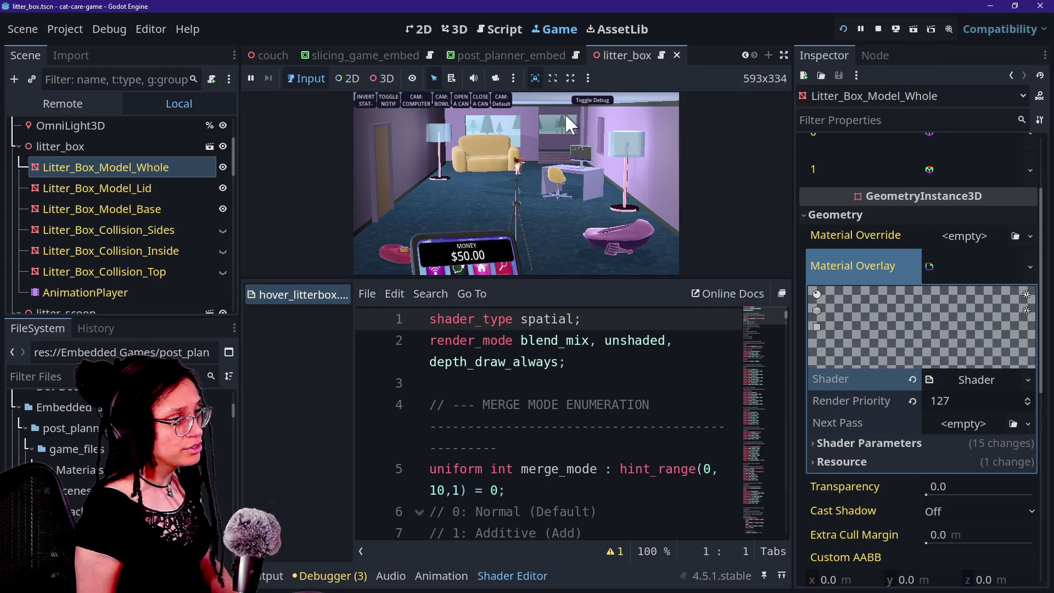
pyautogui.moveTo(565, 278); pyautogui.dragTo(560, 507)
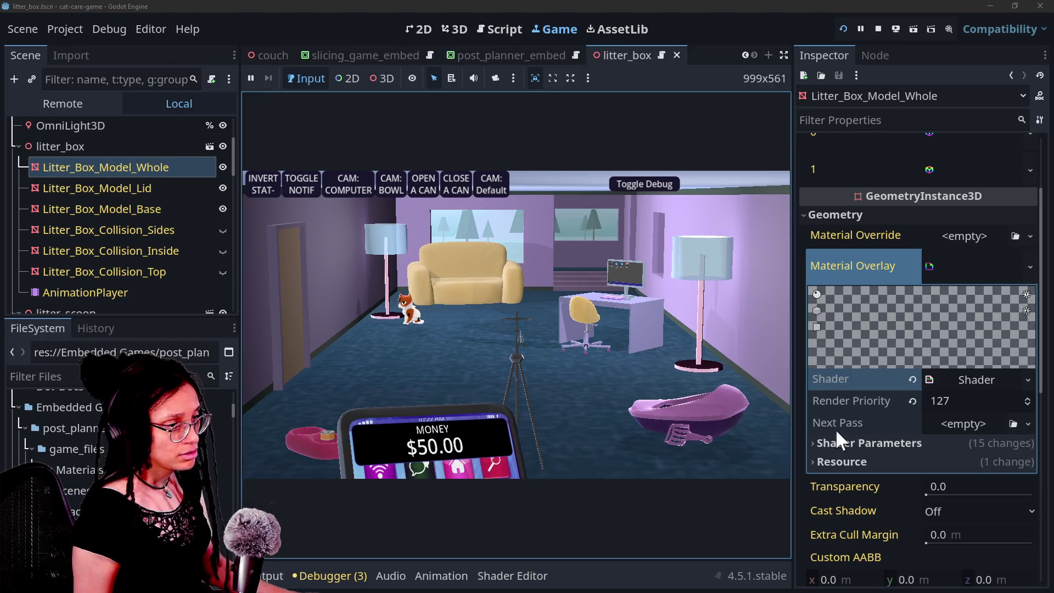
pyautogui.click(461, 30)
pyautogui.scroll(-2, 893, 453)
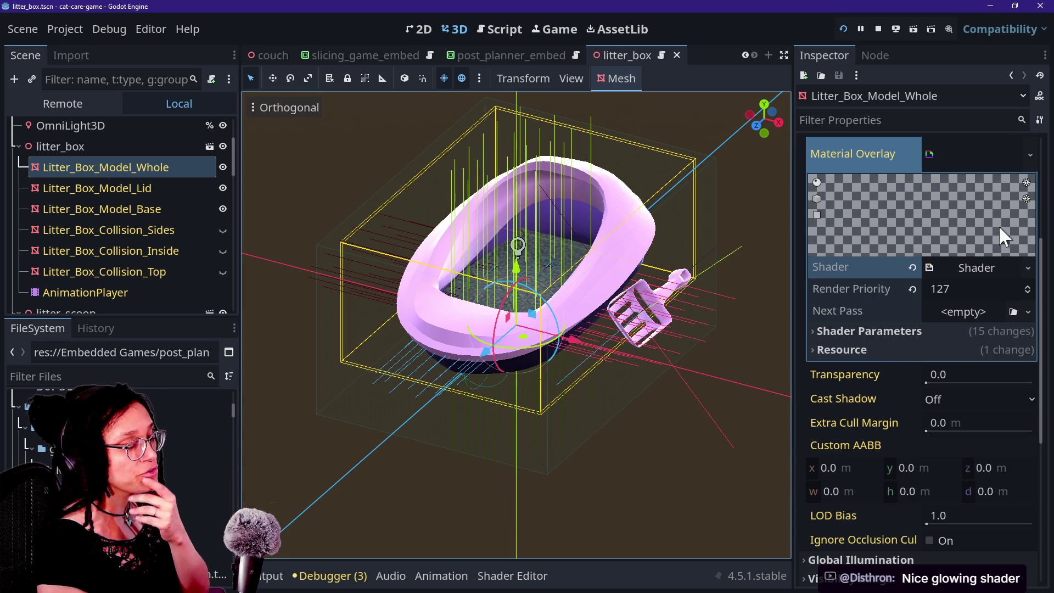
# Reopen the overlay's hover shader code and scroll through it back to the top
pyautogui.click(980, 263)
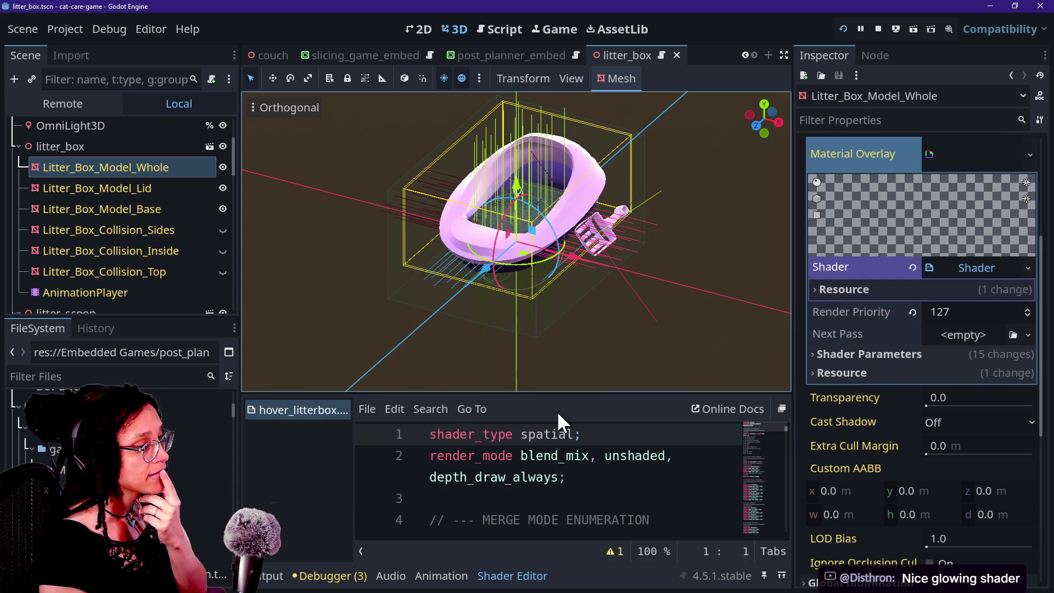
pyautogui.scroll(-5, 596, 501)
pyautogui.scroll(-5, 596, 501)
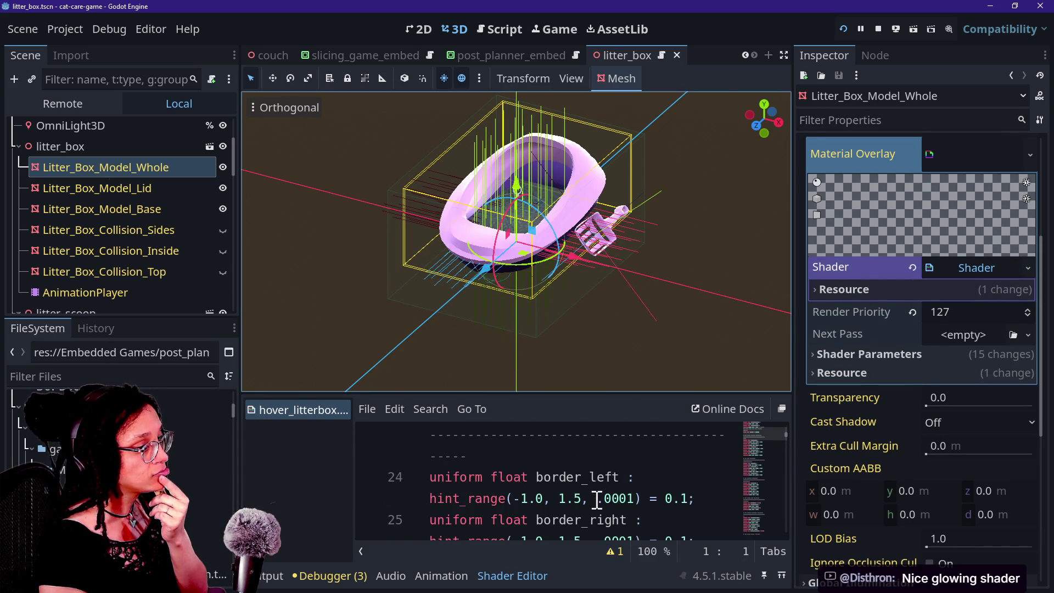
pyautogui.click(641, 477)
pyautogui.scroll(10, 640, 477)
pyautogui.click(641, 477)
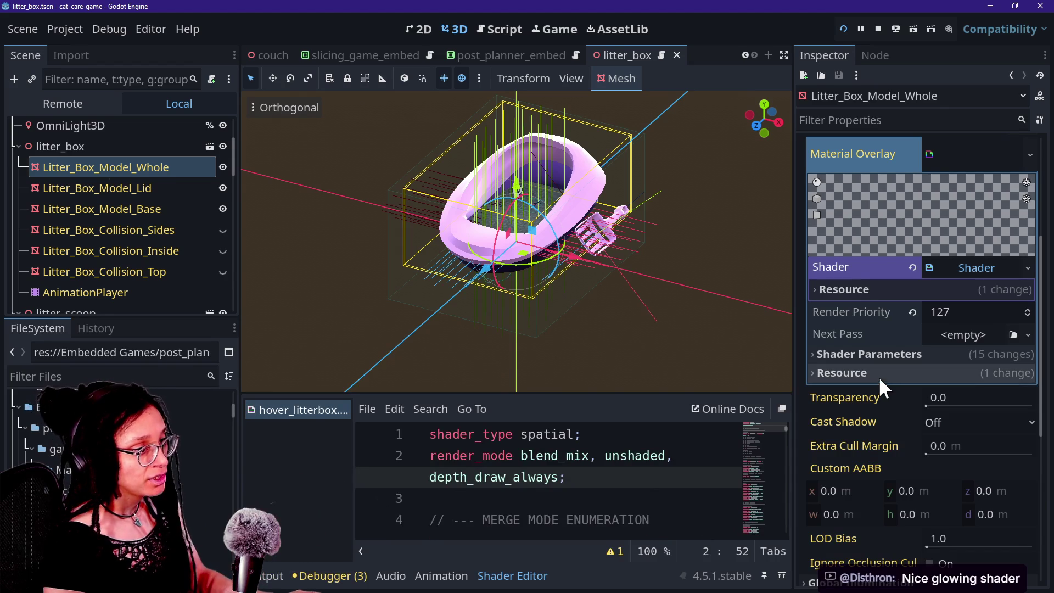
# Reveal Shader Parameters, including Overall Opacity and border values, alongside the running game view
pyautogui.click(901, 355)
pyautogui.scroll(-3, 911, 409)
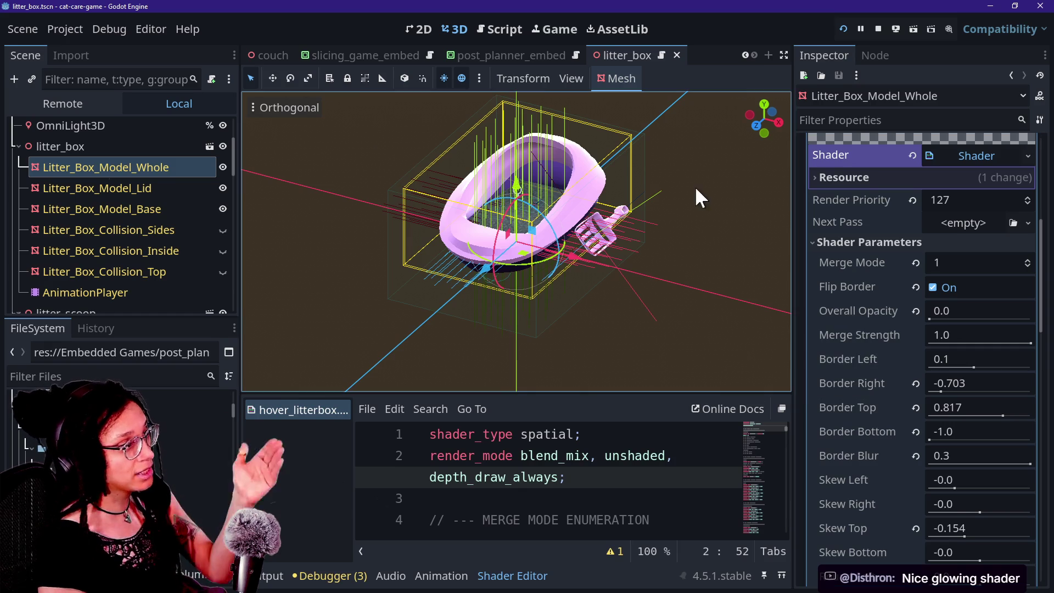
pyautogui.click(554, 29)
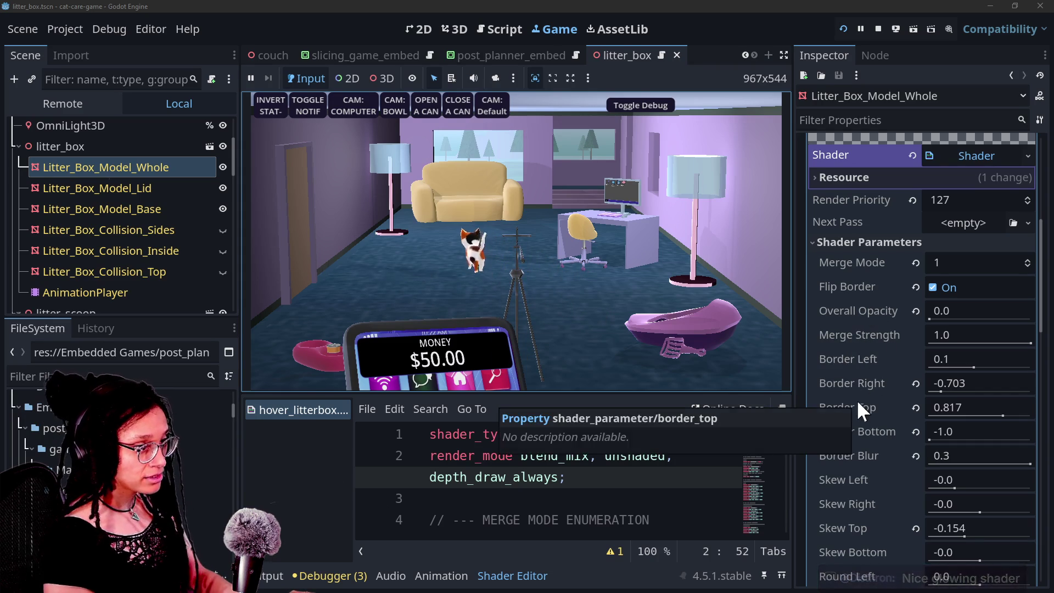
# Preview Overall Opacity, Merge Strength and Border Blur, leaving Border Blur 0.0 and Opacity 1.0
pyautogui.moveTo(937, 318); pyautogui.dragTo(1032, 318)
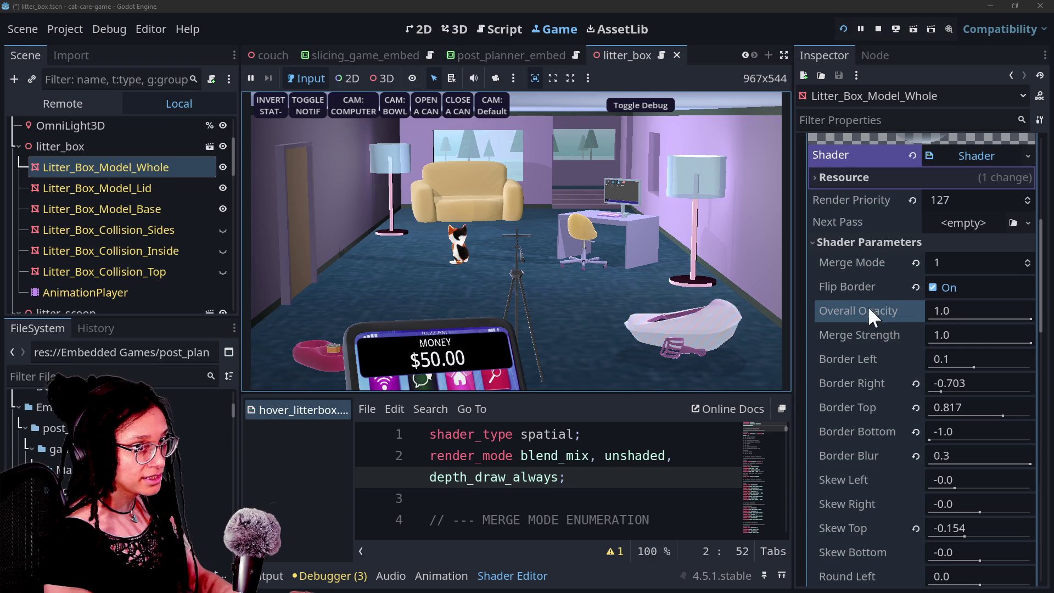
pyautogui.moveTo(1030, 318)
pyautogui.mouseDown()
pyautogui.moveTo(874, 318)
pyautogui.moveTo(1026, 331)
pyautogui.moveTo(911, 319)
pyautogui.moveTo(1031, 319)
pyautogui.mouseUp()
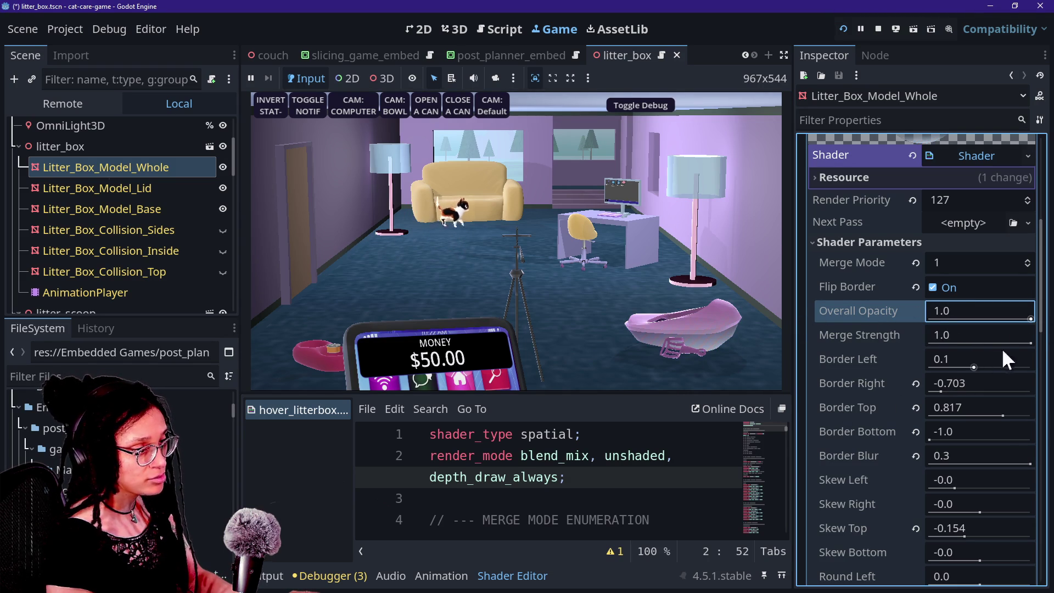
pyautogui.moveTo(1030, 342)
pyautogui.mouseDown()
pyautogui.moveTo(936, 360)
pyautogui.moveTo(1046, 369)
pyautogui.mouseUp()
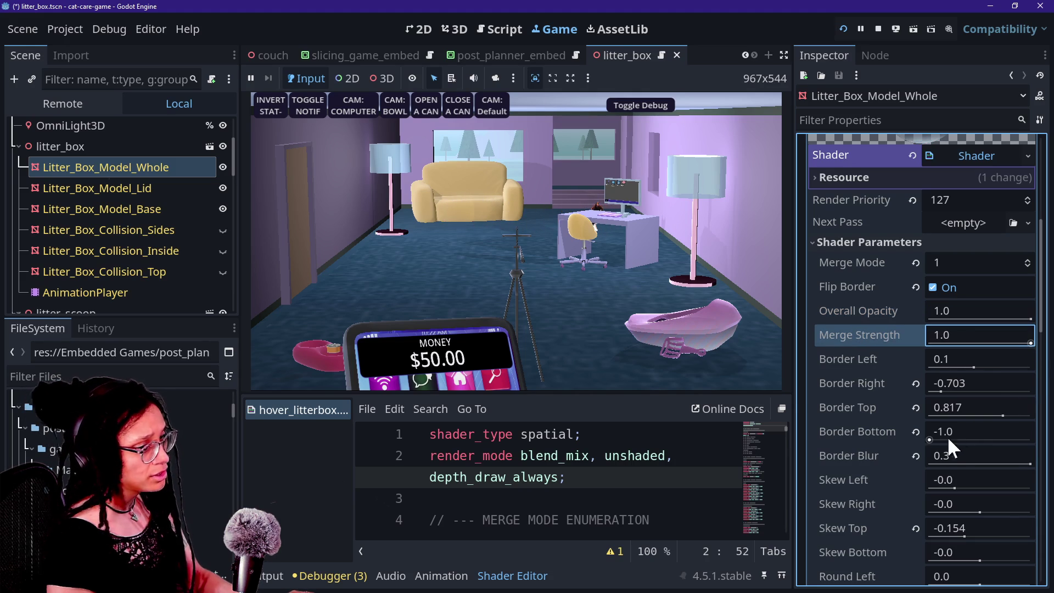
pyautogui.moveTo(1030, 459)
pyautogui.mouseDown()
pyautogui.moveTo(910, 478)
pyautogui.moveTo(1008, 489)
pyautogui.moveTo(936, 473)
pyautogui.moveTo(1002, 481)
pyautogui.moveTo(967, 493)
pyautogui.moveTo(861, 489)
pyautogui.moveTo(999, 368)
pyautogui.moveTo(999, 460)
pyautogui.moveTo(1030, 460)
pyautogui.moveTo(831, 480)
pyautogui.moveTo(912, 478)
pyautogui.moveTo(960, 405)
pyautogui.mouseUp()
pyautogui.moveTo(1027, 318); pyautogui.dragTo(928, 317)
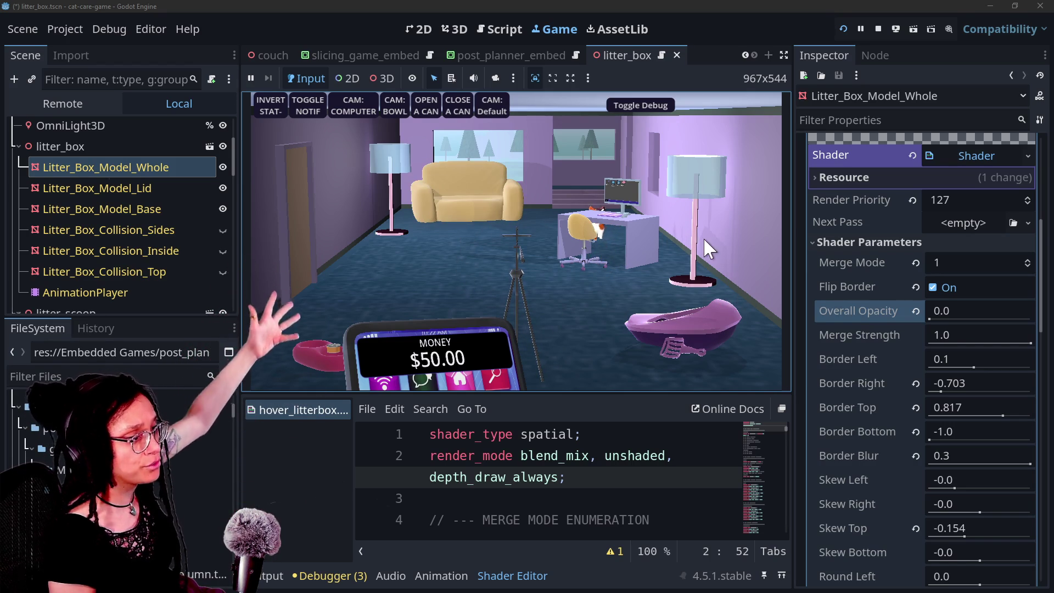
pyautogui.moveTo(461, 317)
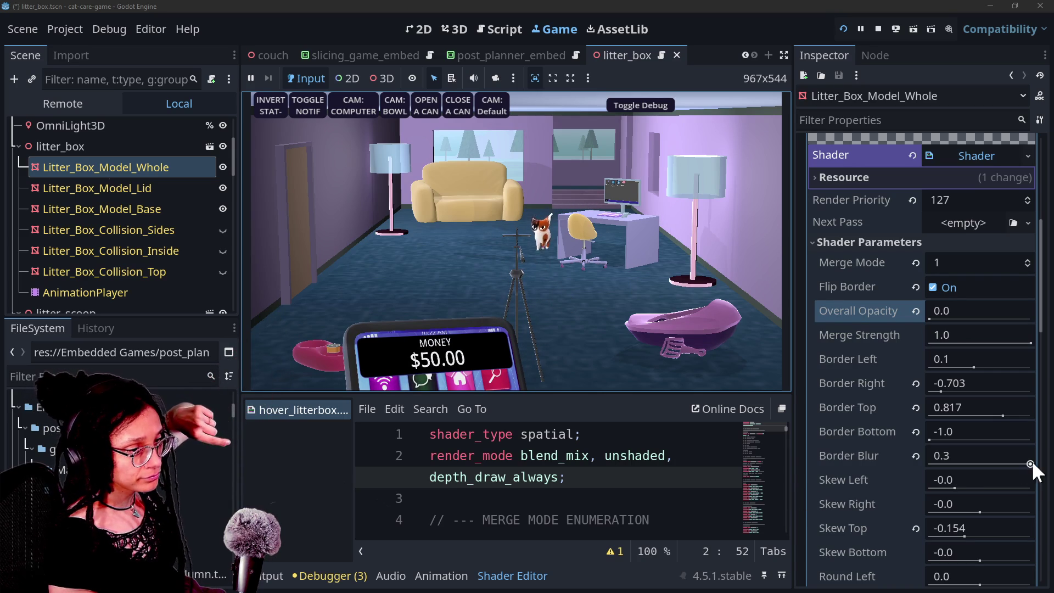
pyautogui.moveTo(1030, 461); pyautogui.dragTo(849, 466)
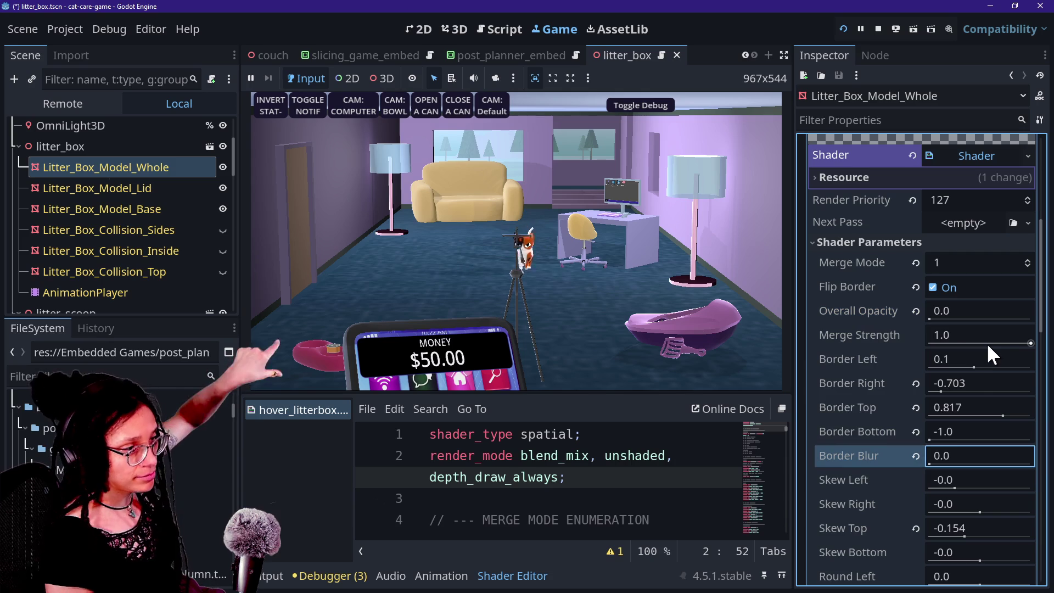
pyautogui.moveTo(931, 315); pyautogui.dragTo(1032, 313)
# Override the game camera in 3D free-look and pick the WorldBoundaryShape collision shape
pyautogui.click(746, 331)
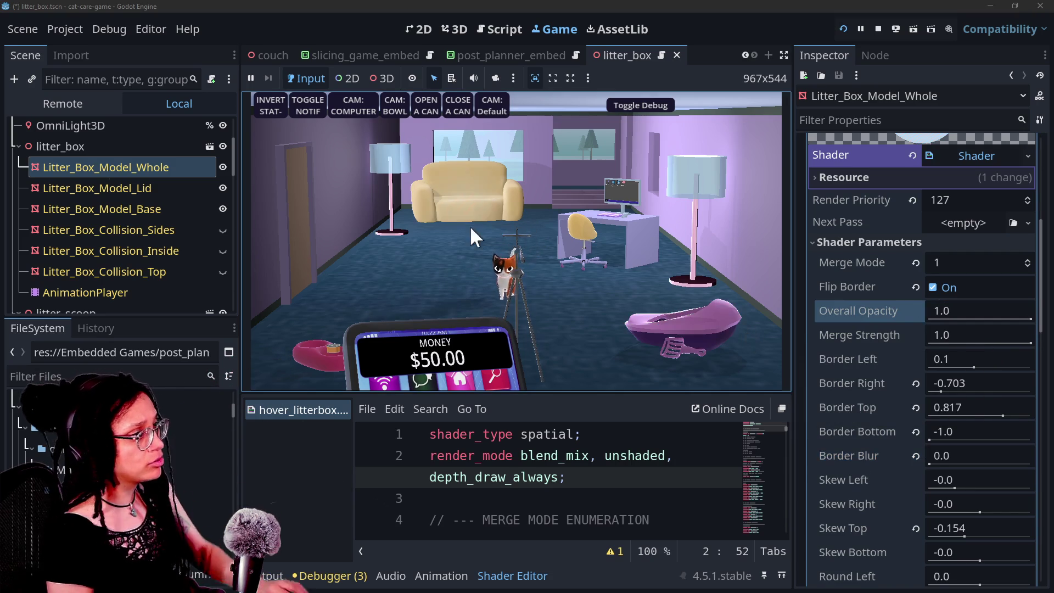
pyautogui.click(494, 78)
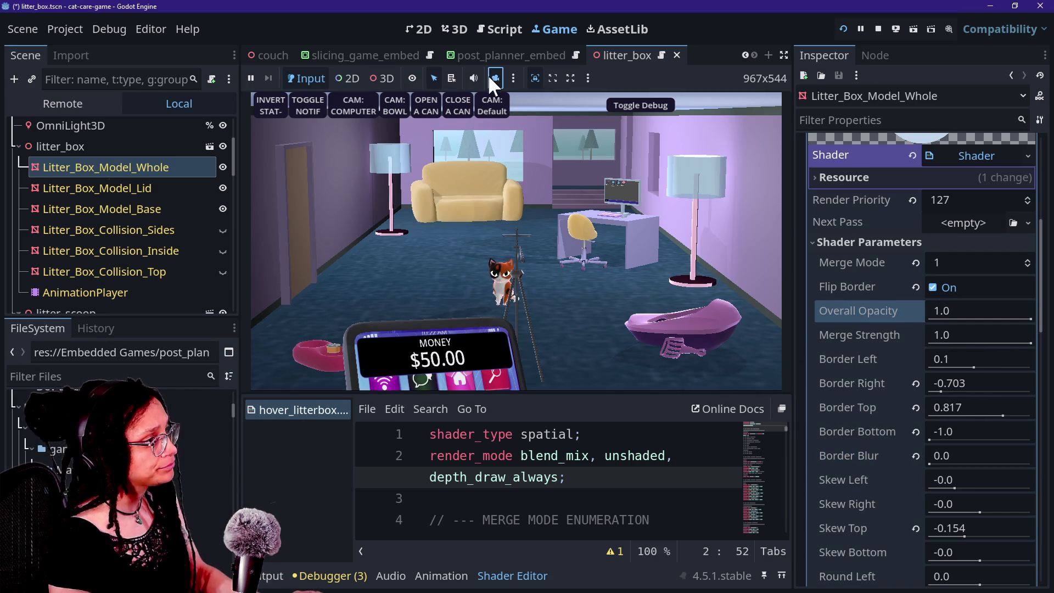
pyautogui.click(385, 78)
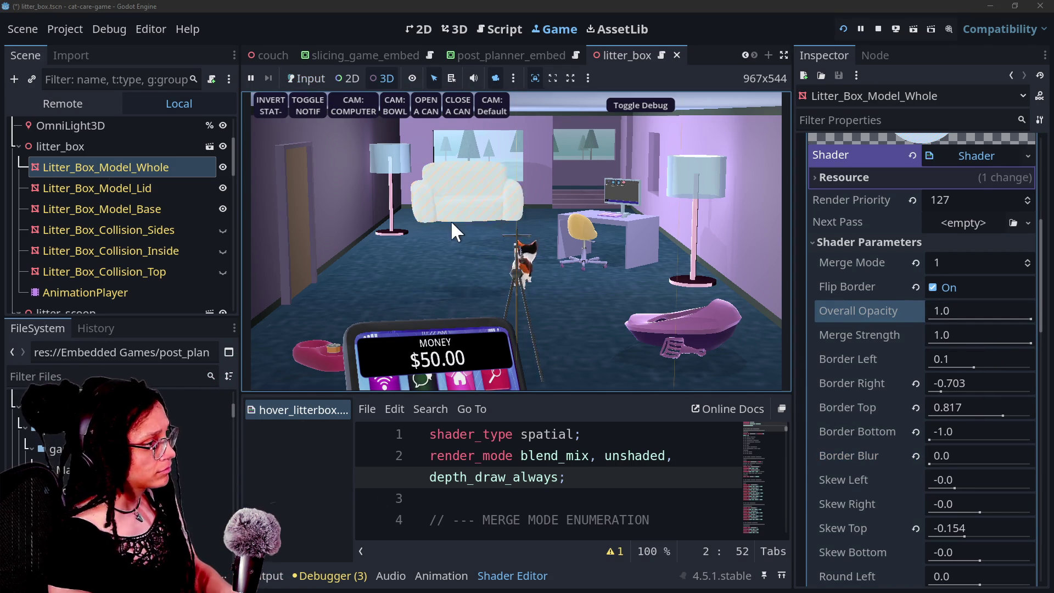
pyautogui.click(456, 234)
pyautogui.scroll(3, 456, 234)
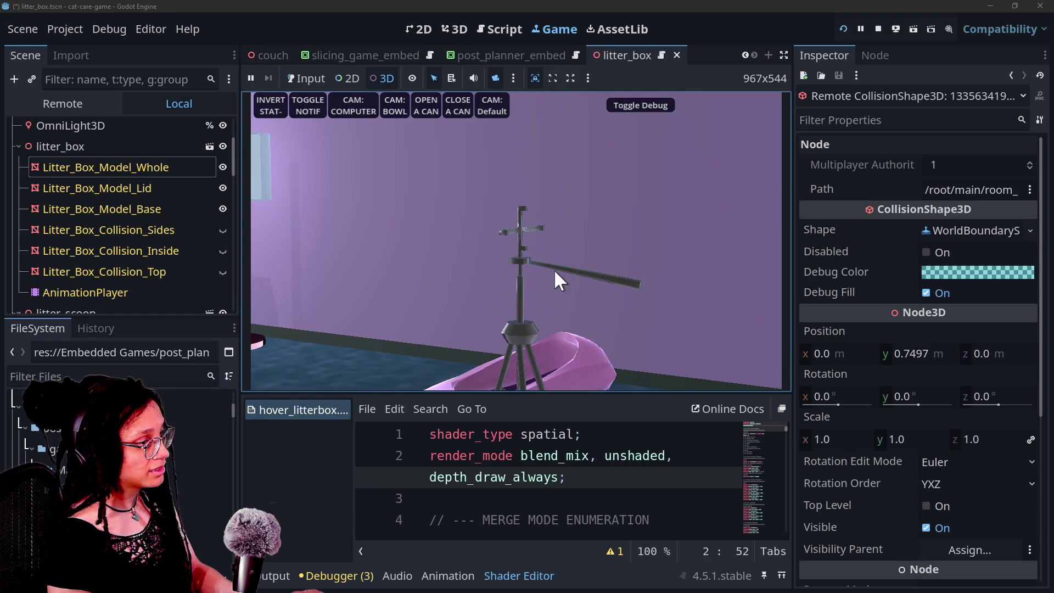
# Turn off the camera override for the wide room view and reselect Litter_Box_Model_Whole
pyautogui.click(495, 78)
pyautogui.click(397, 94)
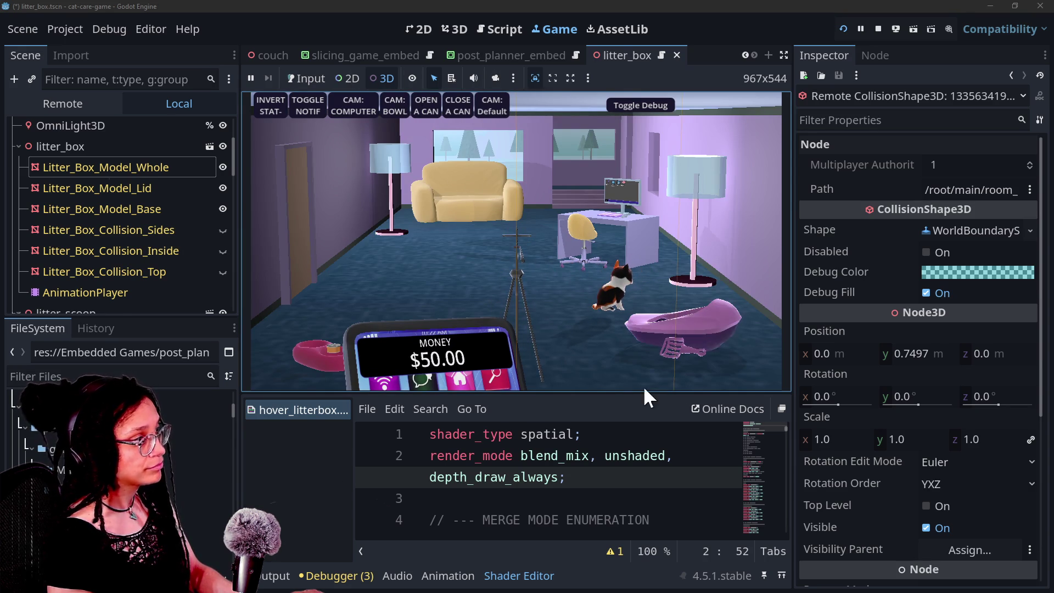
pyautogui.click(147, 173)
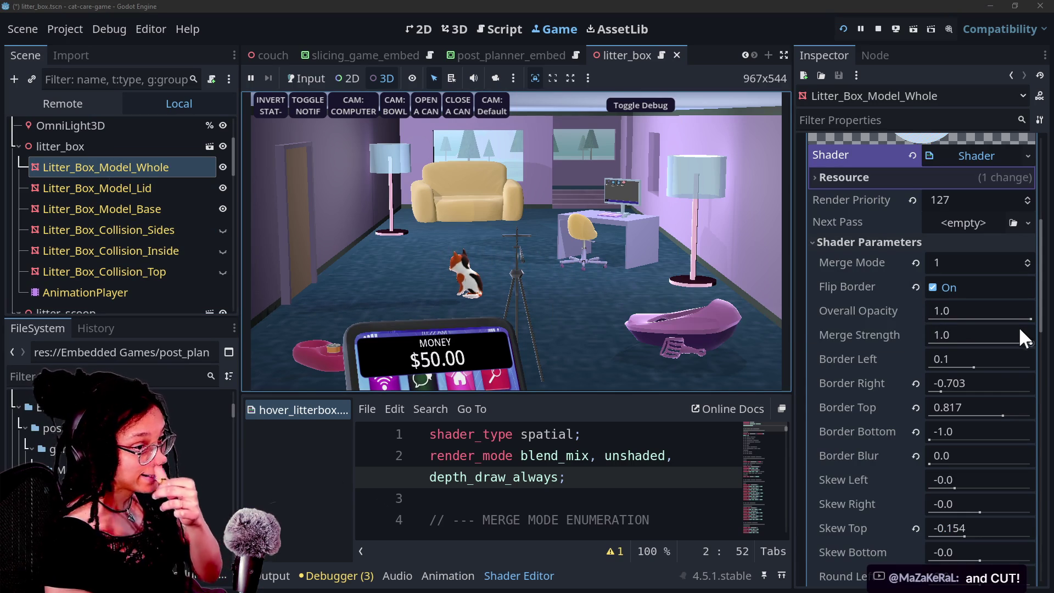
# Try Overall Opacity and Border Bottom 1.5 with undos, finally leaving Overall Opacity at 0.0
pyautogui.click(1031, 318)
pyautogui.moveTo(1031, 318); pyautogui.dragTo(861, 322)
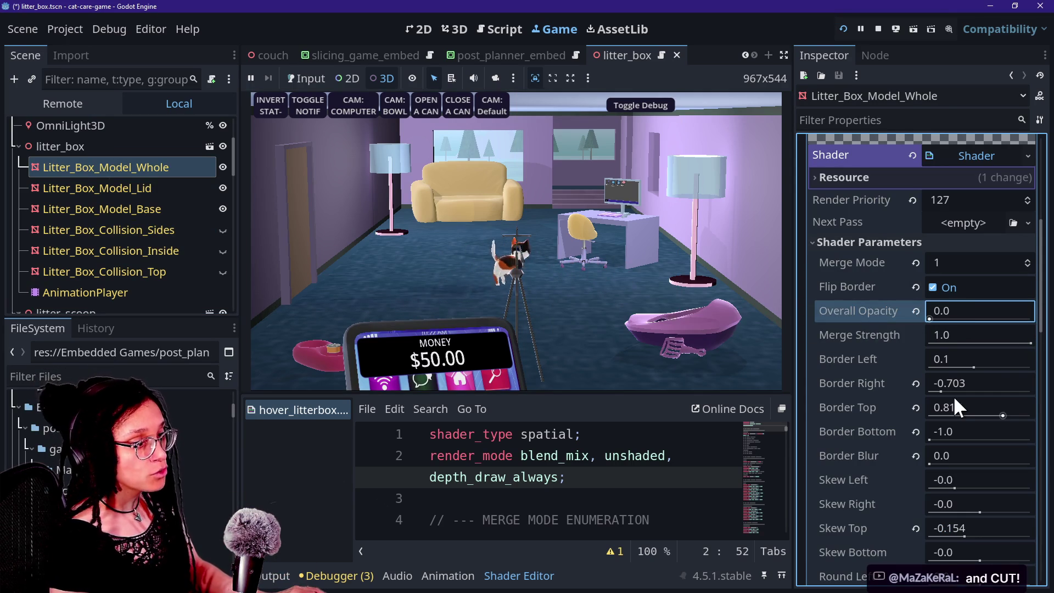
pyautogui.moveTo(932, 438); pyautogui.dragTo(1033, 438)
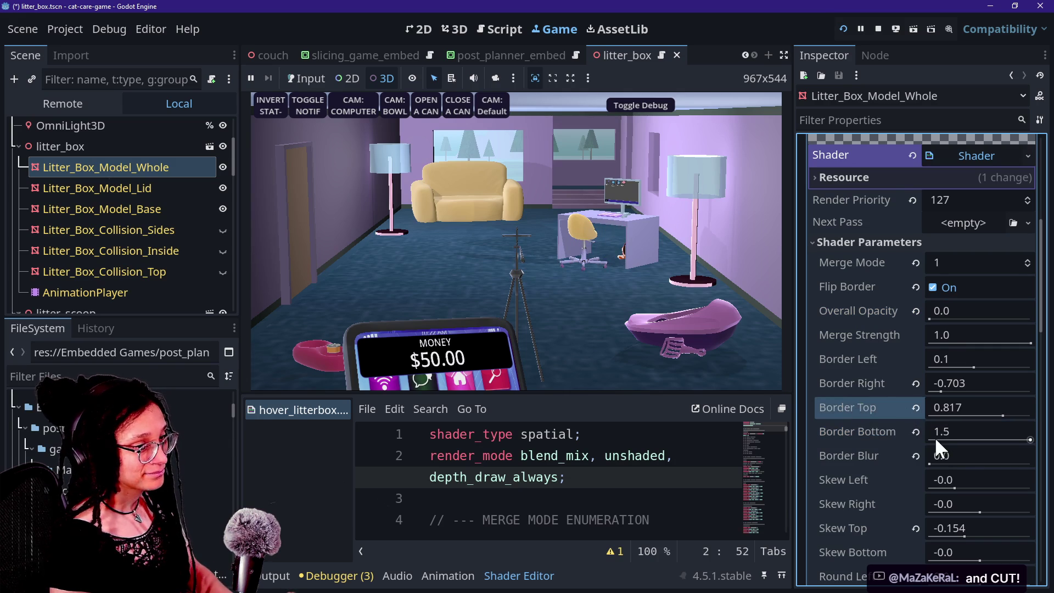
pyautogui.hotkey('ctrl', 'z')
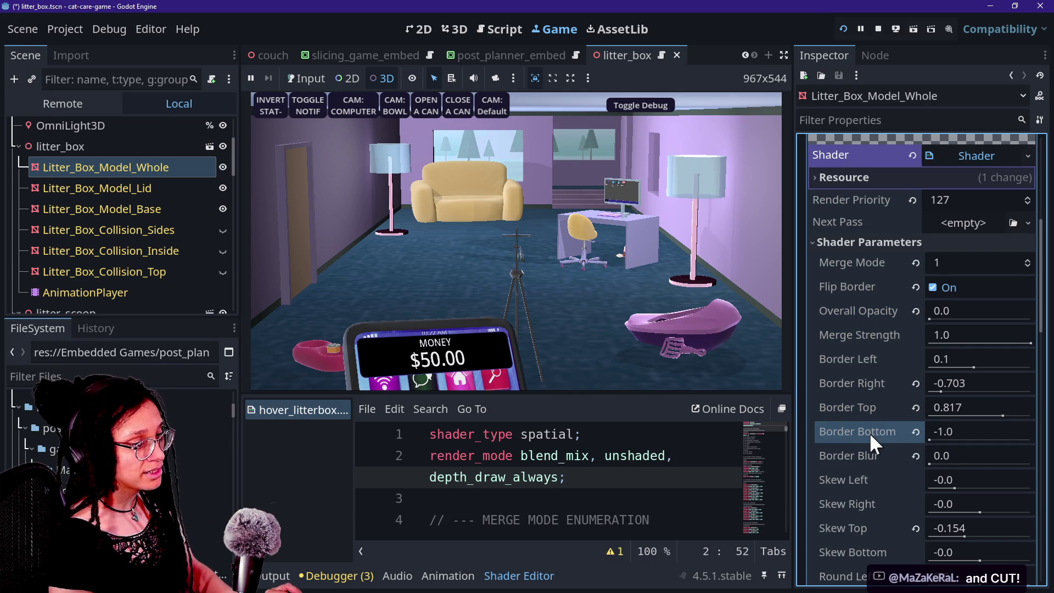
pyautogui.hotkey('ctrl', 'z')
pyautogui.hotkey('ctrl', 'z')
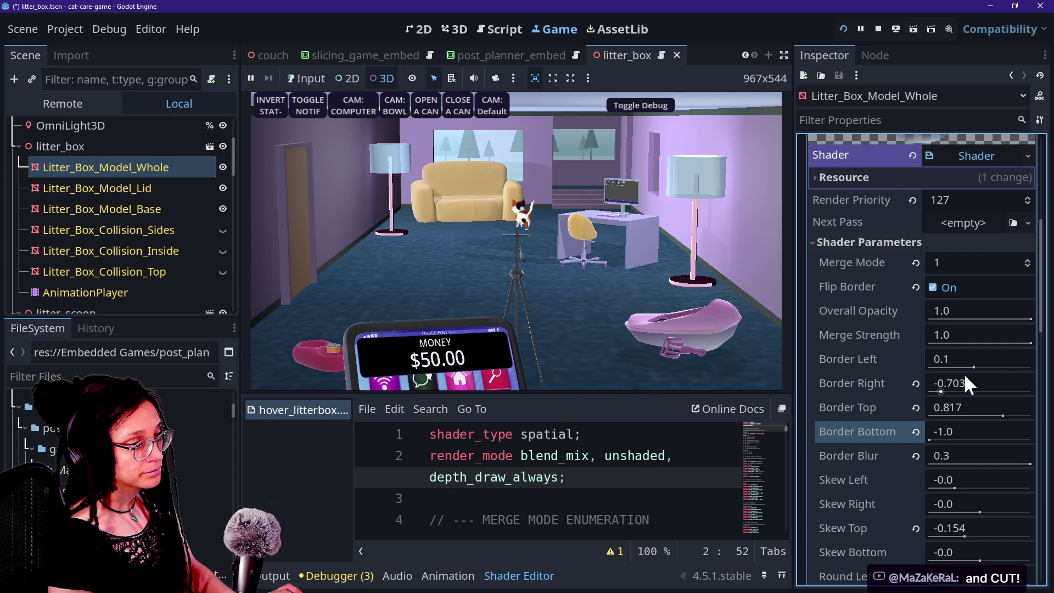
pyautogui.moveTo(1020, 316); pyautogui.dragTo(933, 317)
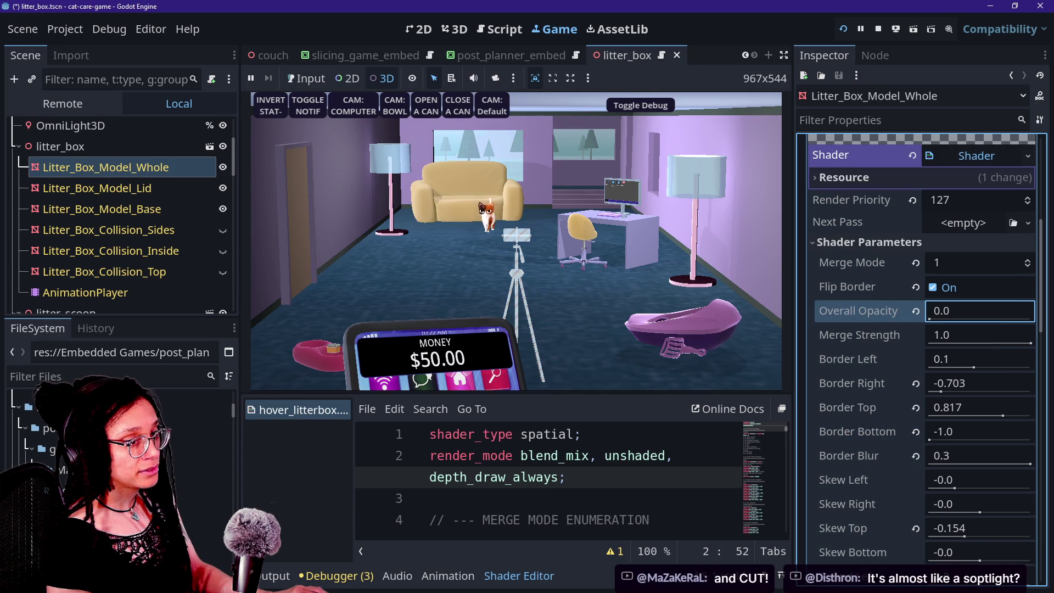
pyautogui.hotkey('ctrl', 'z')
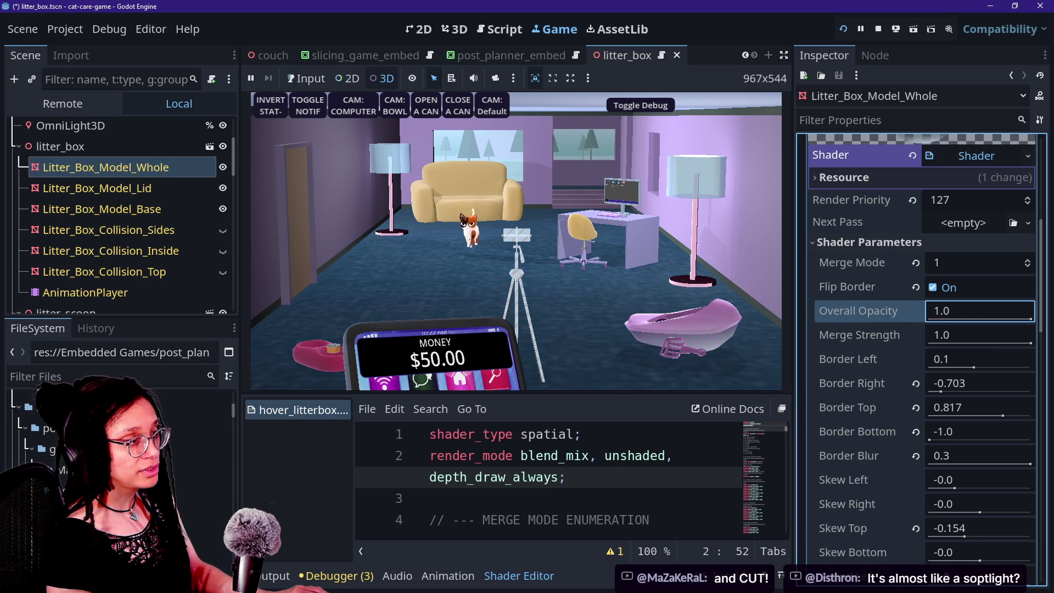
pyautogui.hotkey('ctrl', 'shift', 'z')
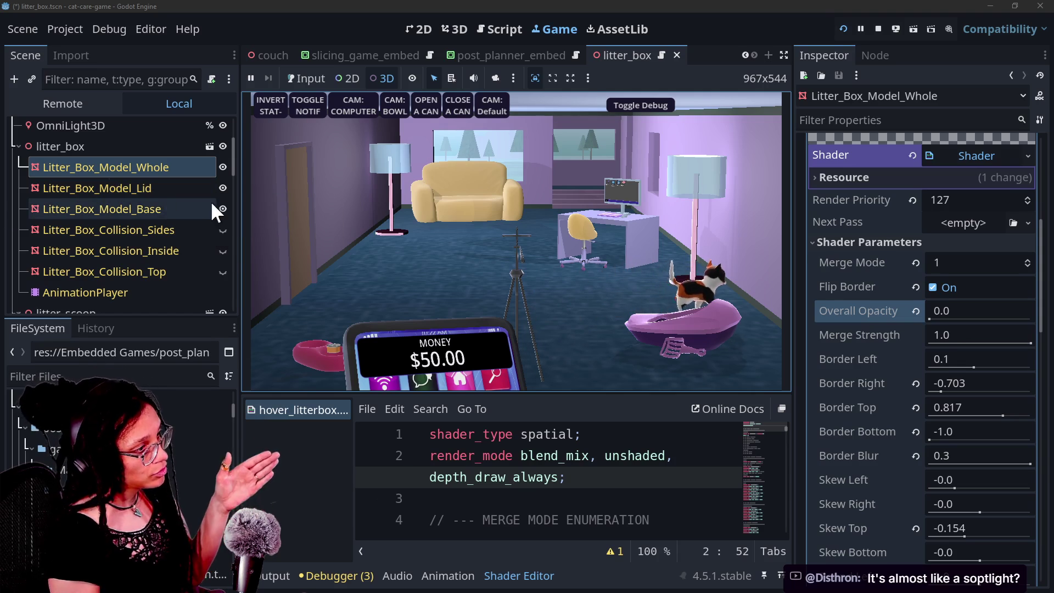
# Inspect the Lid, Base, Collision_Sides and Collision_Inside nodes, ending on Base, then override the game camera
pyautogui.click(141, 187)
pyautogui.click(138, 210)
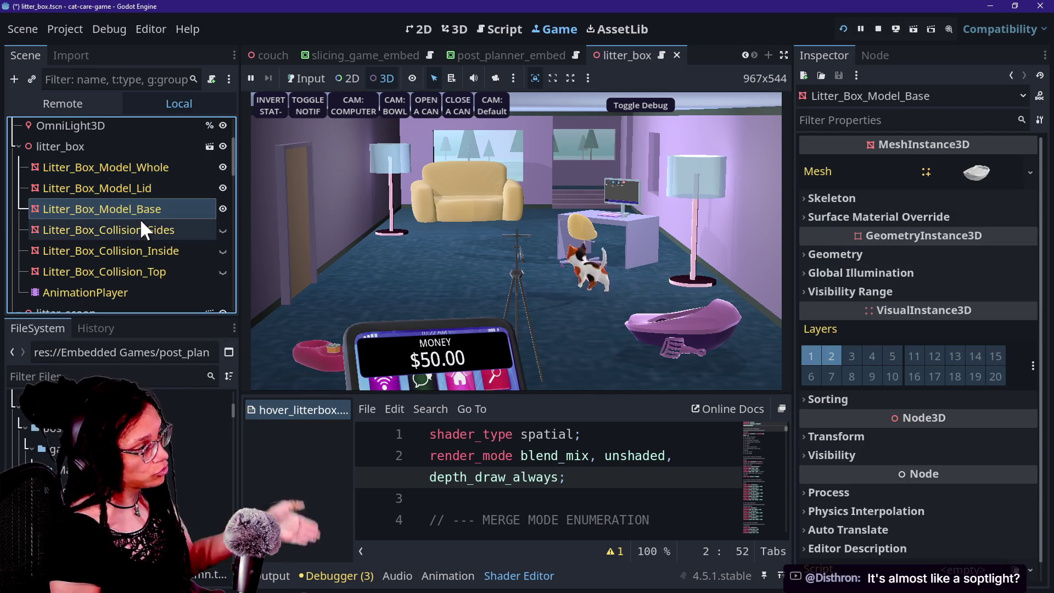
pyautogui.click(140, 229)
pyautogui.click(132, 209)
pyautogui.click(127, 187)
pyautogui.click(137, 228)
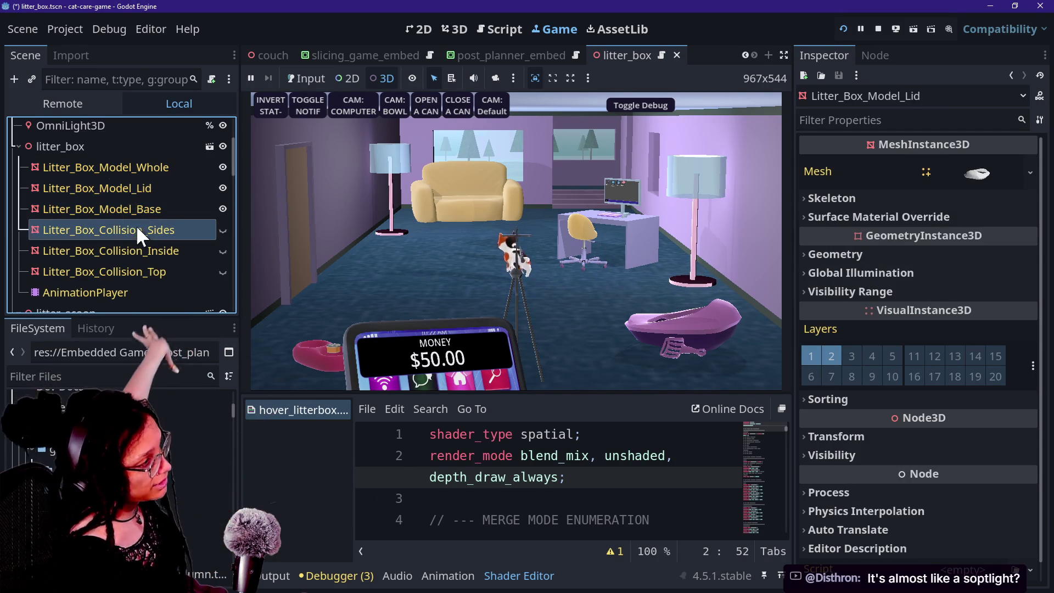
pyautogui.click(127, 188)
pyautogui.click(131, 231)
pyautogui.click(131, 250)
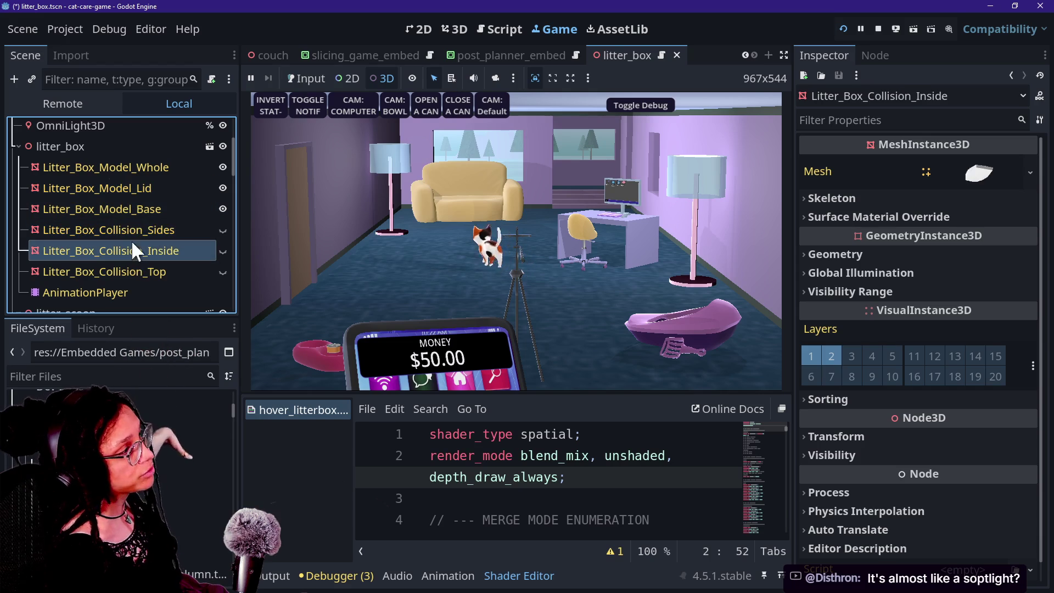
pyautogui.click(160, 206)
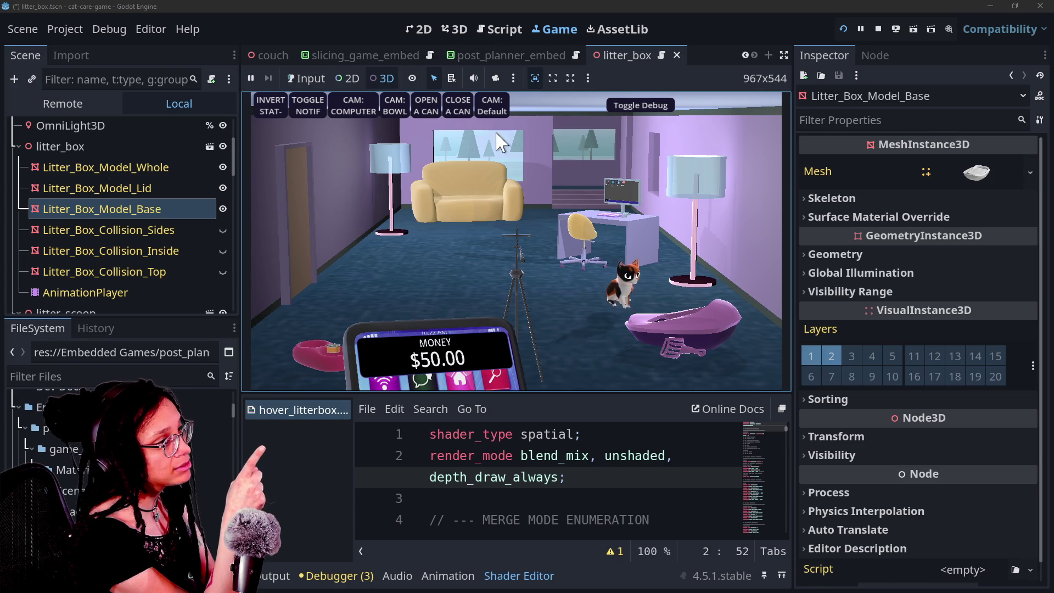
pyautogui.click(496, 80)
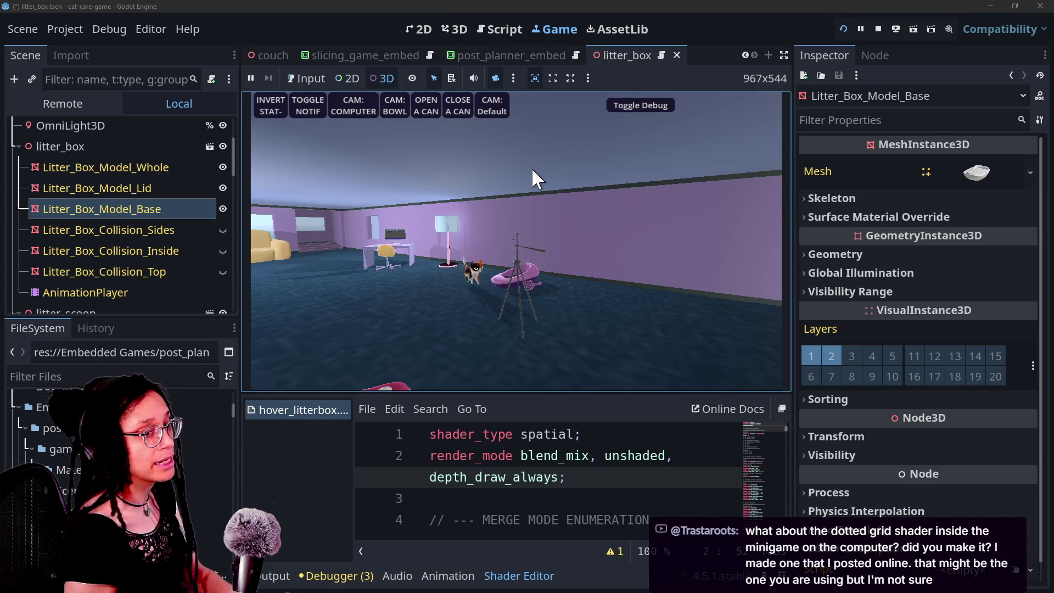
# Fly the game camera down over the desk and pick the chair mesh
pyautogui.moveTo(531, 172)
pyautogui.mouseDown()
pyautogui.moveTo(464, 206)
pyautogui.moveTo(420, 189)
pyautogui.mouseUp()
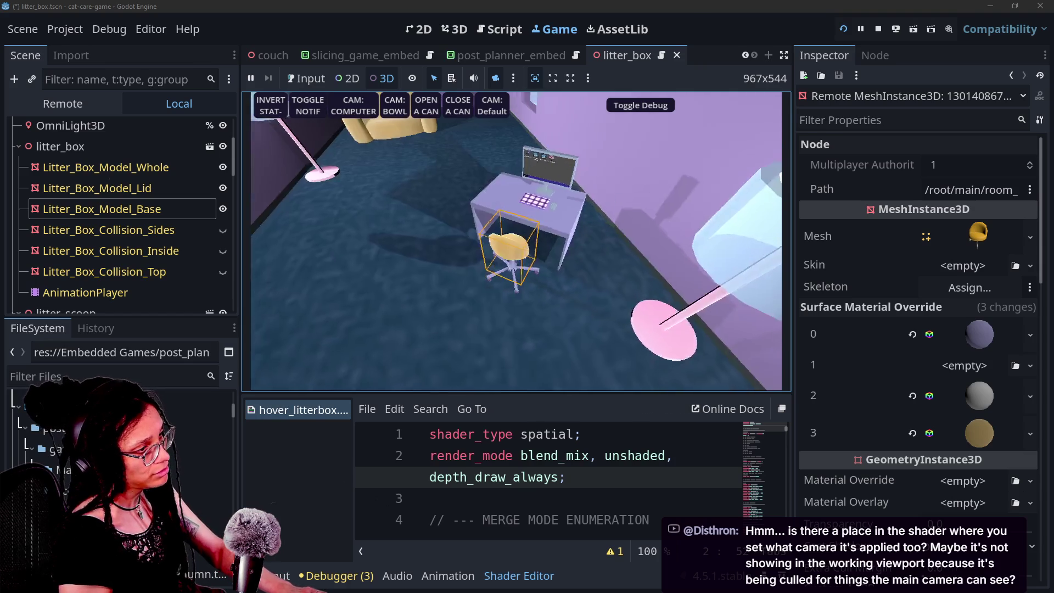
# Reset to the game's room camera, enable Input mode, and check the YouTube live chat
pyautogui.click(491, 96)
pyautogui.click(315, 78)
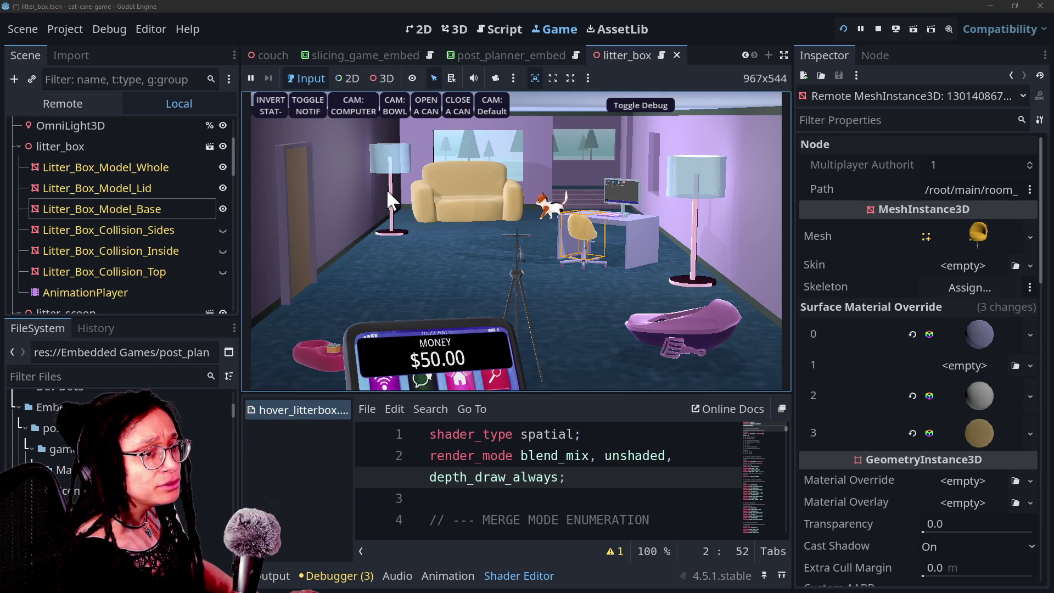
pyautogui.hotkey('alt', 'Tab')
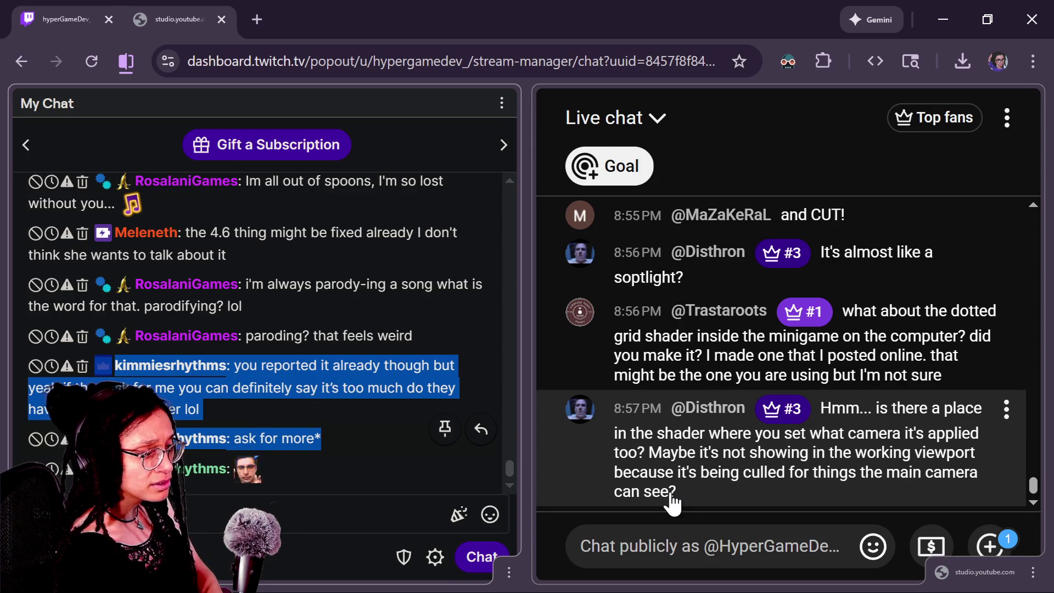
pyautogui.click(692, 530)
pyautogui.hotkey('alt', 'Tab')
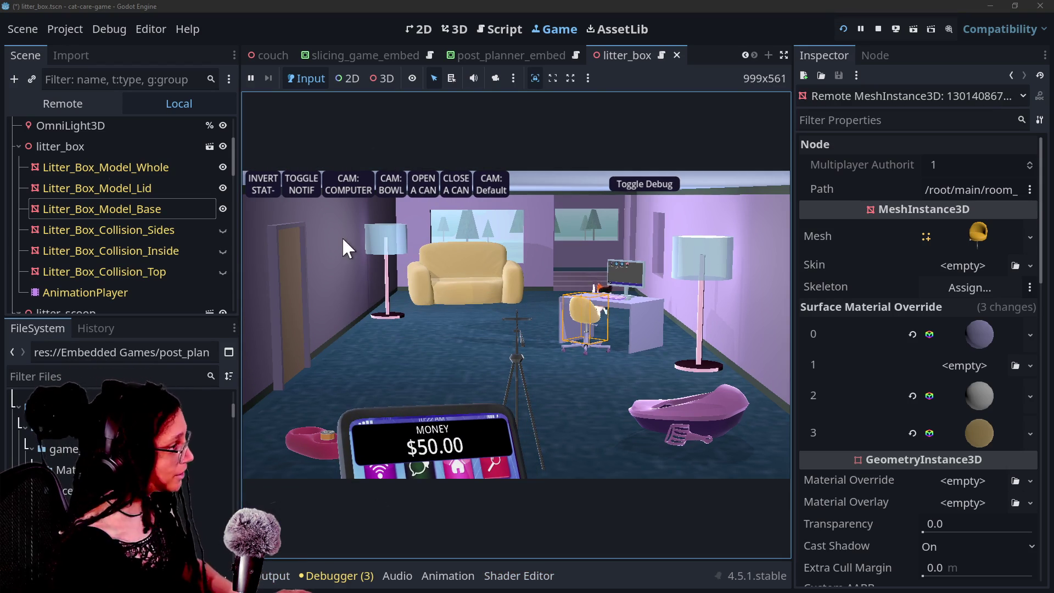
# Open the selectable_area_litter_box script and read its header through the _MAX_POOP_POSITIONS constant
pyautogui.scroll(3, 131, 158)
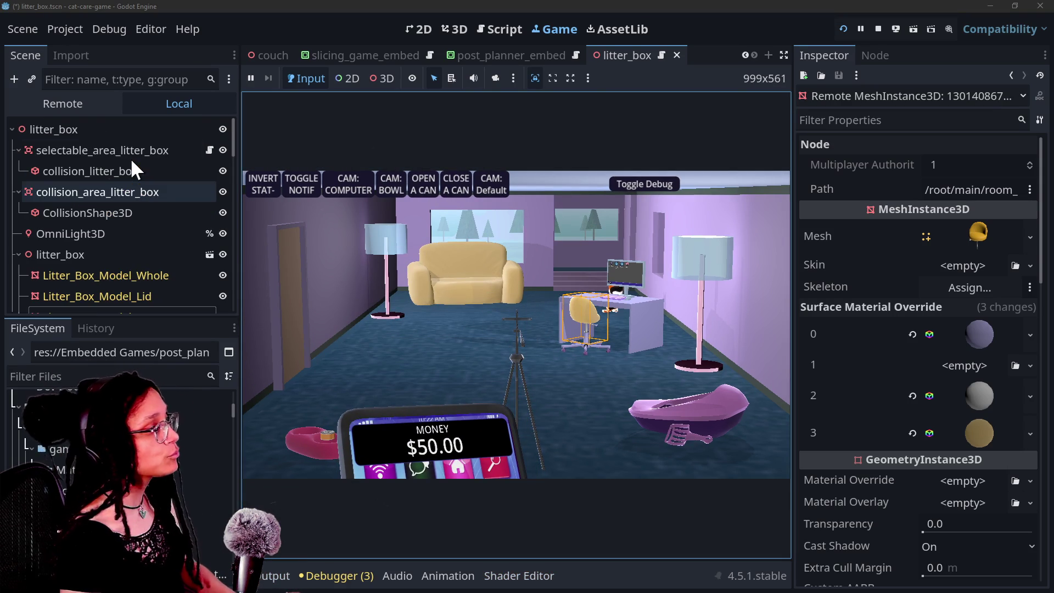
pyautogui.click(209, 150)
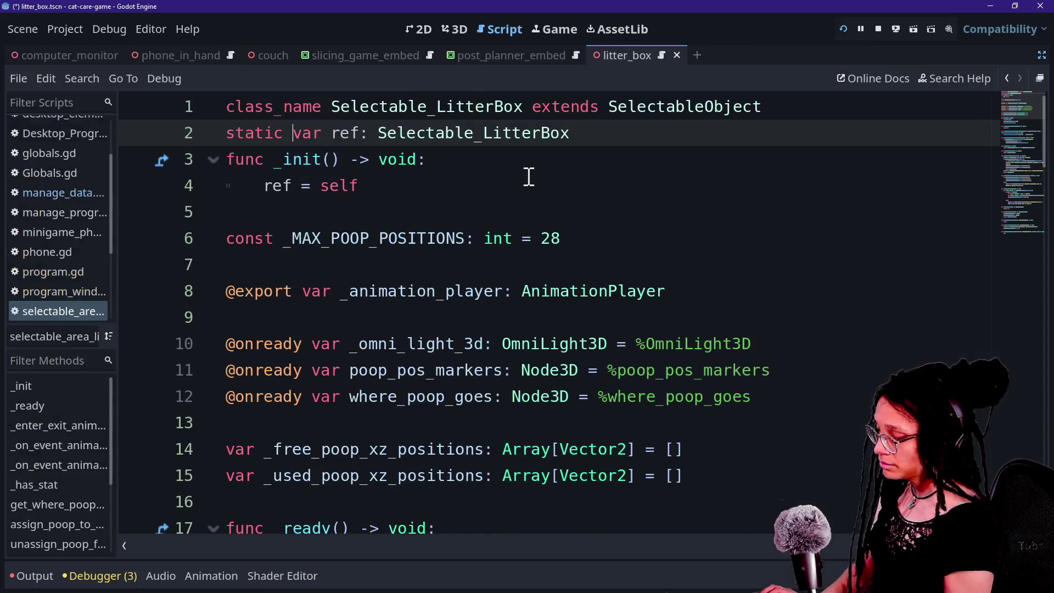
pyautogui.click(552, 220)
pyautogui.scroll(-5, 552, 219)
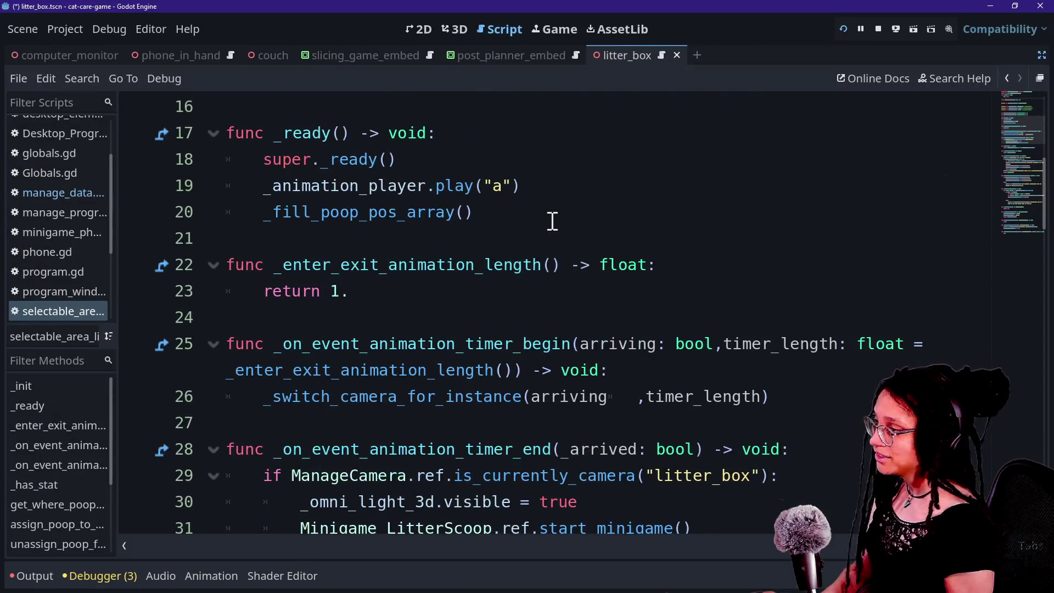
pyautogui.scroll(5, 552, 220)
pyautogui.moveTo(341, 106)
pyautogui.mouseDown()
pyautogui.moveTo(644, 163)
pyautogui.moveTo(360, 129)
pyautogui.moveTo(504, 235)
pyautogui.mouseUp()
pyautogui.click(504, 235)
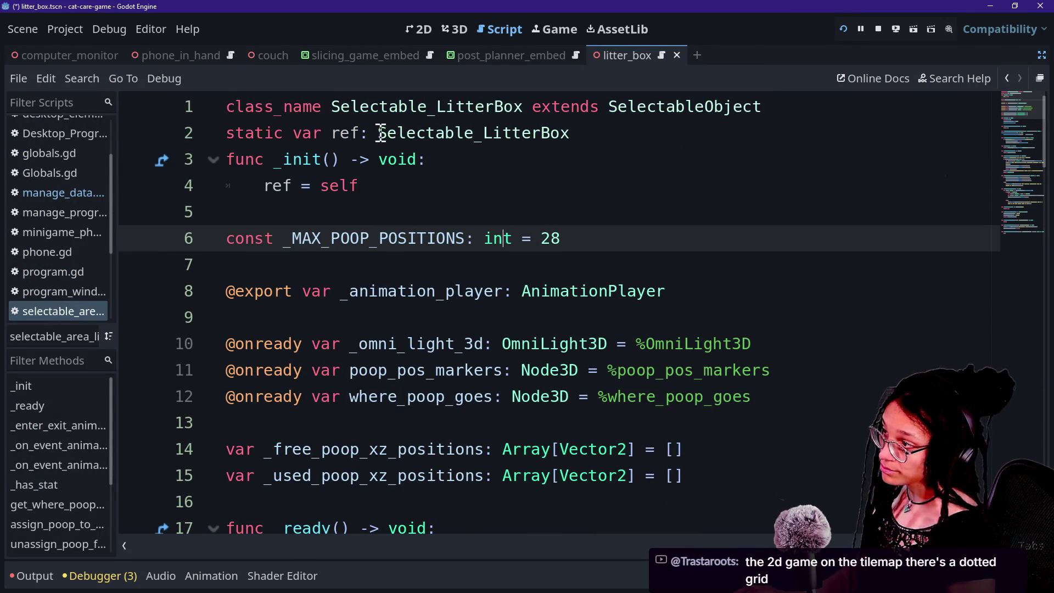
# Jump to the SelectableObject parent class and scroll through its definition
pyautogui.keyDown('ctrl'); pyautogui.click(658, 109); pyautogui.keyUp('ctrl')
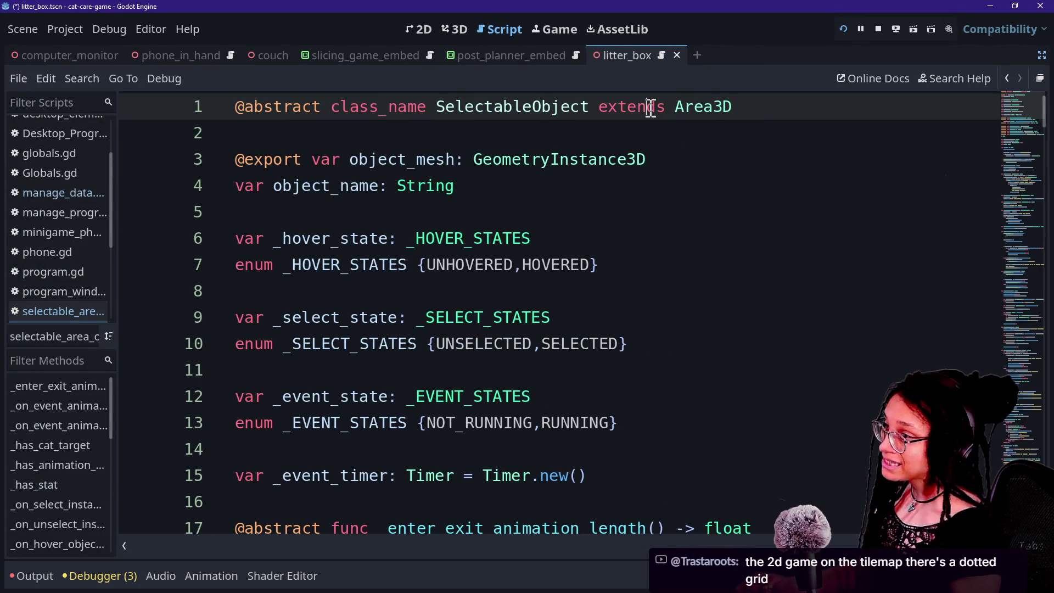
pyautogui.moveTo(401, 155); pyautogui.dragTo(442, 291)
pyautogui.click(442, 291)
pyautogui.scroll(-1, 442, 294)
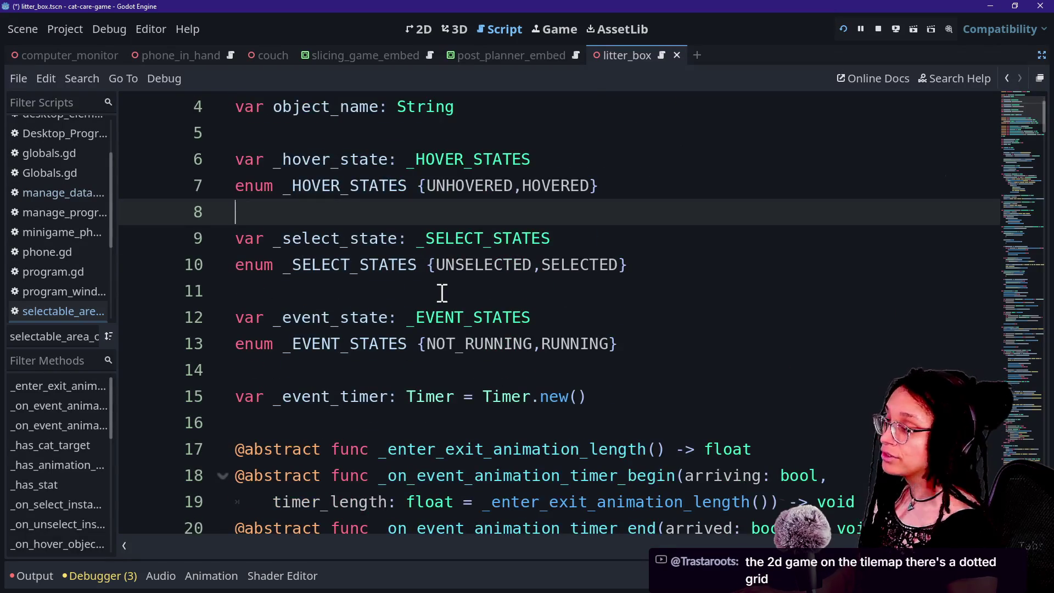
pyautogui.scroll(-3, 442, 293)
pyautogui.scroll(-4, 442, 293)
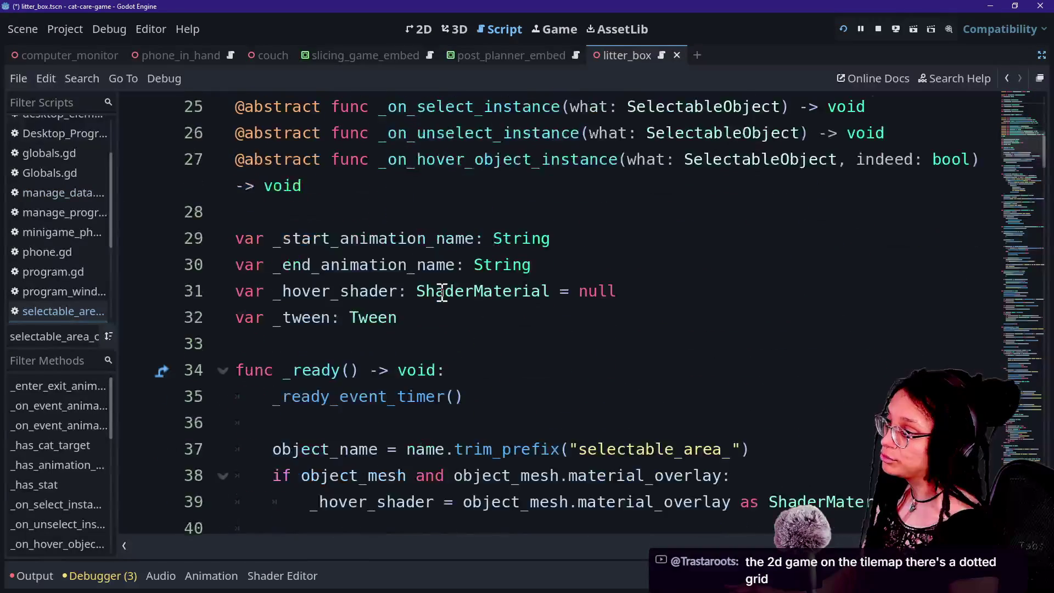
pyautogui.scroll(8, 443, 292)
pyautogui.scroll(-1, 442, 293)
pyautogui.scroll(-6, 442, 293)
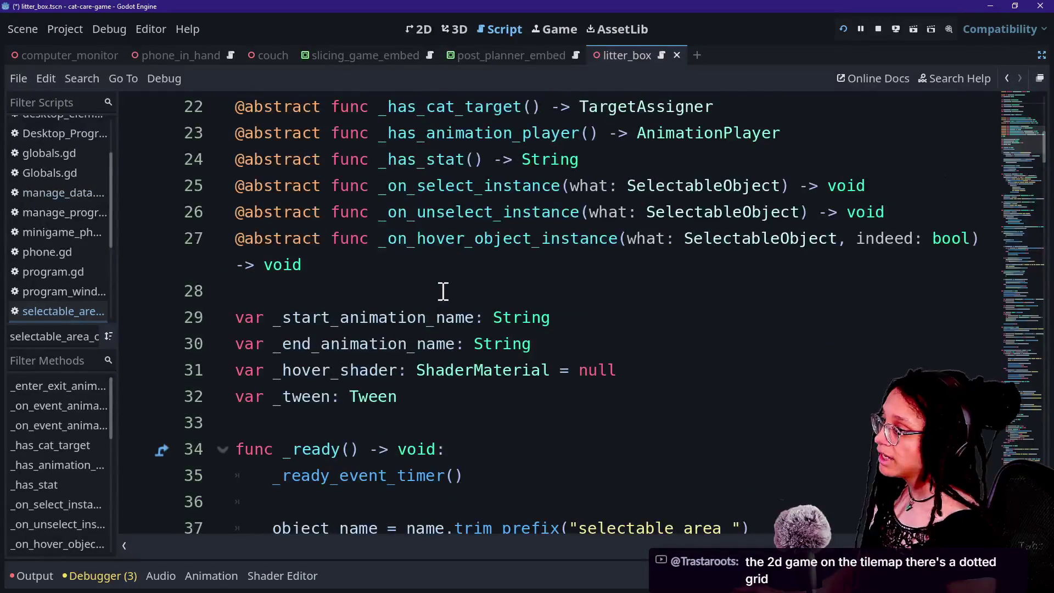
pyautogui.scroll(1, 443, 292)
pyautogui.scroll(3, 398, 239)
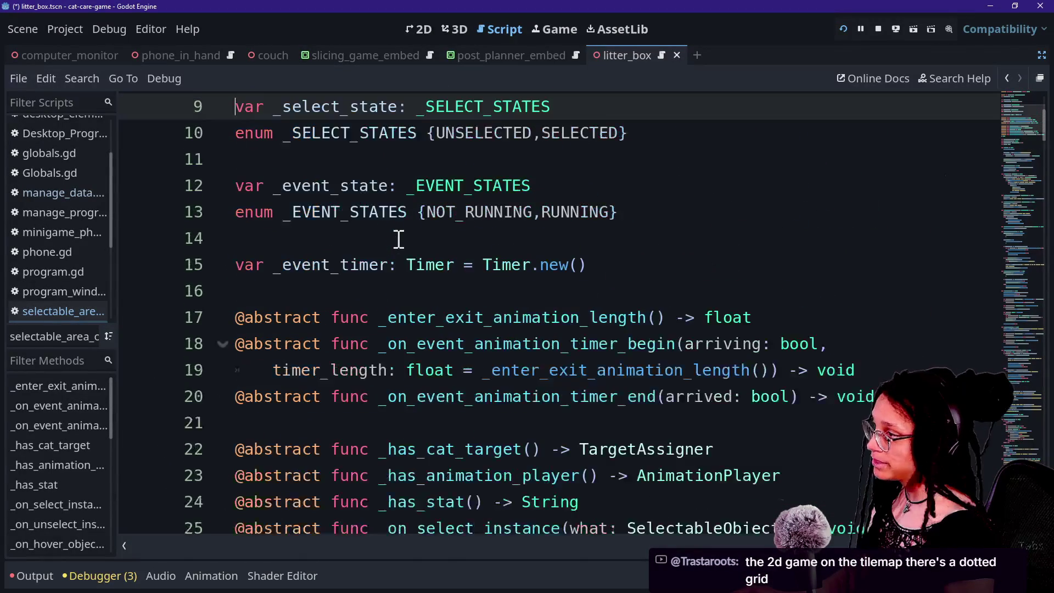
# Study SelectableObject's abstract timer functions on lines 17–20 and the rest of the class
pyautogui.moveTo(443, 295); pyautogui.dragTo(556, 414)
pyautogui.rightClick(557, 414)
pyautogui.click(557, 417)
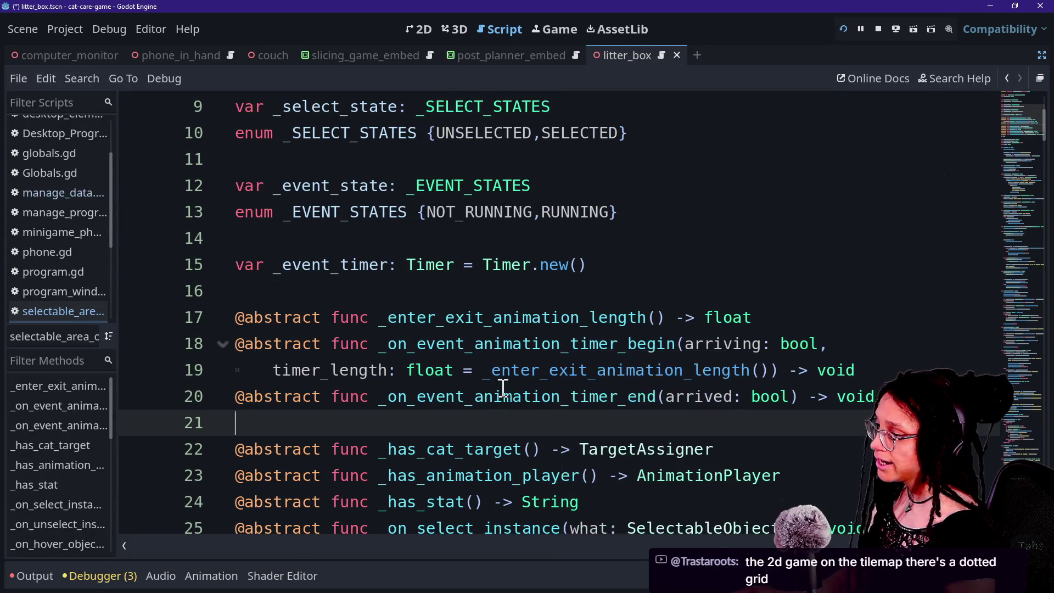
pyautogui.press('Down')
pyautogui.scroll(-2, 503, 388)
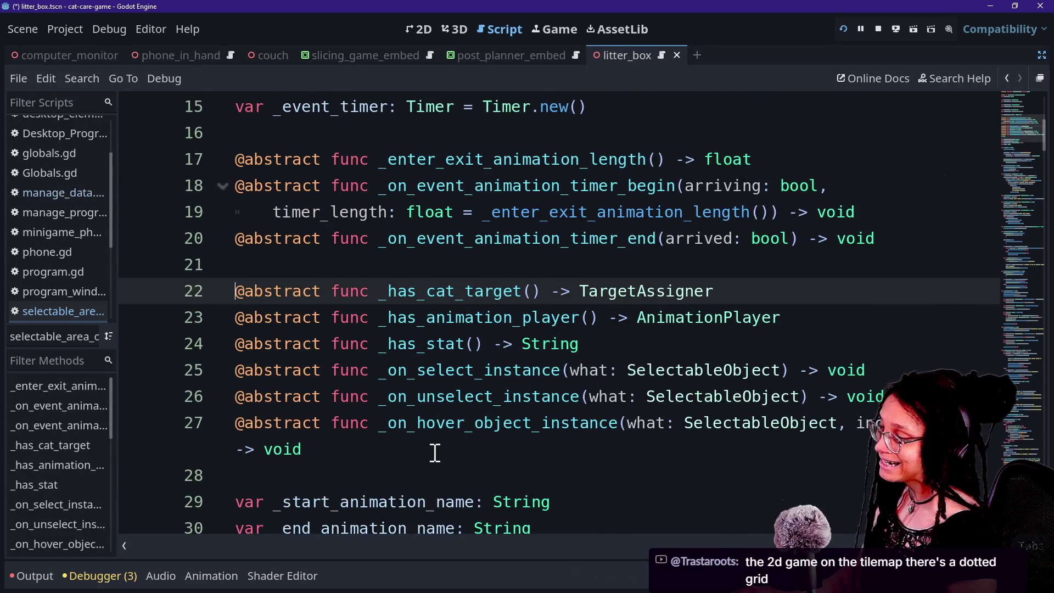
pyautogui.scroll(-16, 434, 454)
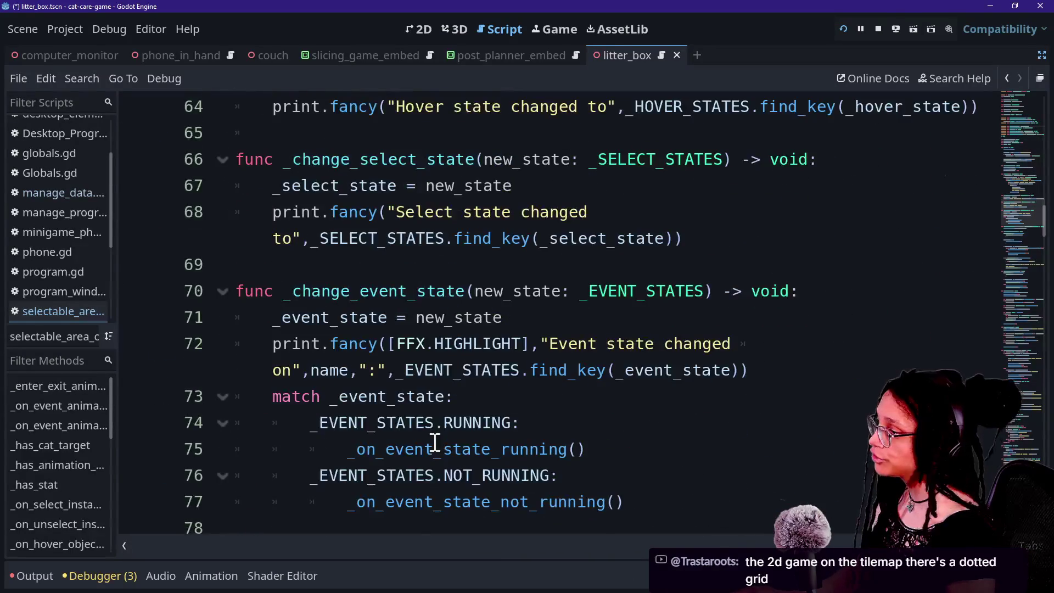
pyautogui.scroll(-16, 435, 443)
pyautogui.scroll(-10, 435, 443)
pyautogui.scroll(20, 435, 443)
pyautogui.scroll(20, 434, 443)
# Return to the Selectable_LitterBox script, review its poop position arrays, and restore the docks
pyautogui.click(1006, 79)
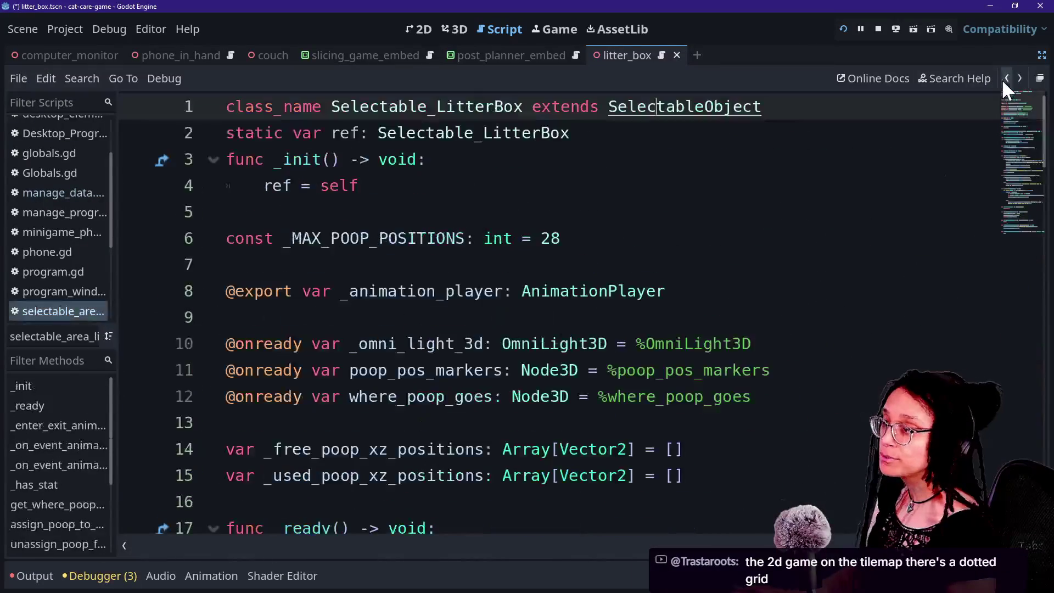
pyautogui.moveTo(324, 135); pyautogui.dragTo(604, 249)
pyautogui.click(604, 249)
pyautogui.scroll(-4, 413, 243)
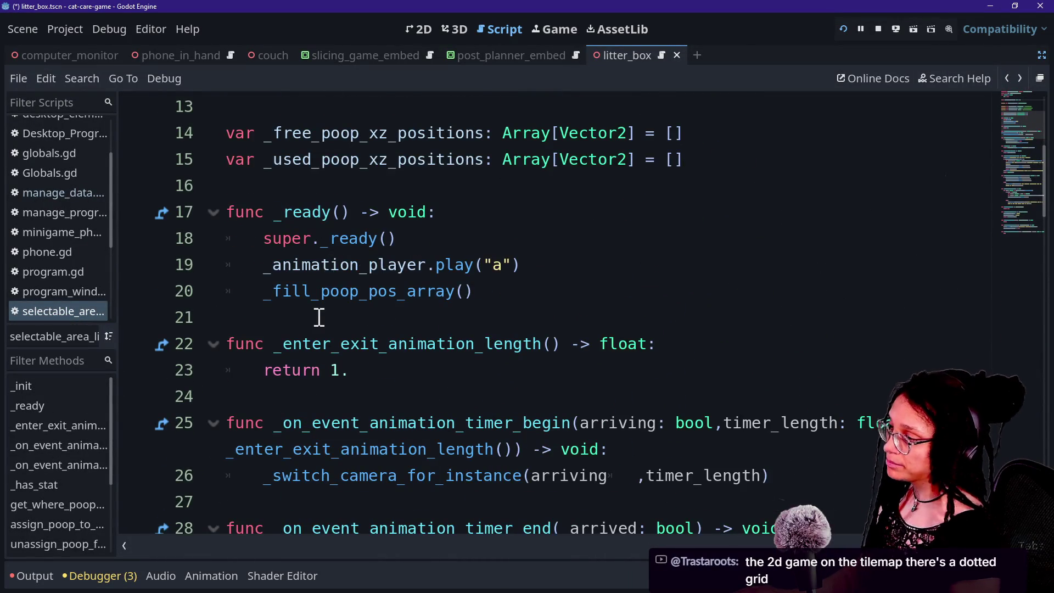
pyautogui.scroll(-7, 319, 318)
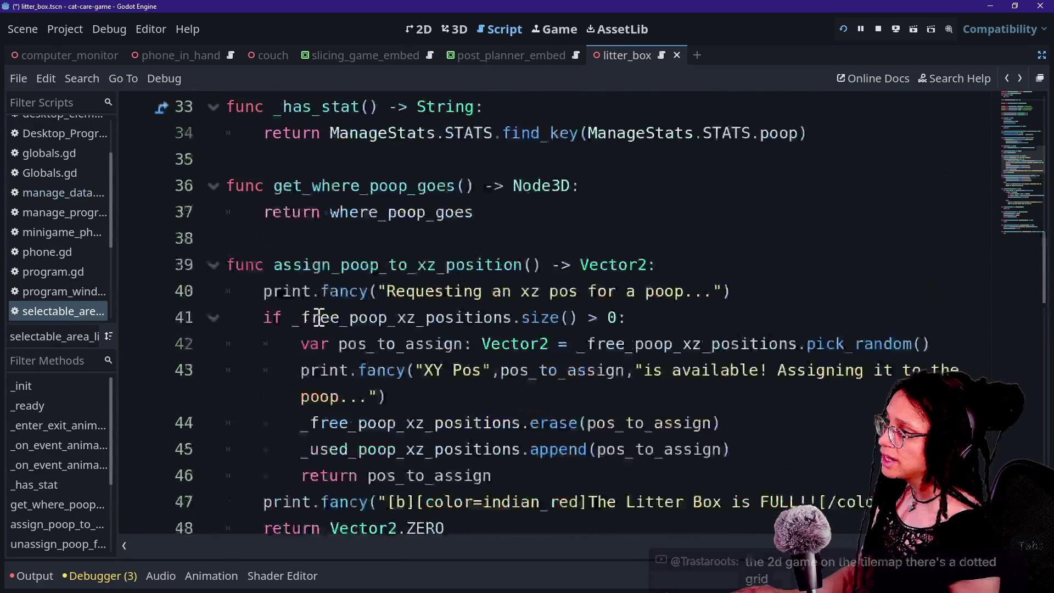
pyautogui.scroll(-3, 313, 297)
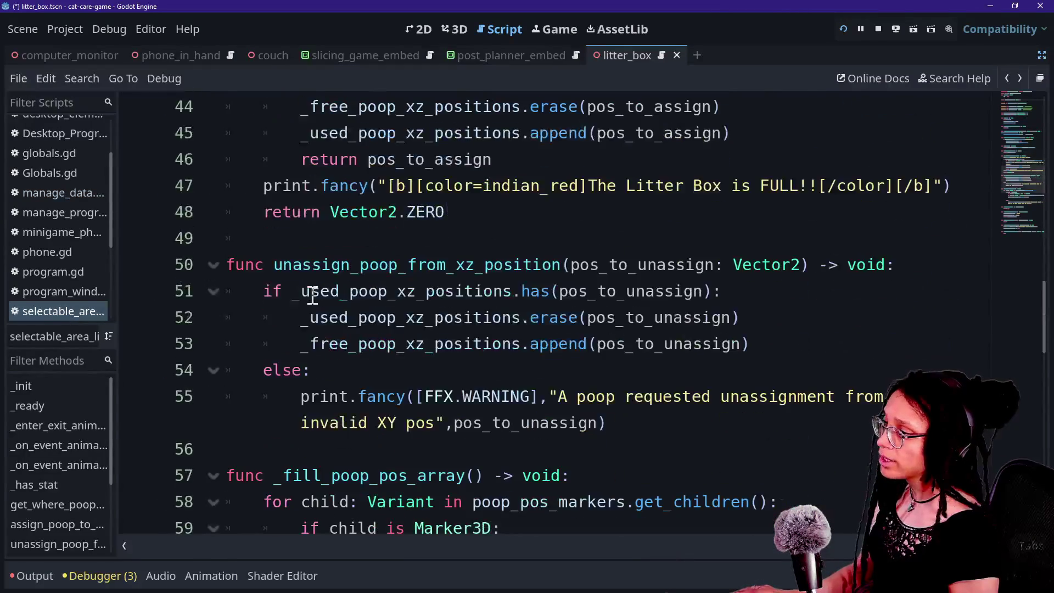
pyautogui.scroll(13, 313, 296)
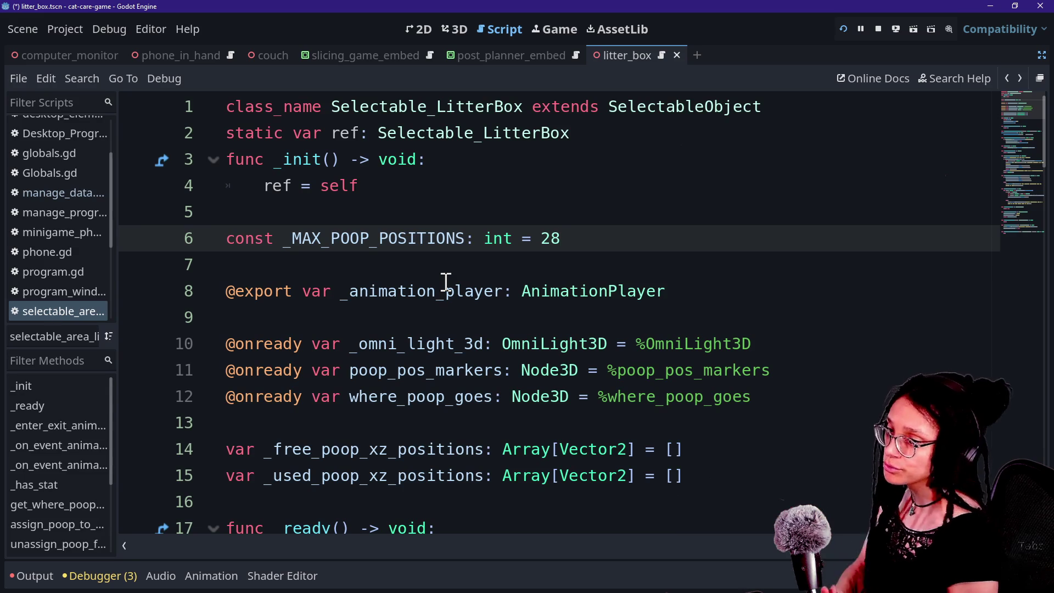
pyautogui.click(619, 449)
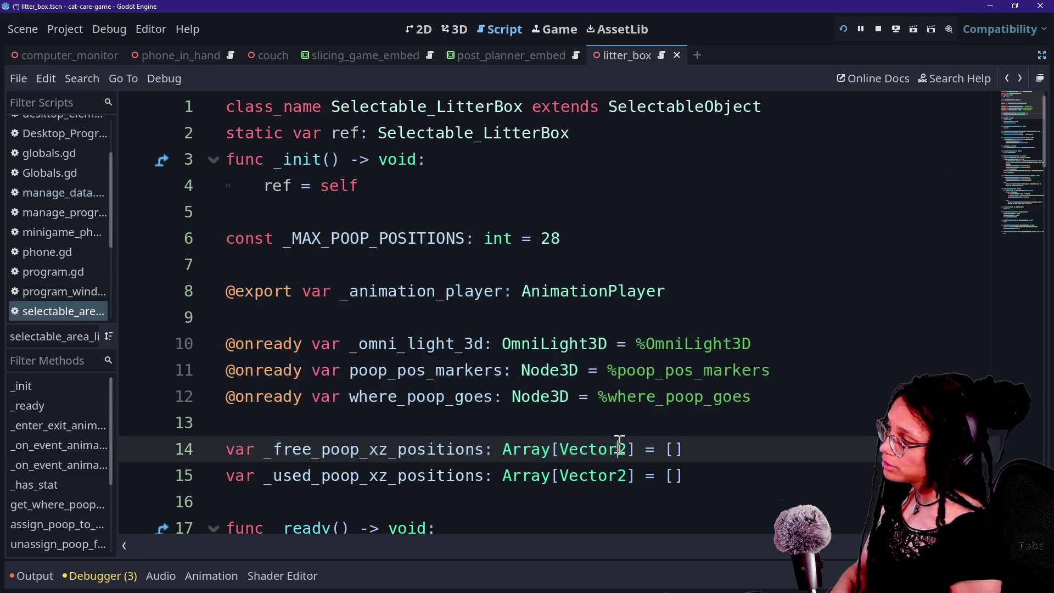
pyautogui.click(536, 215)
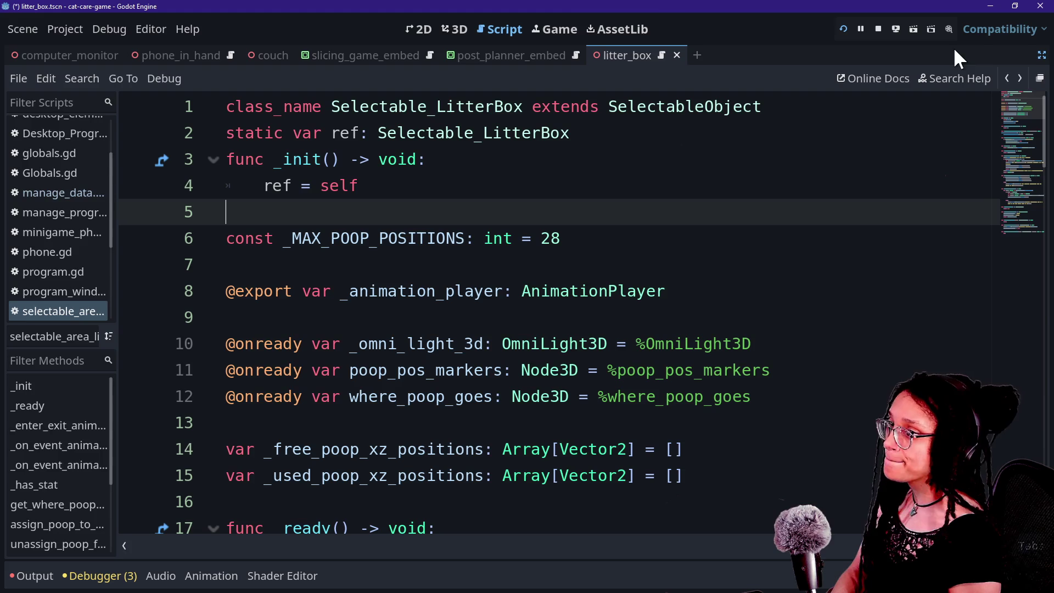
pyautogui.click(1041, 57)
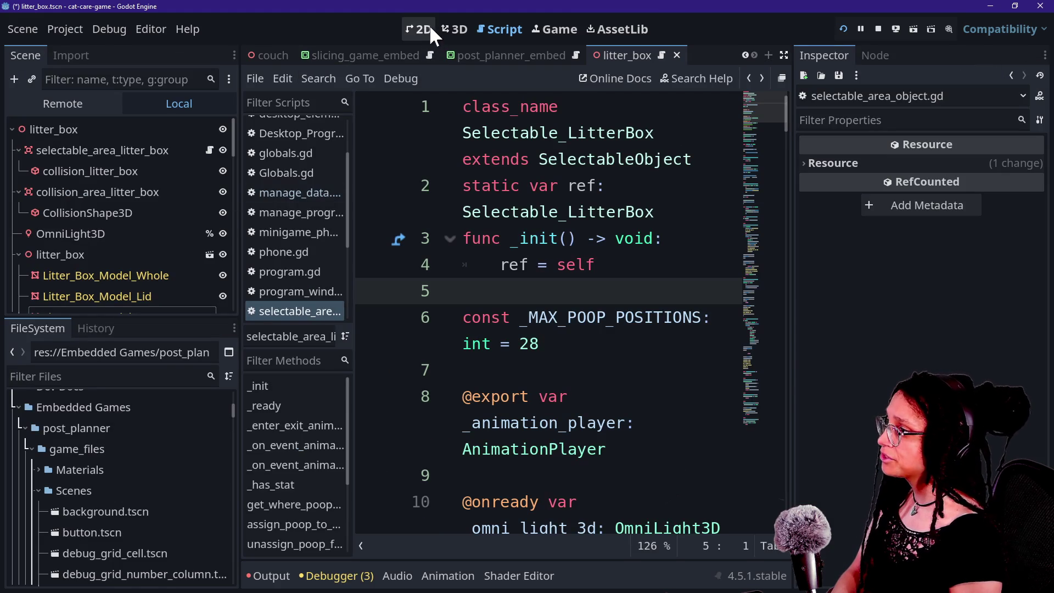
# View the litter_box scene in 3D and select selectable_area_litter_box and collision_litter_box
pyautogui.click(446, 31)
pyautogui.scroll(-3, 98, 279)
pyautogui.scroll(3, 98, 279)
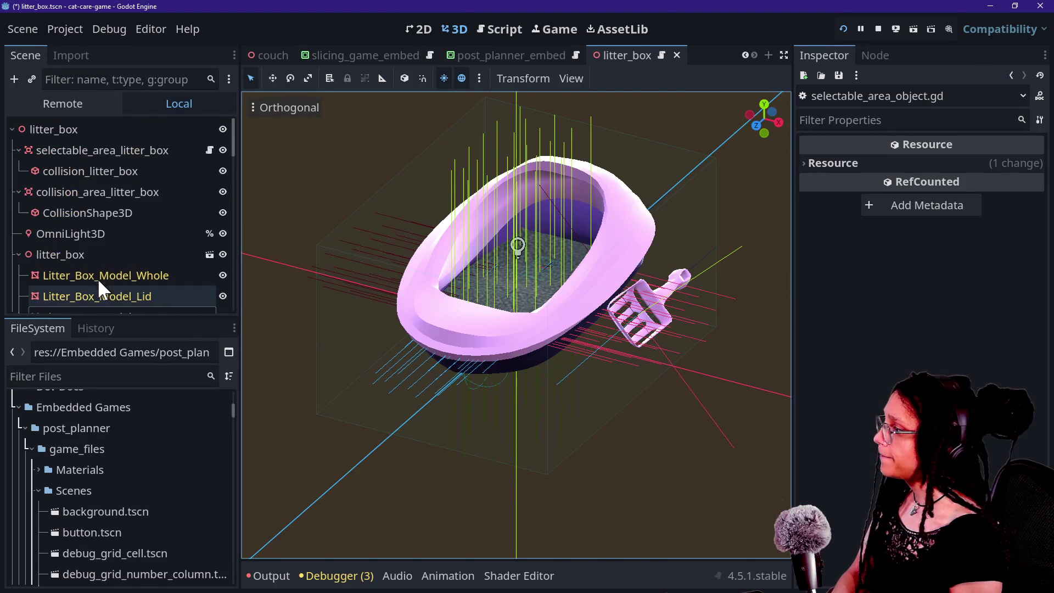
pyautogui.click(115, 150)
pyautogui.click(101, 173)
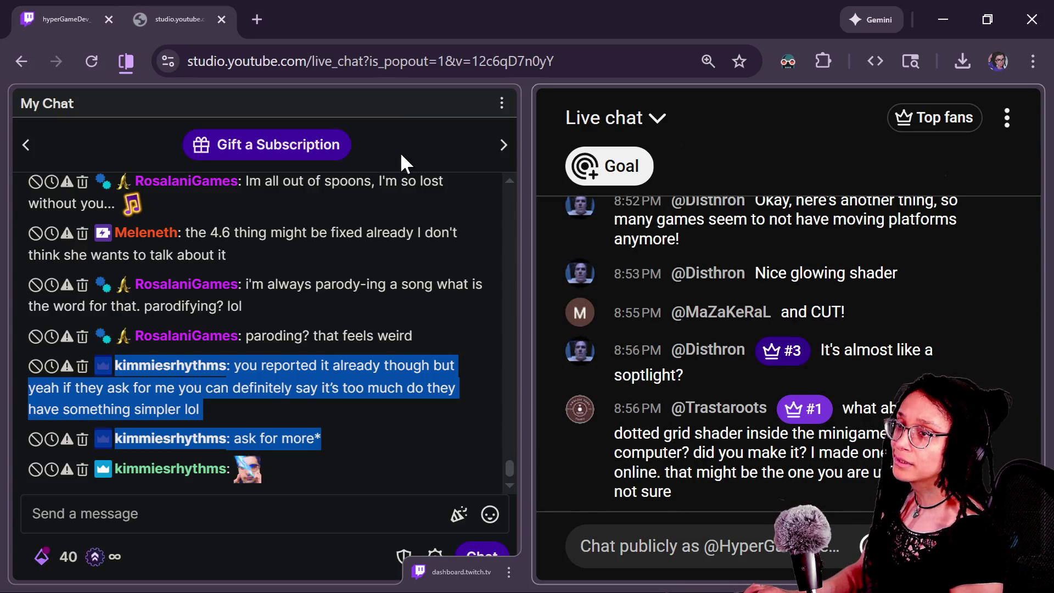
# Finish reading the Twitch and YouTube chat, then return to the roguelike Godot project
pyautogui.moveTo(484, 233)
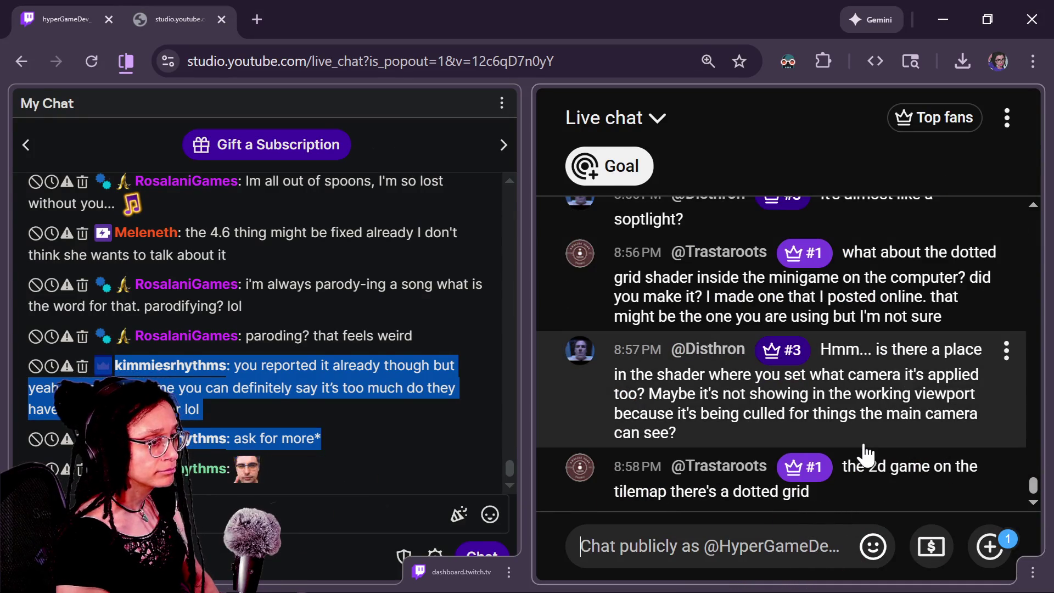
pyautogui.moveTo(489, 426)
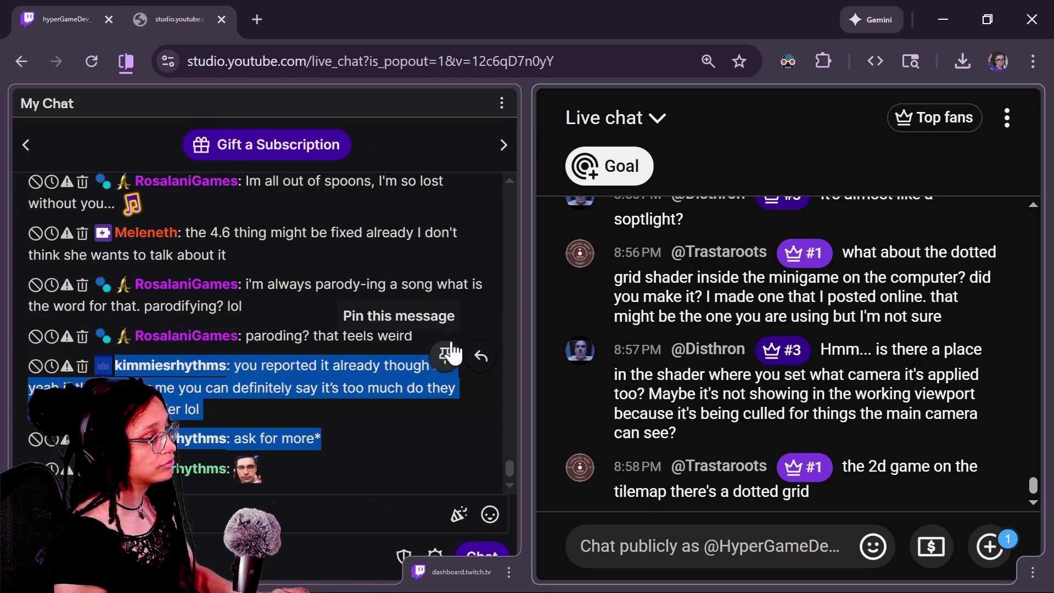
pyautogui.hotkey('alt', 'Tab')
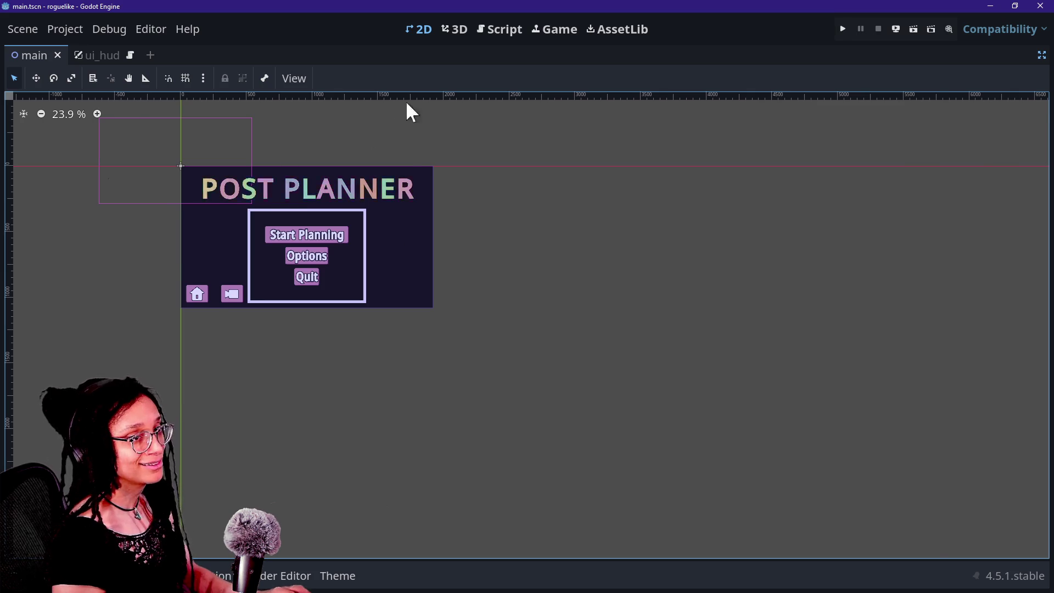
pyautogui.hotkey('alt', 'Tab')
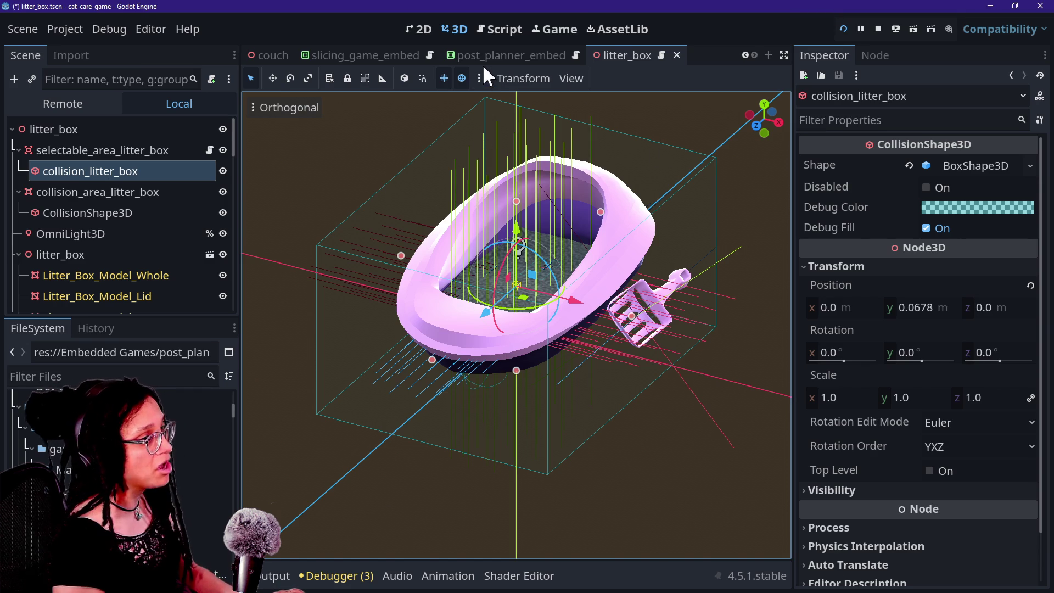
pyautogui.click(571, 30)
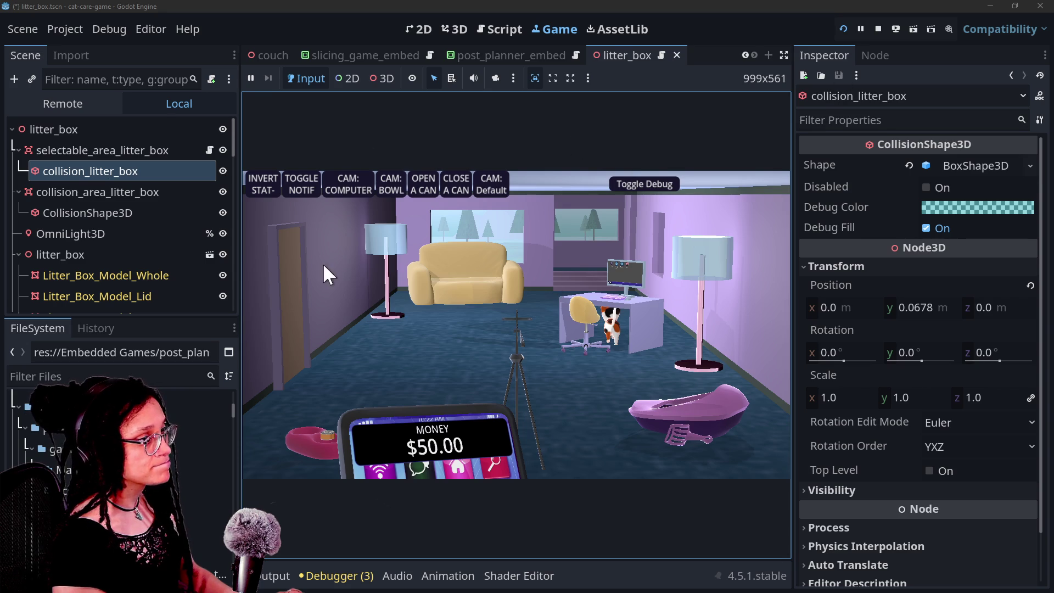
pyautogui.click(348, 194)
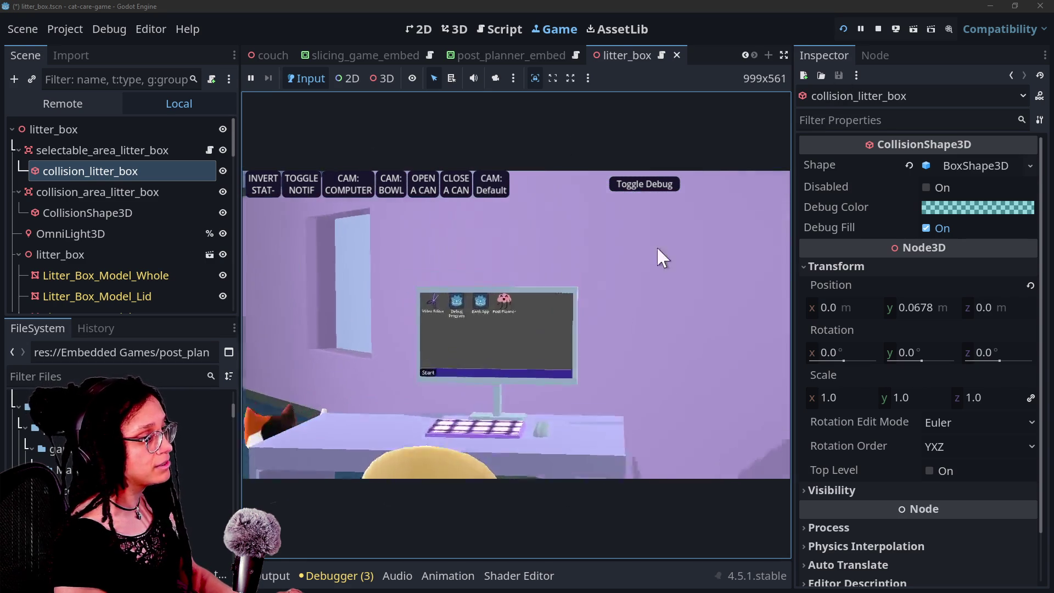
pyautogui.click(543, 212)
pyautogui.click(526, 315)
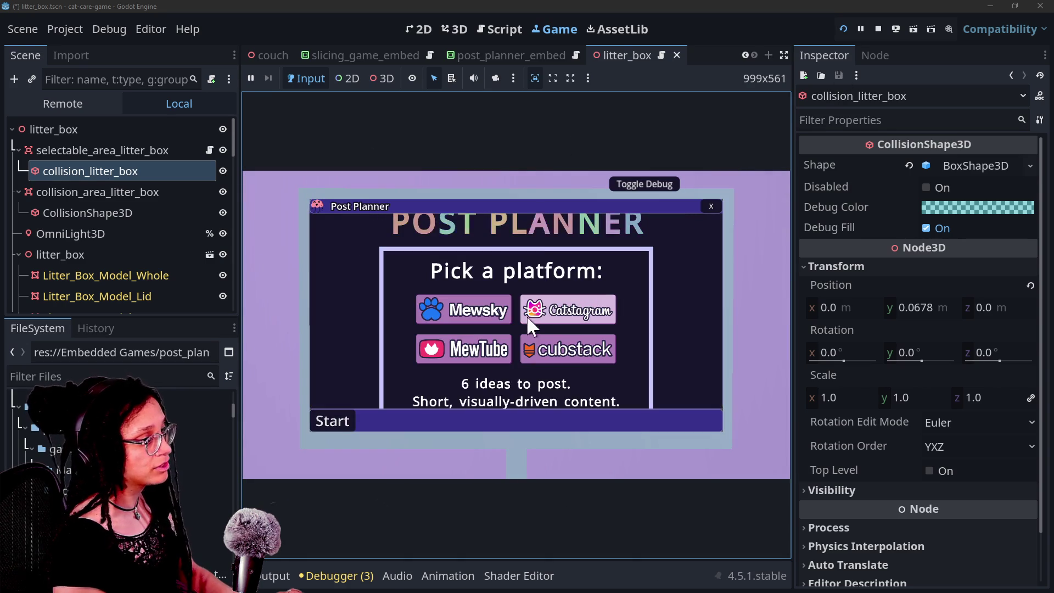
pyautogui.click(615, 309)
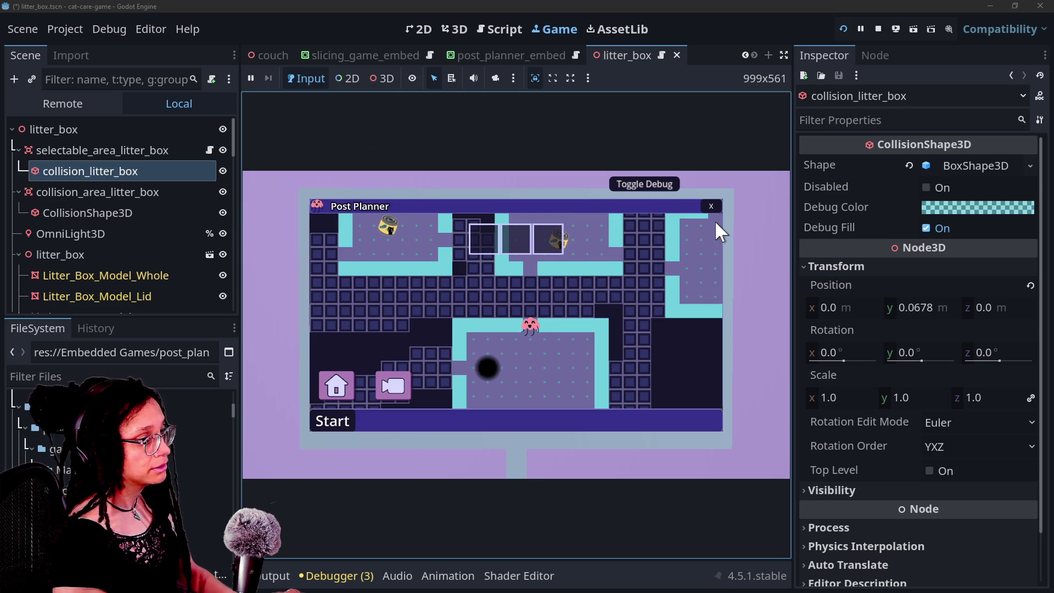
pyautogui.click(713, 206)
pyautogui.hotkey('alt', 'Tab')
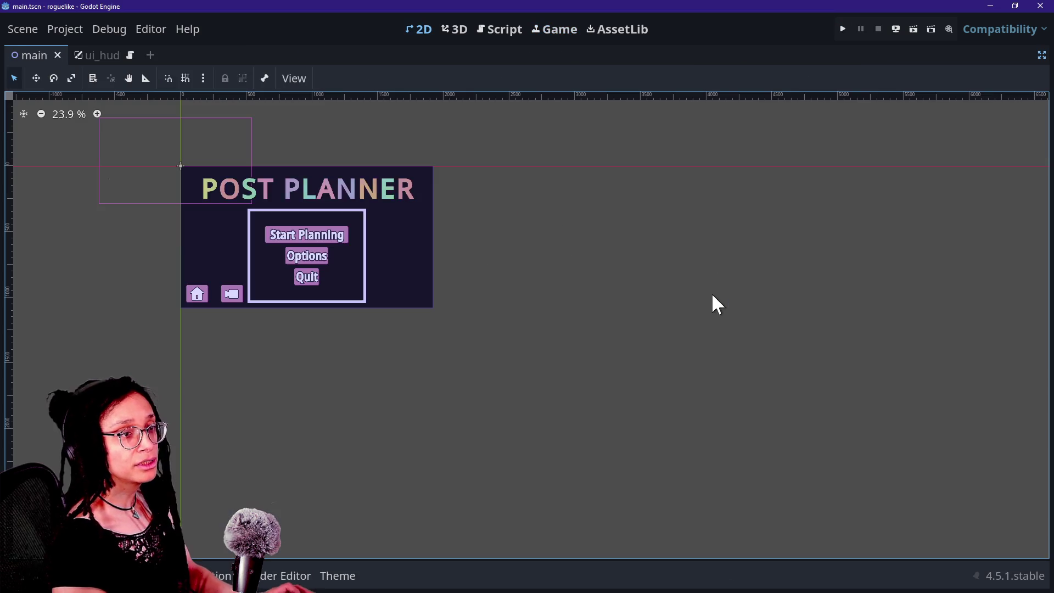
# Run the roguelike game, start planning, and zoom the camera out to the whole level
pyautogui.click(848, 28)
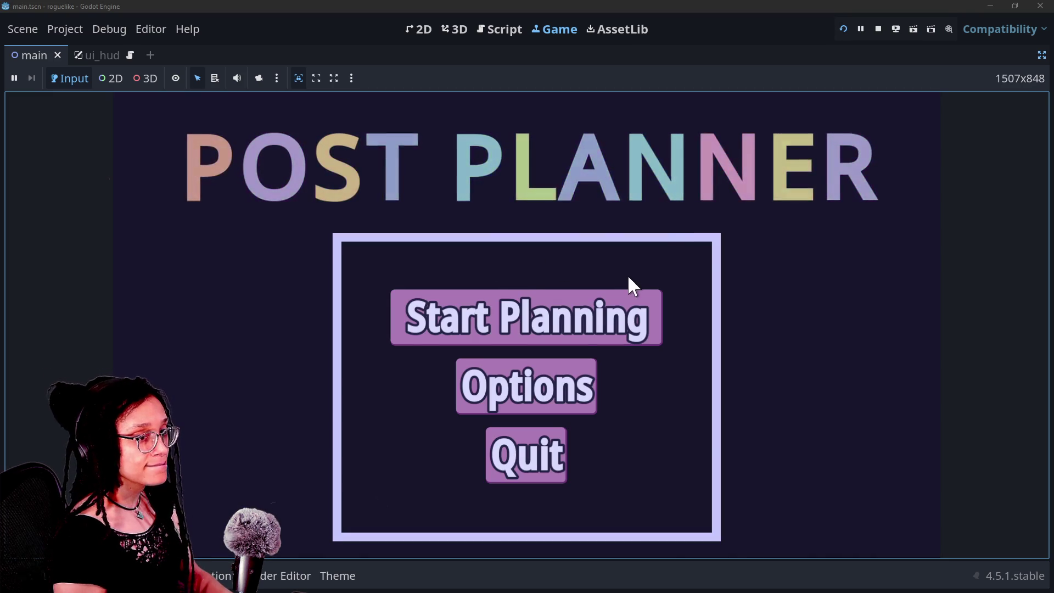
pyautogui.click(629, 299)
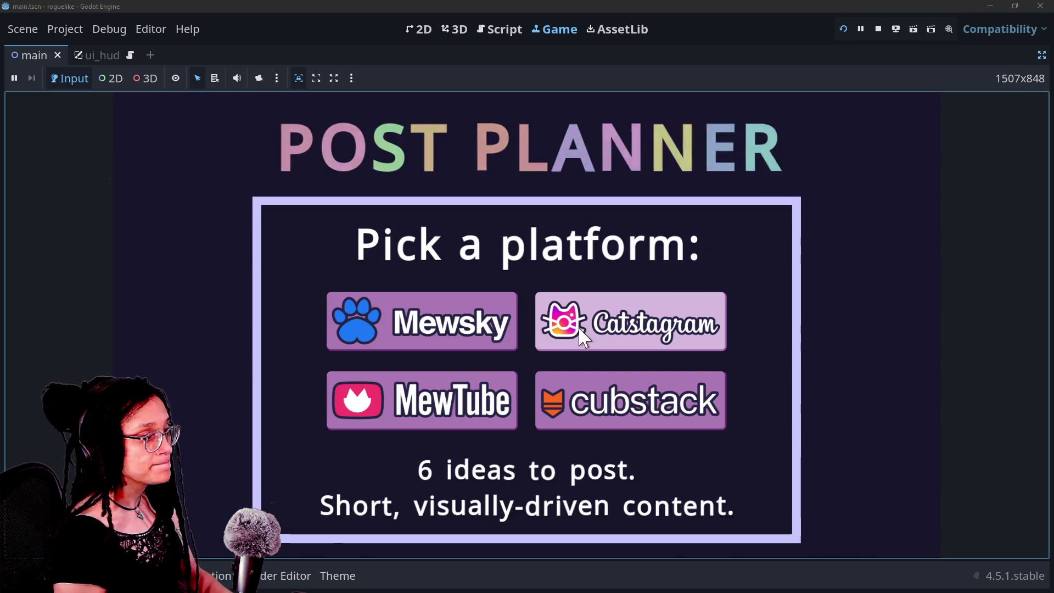
pyautogui.moveTo(510, 327)
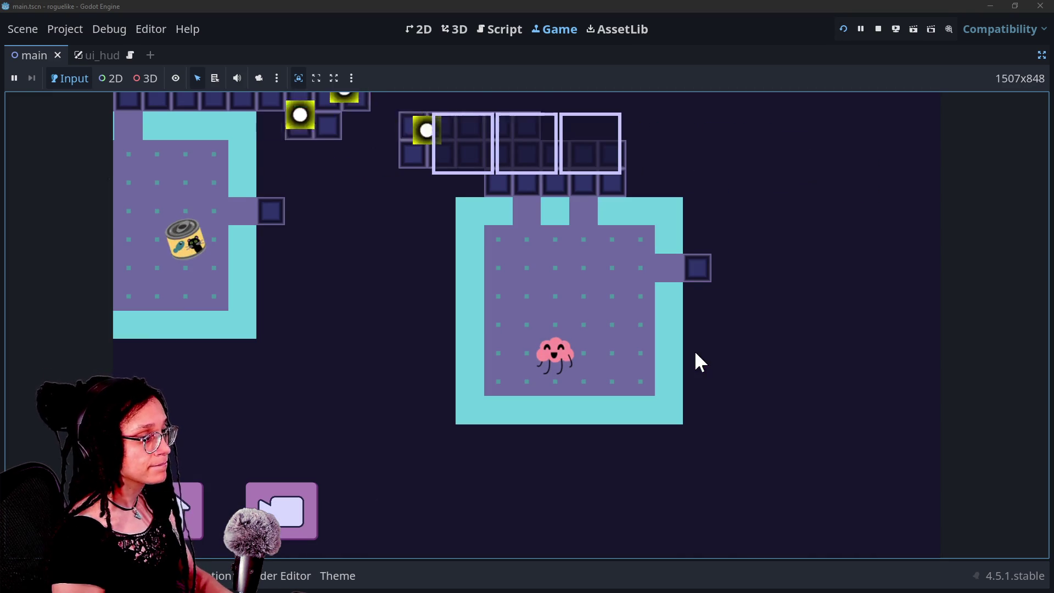
pyautogui.click(303, 509)
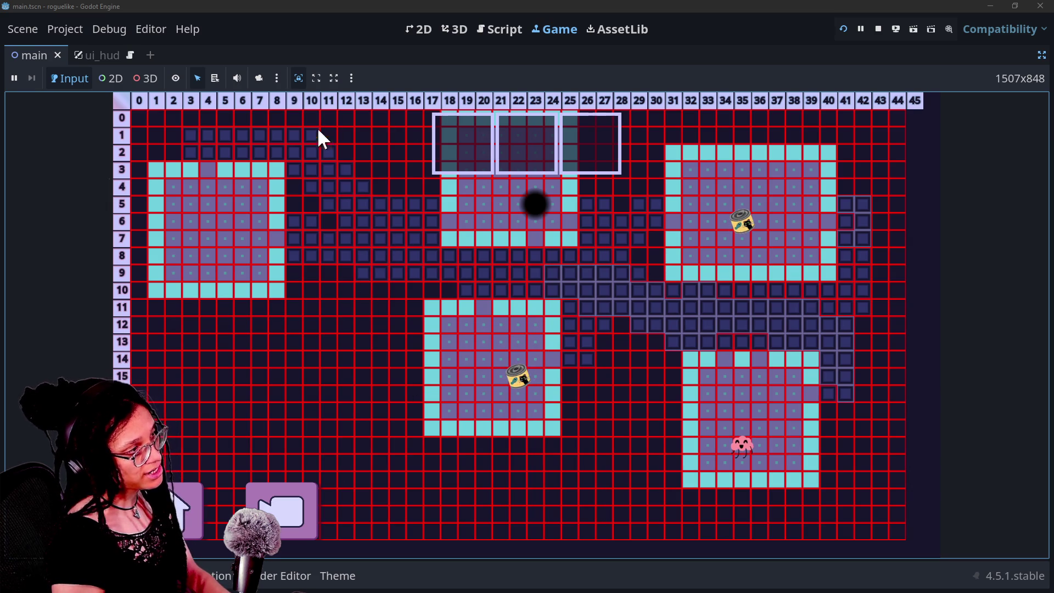
# Show the tile info readout, toggle the numbered debug grid off and on, and restore the editor docks
pyautogui.click(383, 178)
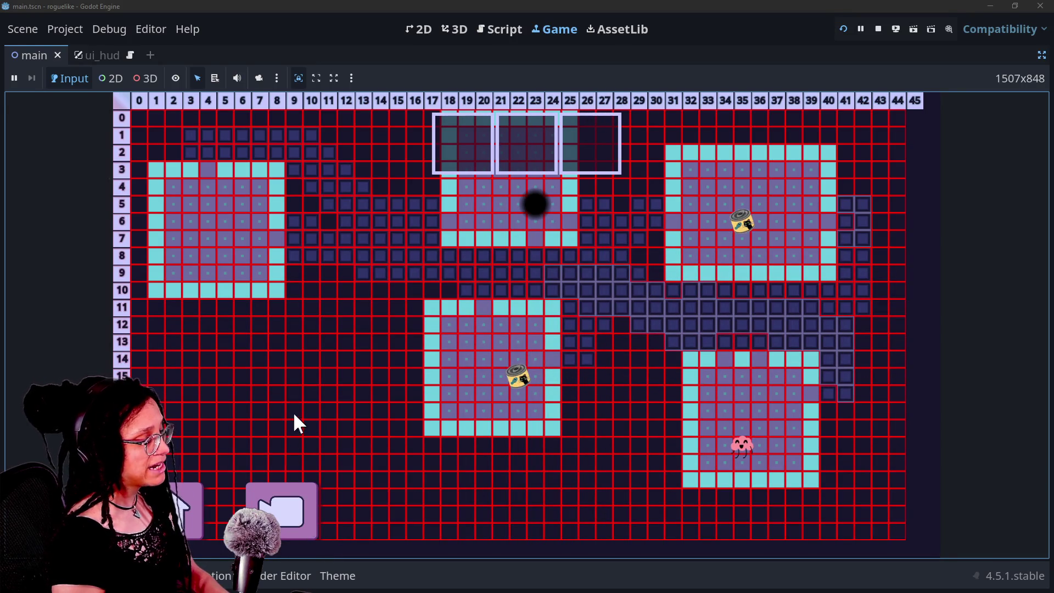
pyautogui.click(370, 363)
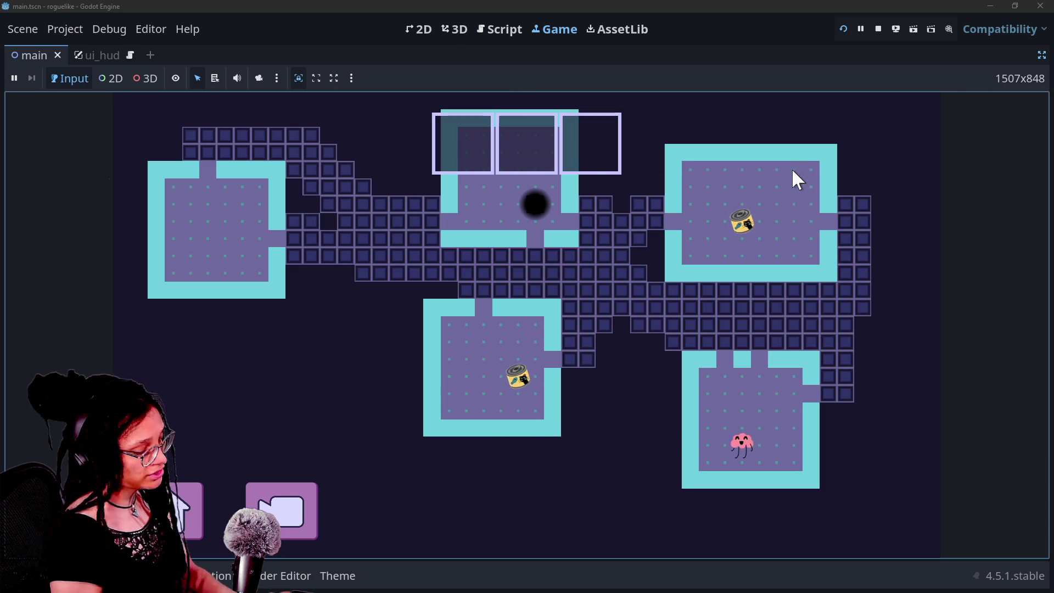
pyautogui.click(495, 252)
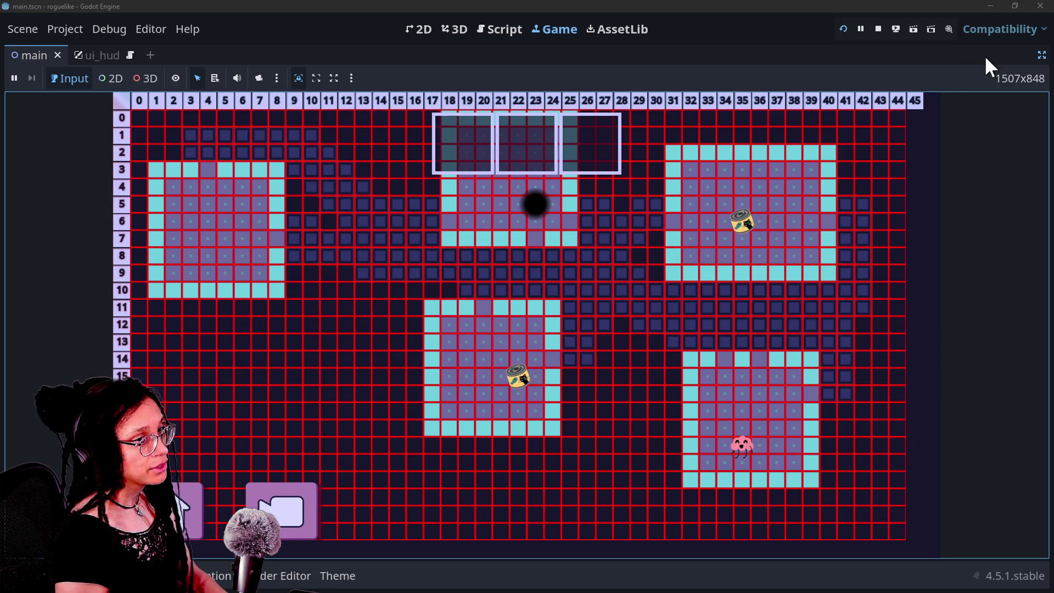
pyautogui.click(1040, 56)
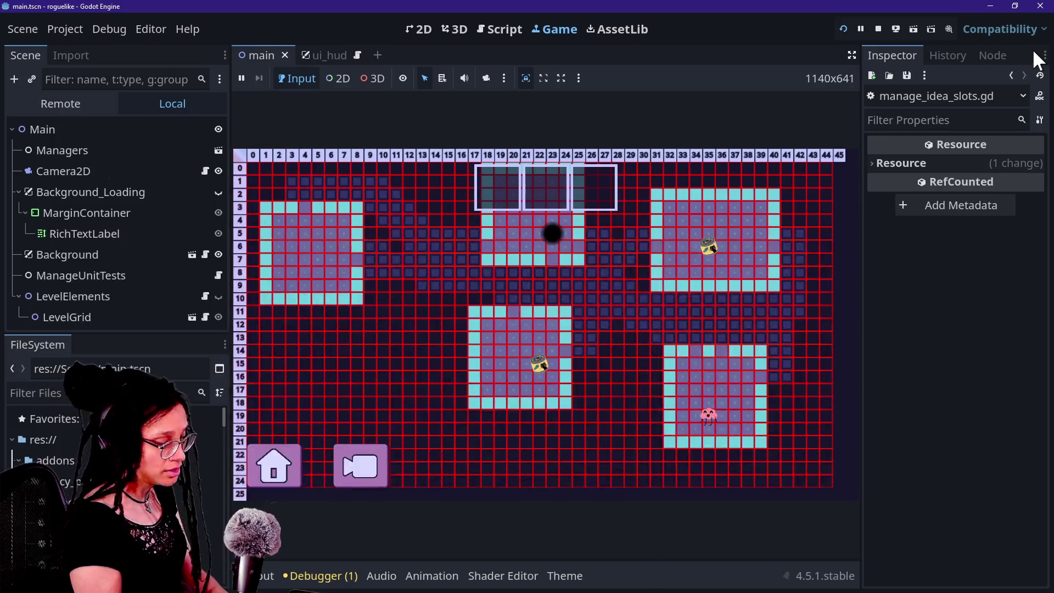
# Find 'tile_roo' in FileSystem and open tile_room.tscn in the 2D view
pyautogui.click(135, 391)
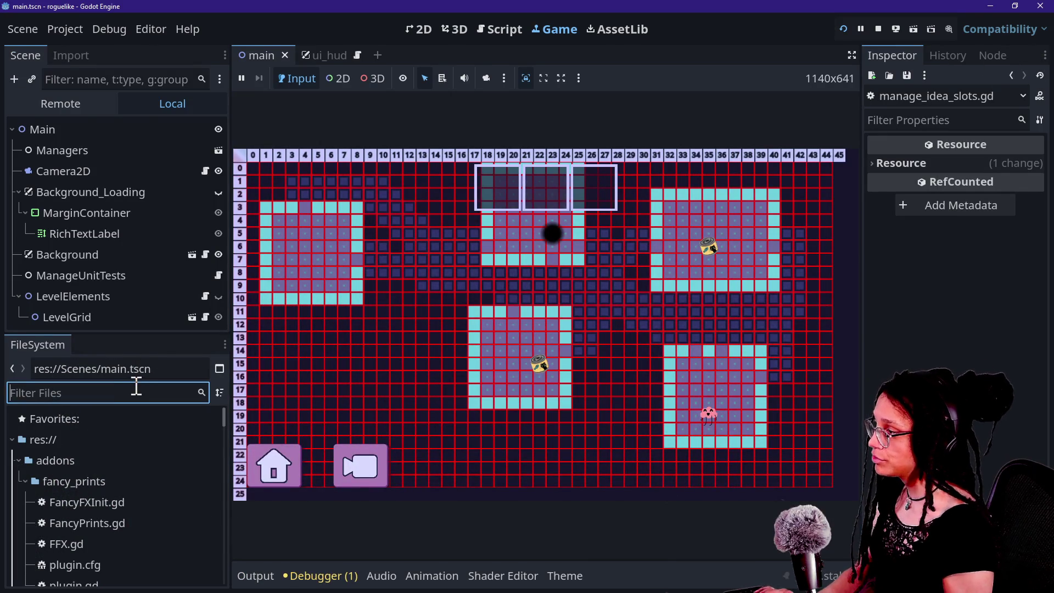
pyautogui.write('tile_roo')
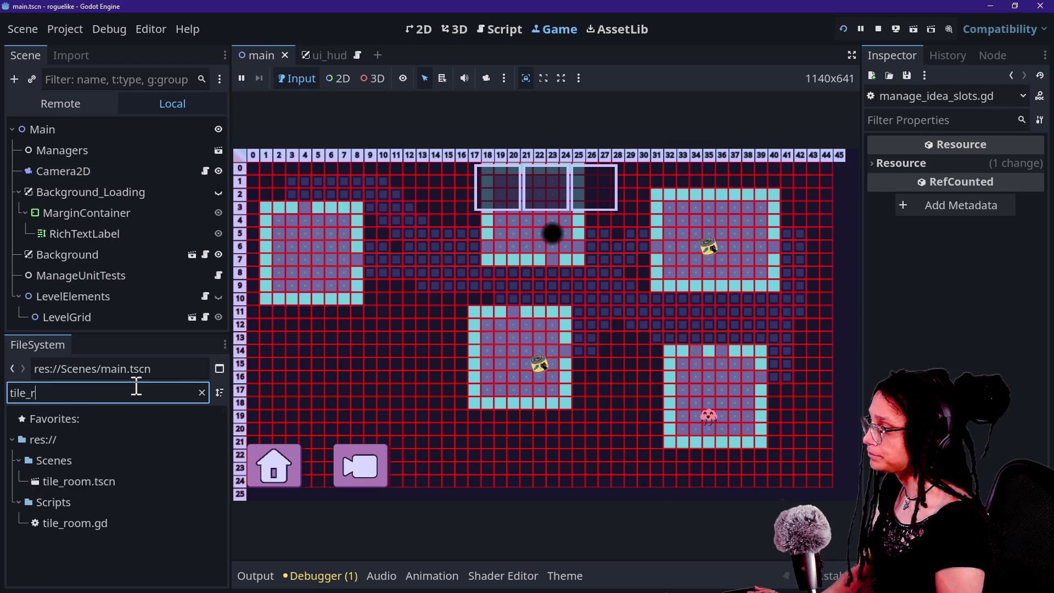
pyautogui.doubleClick(117, 480)
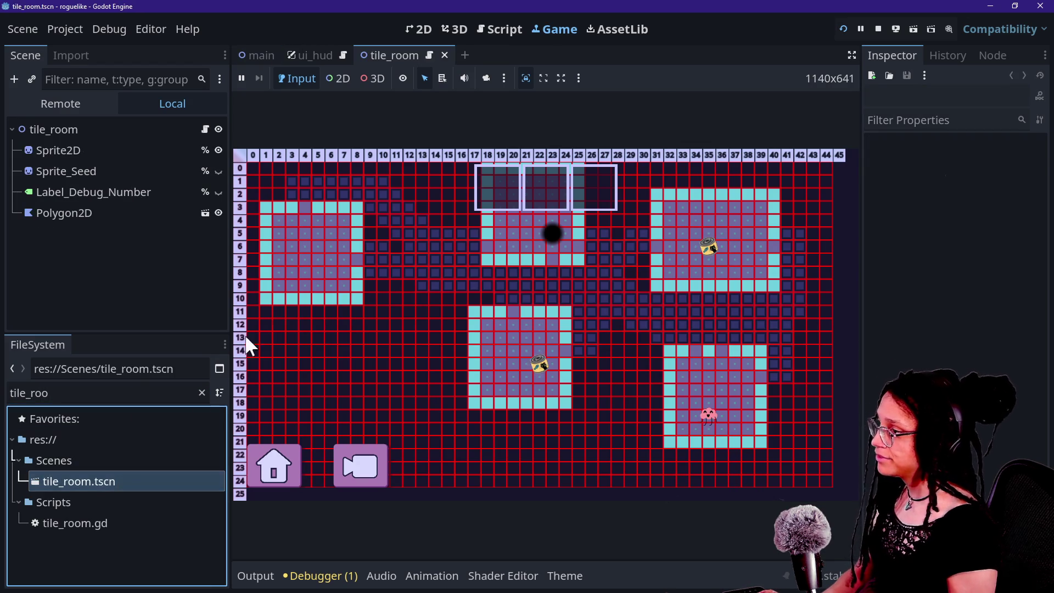
pyautogui.click(445, 29)
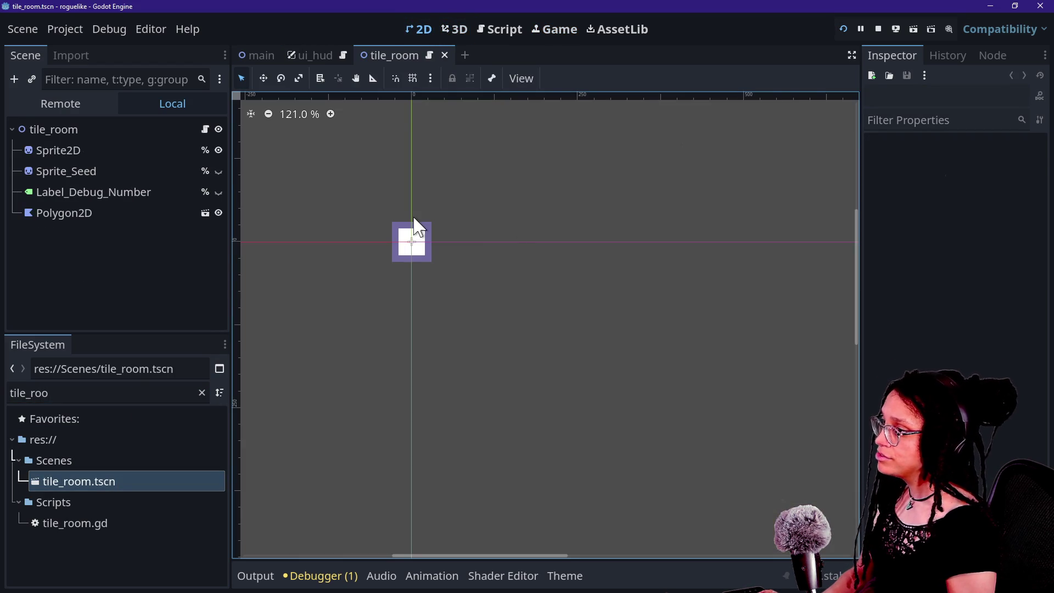
# Hide the white Polygon2D and move the Sprite2D's gradient stop into a soft teal glow
pyautogui.scroll(5, 413, 234)
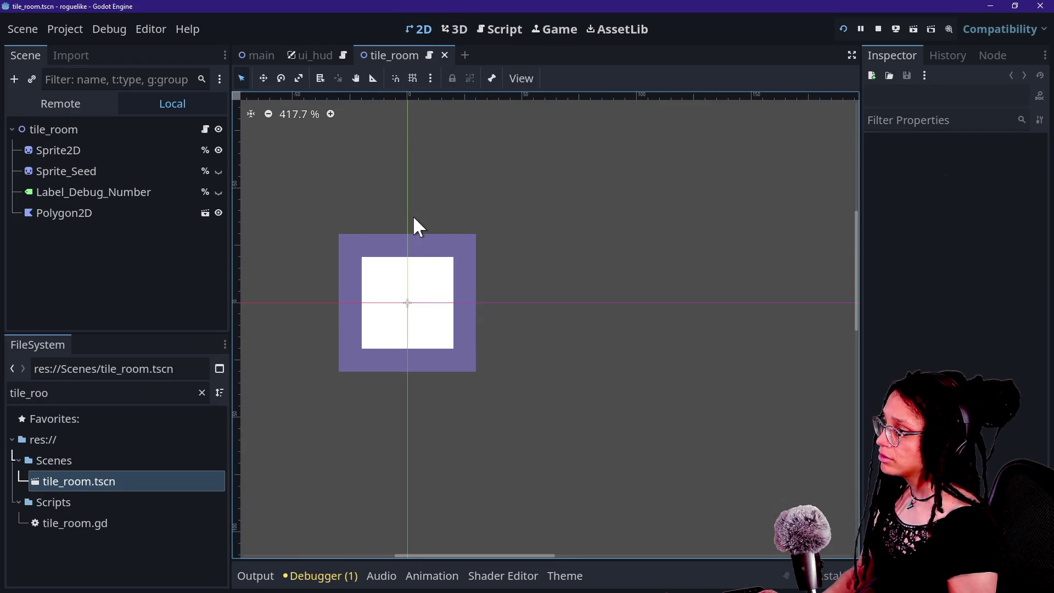
pyautogui.click(218, 213)
pyautogui.scroll(4, 393, 288)
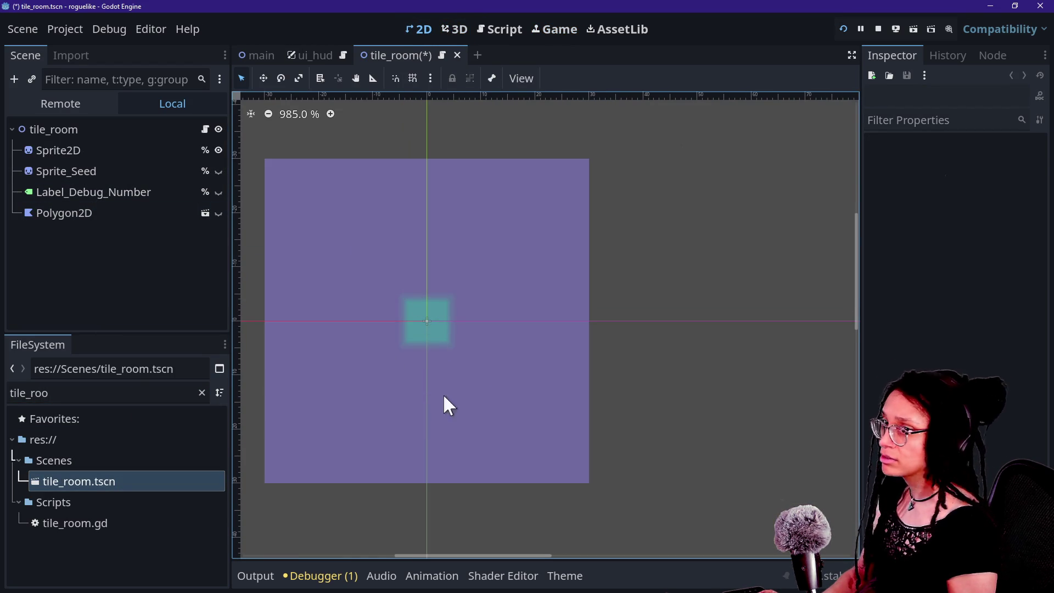
pyautogui.scroll(-1, 303, 286)
pyautogui.click(57, 151)
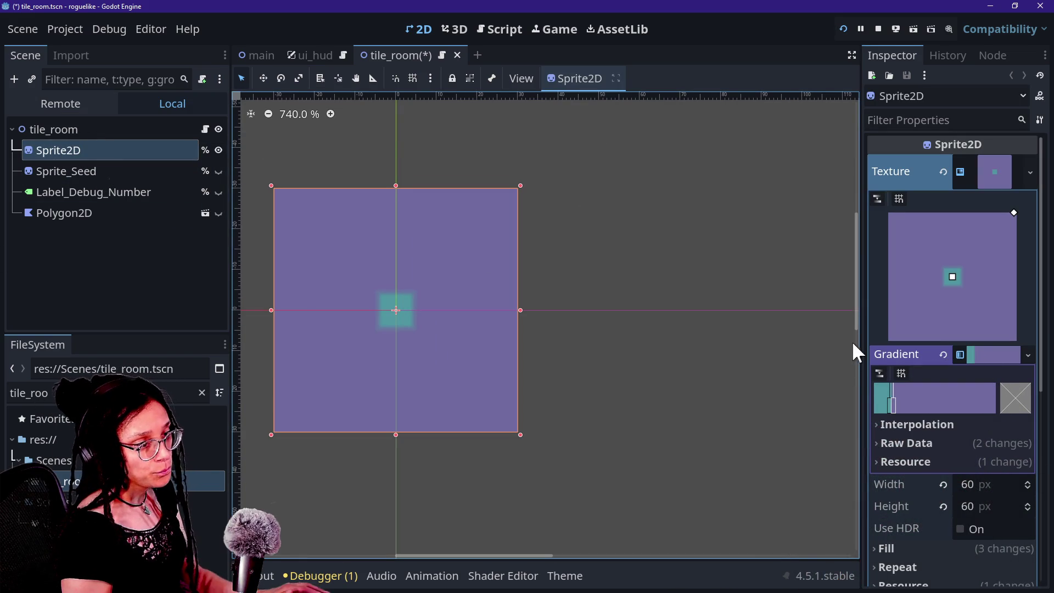
pyautogui.moveTo(859, 345); pyautogui.dragTo(795, 347)
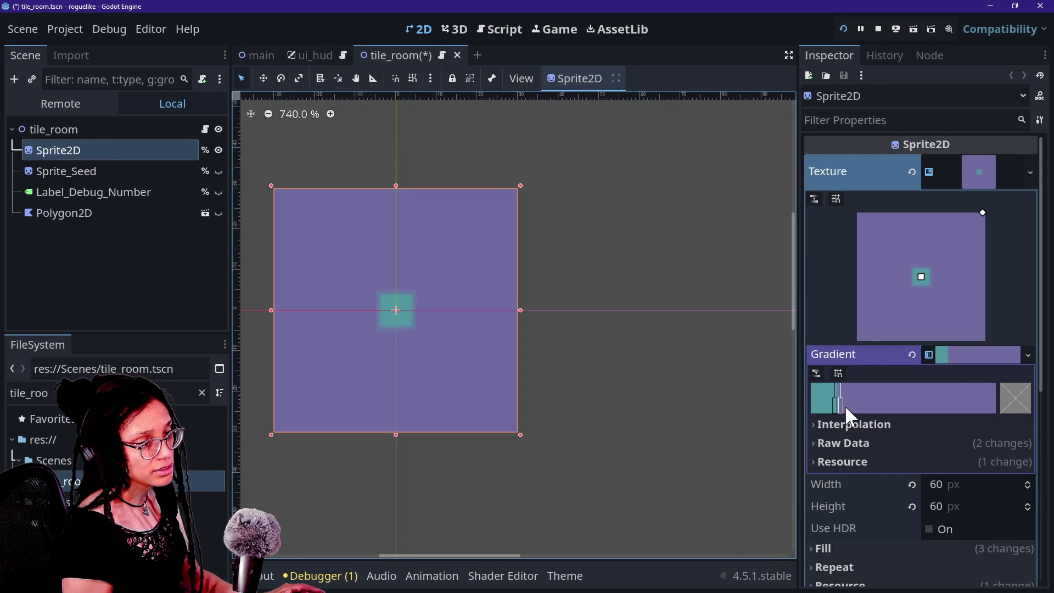
pyautogui.moveTo(841, 403)
pyautogui.mouseDown()
pyautogui.moveTo(989, 423)
pyautogui.moveTo(859, 403)
pyautogui.moveTo(826, 383)
pyautogui.moveTo(983, 391)
pyautogui.mouseUp()
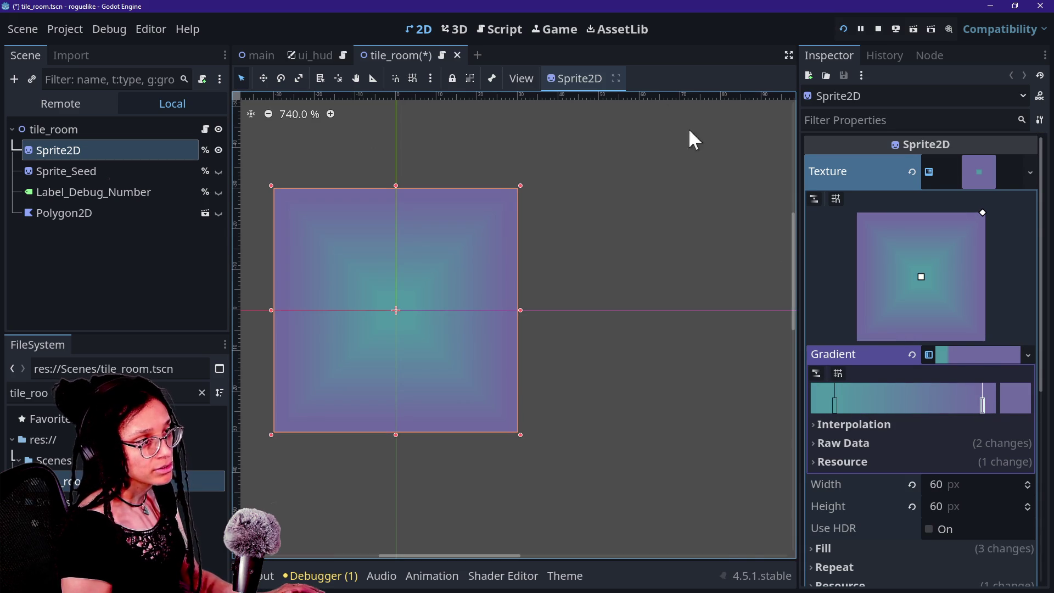
pyautogui.click(560, 25)
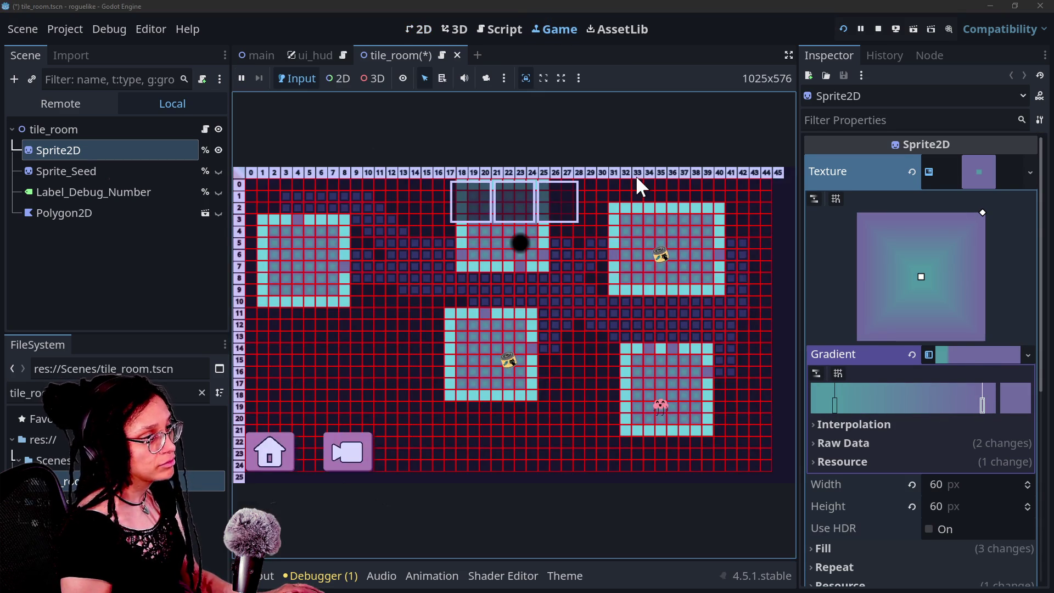
# Hide the game's red debug grid, zoom in on the rooms, and try then undo a fully teal gradient
pyautogui.press('F3')
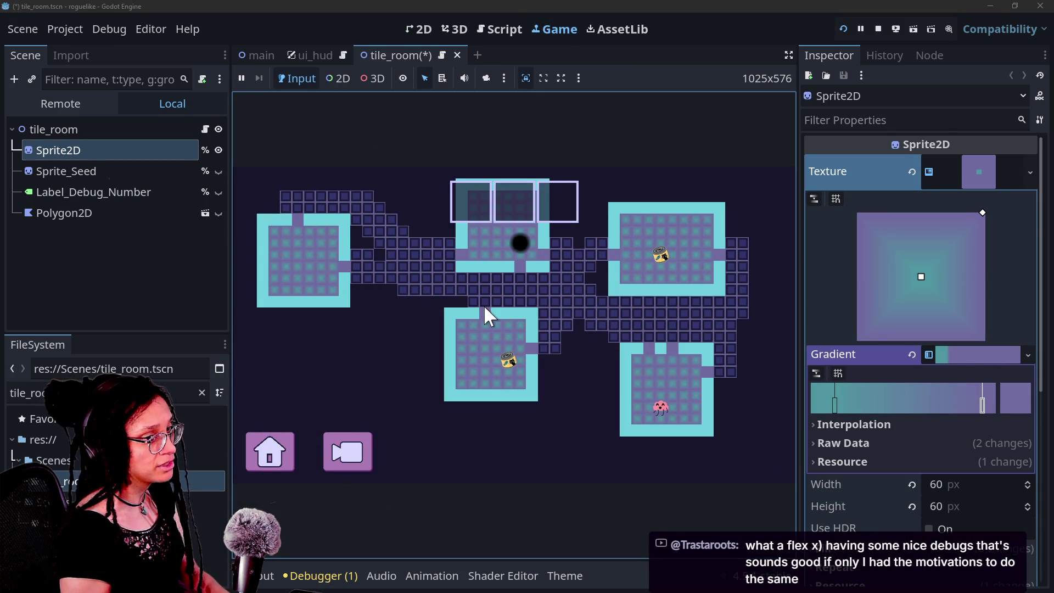
pyautogui.click(368, 455)
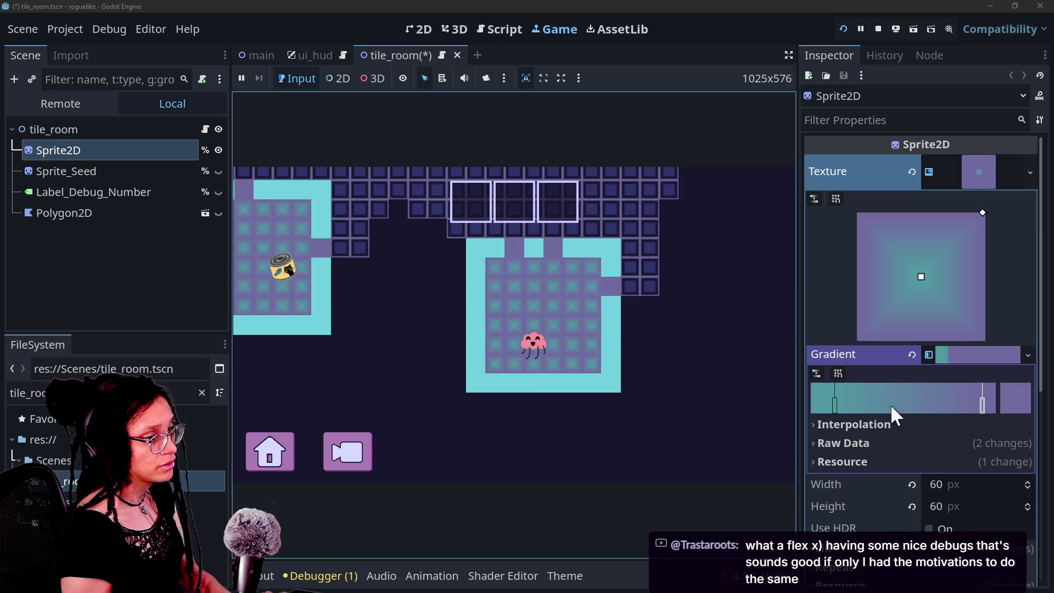
pyautogui.moveTo(831, 405); pyautogui.dragTo(978, 405)
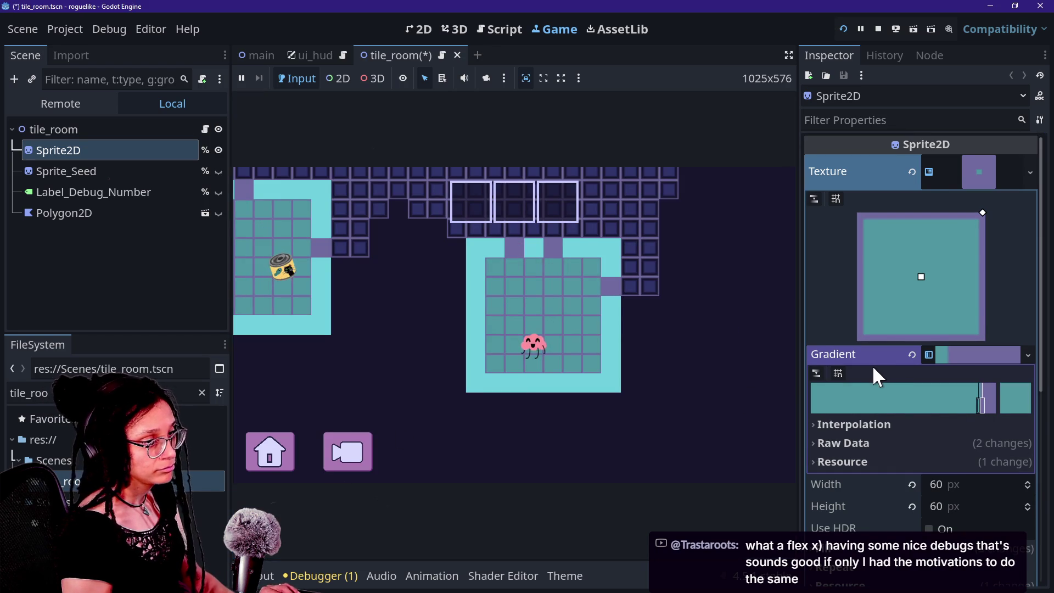
pyautogui.hotkey('ctrl', 'z')
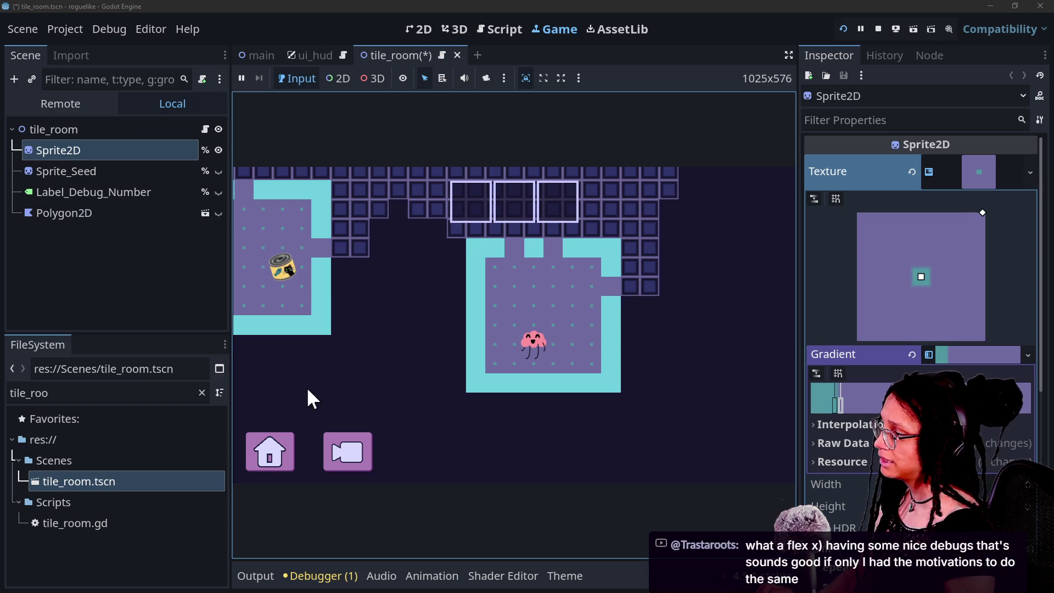
# Make Polygon2D visible again, then toggle the tile debug overlay and zoom out to the whole level
pyautogui.click(218, 213)
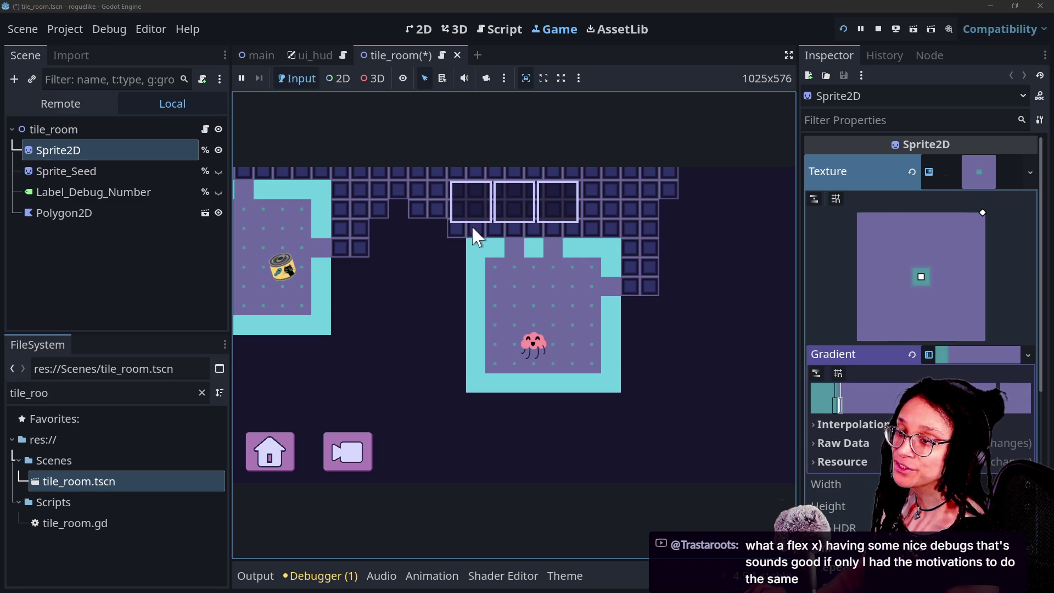
pyautogui.click(481, 32)
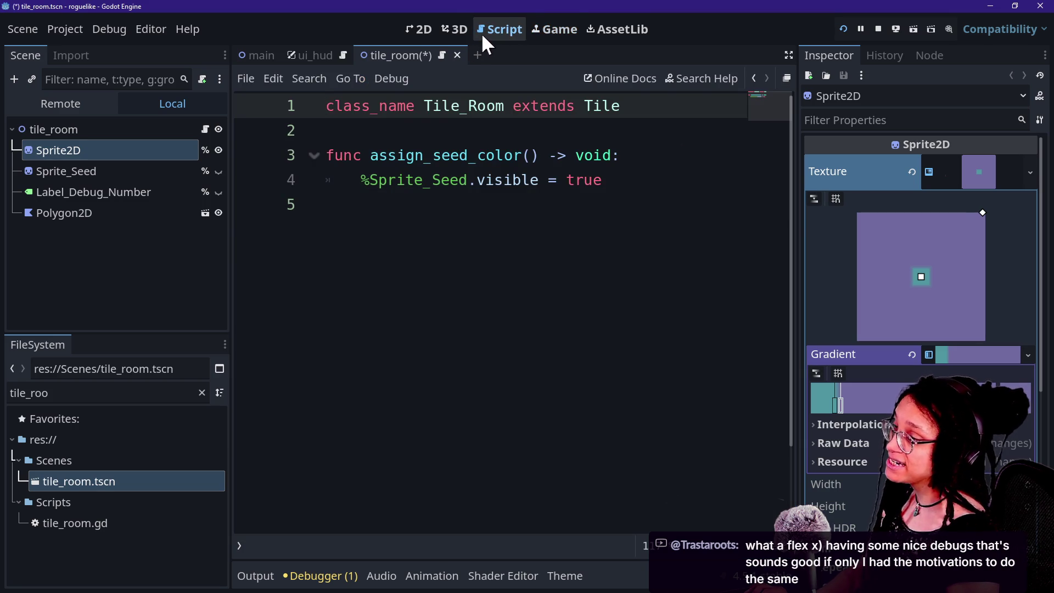
pyautogui.click(534, 28)
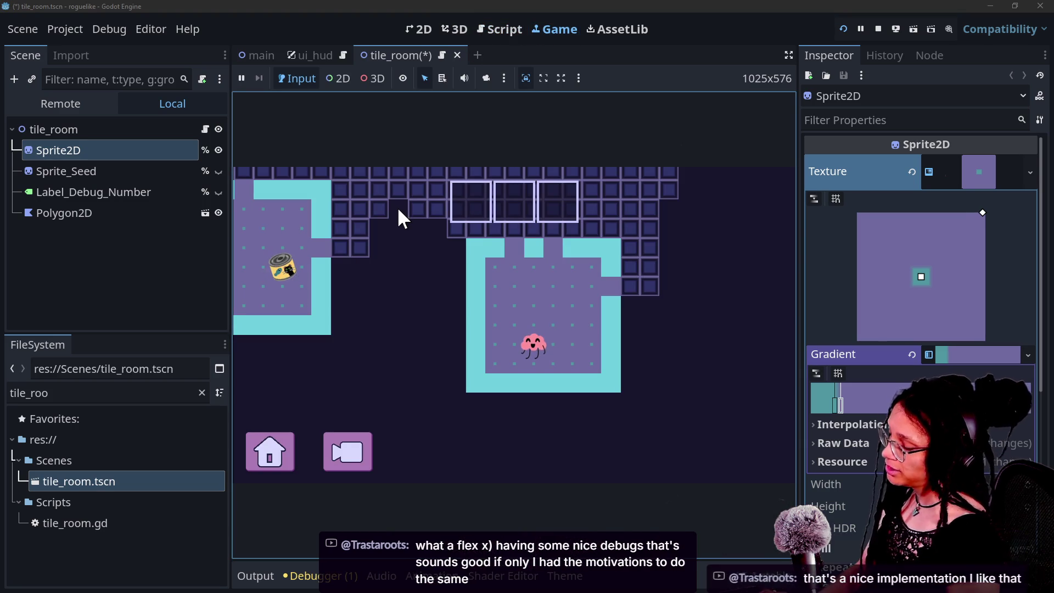
pyautogui.click(379, 302)
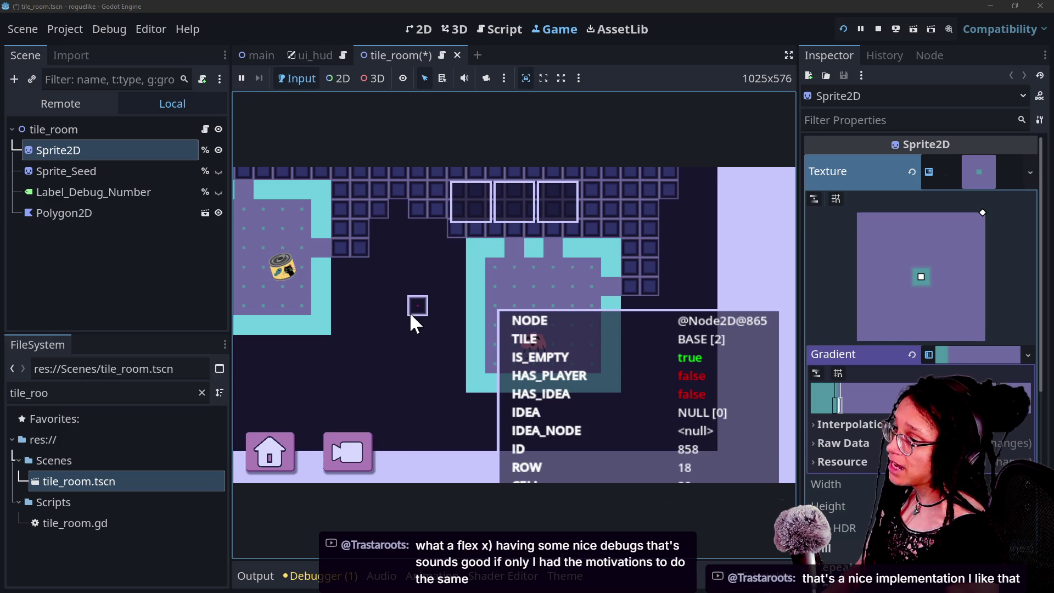
pyautogui.click(409, 312)
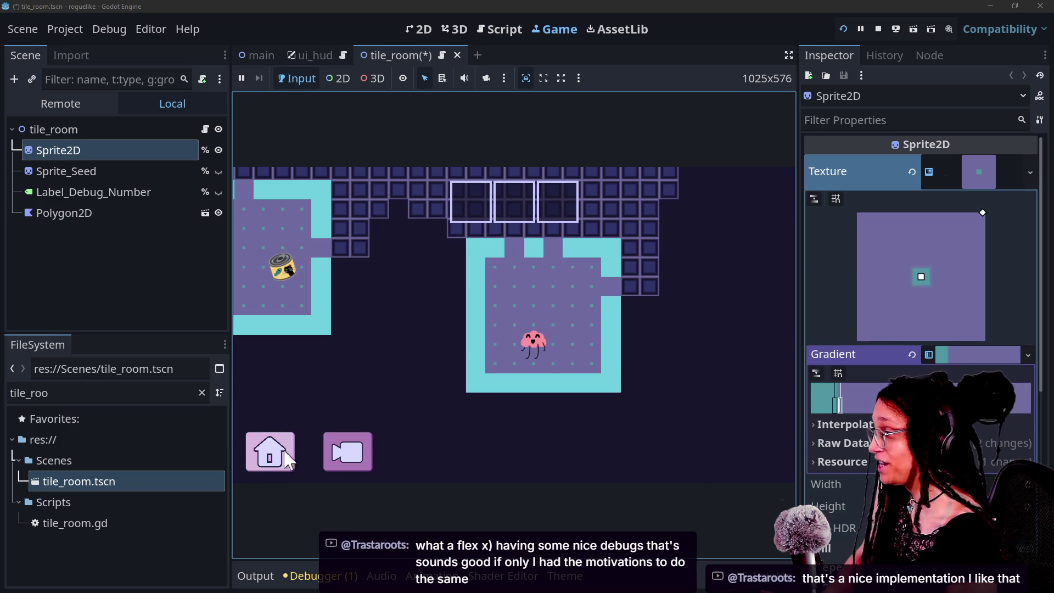
pyautogui.click(363, 448)
pyautogui.click(419, 364)
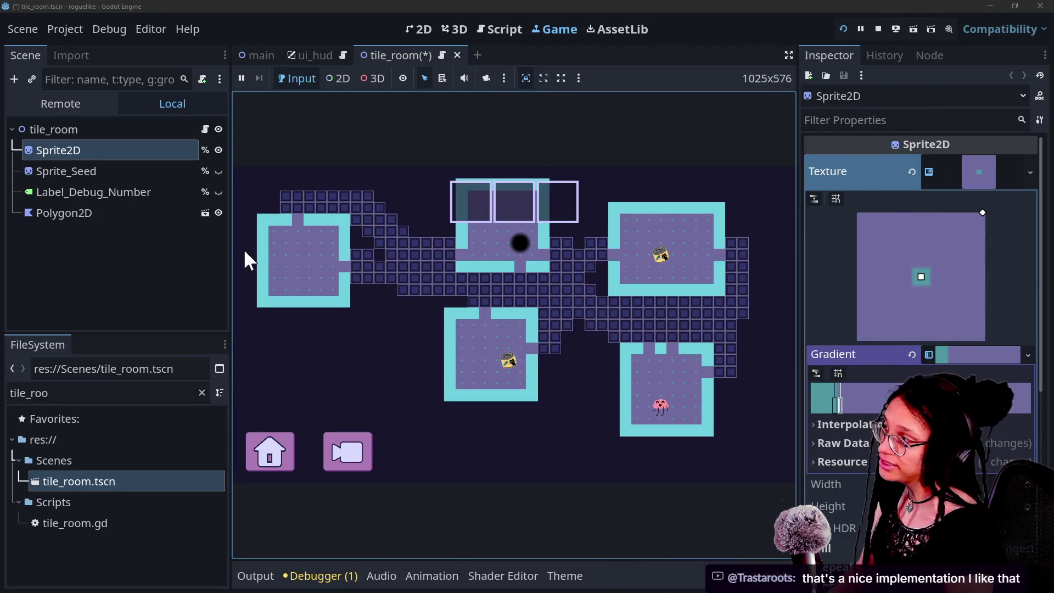
pyautogui.click(47, 105)
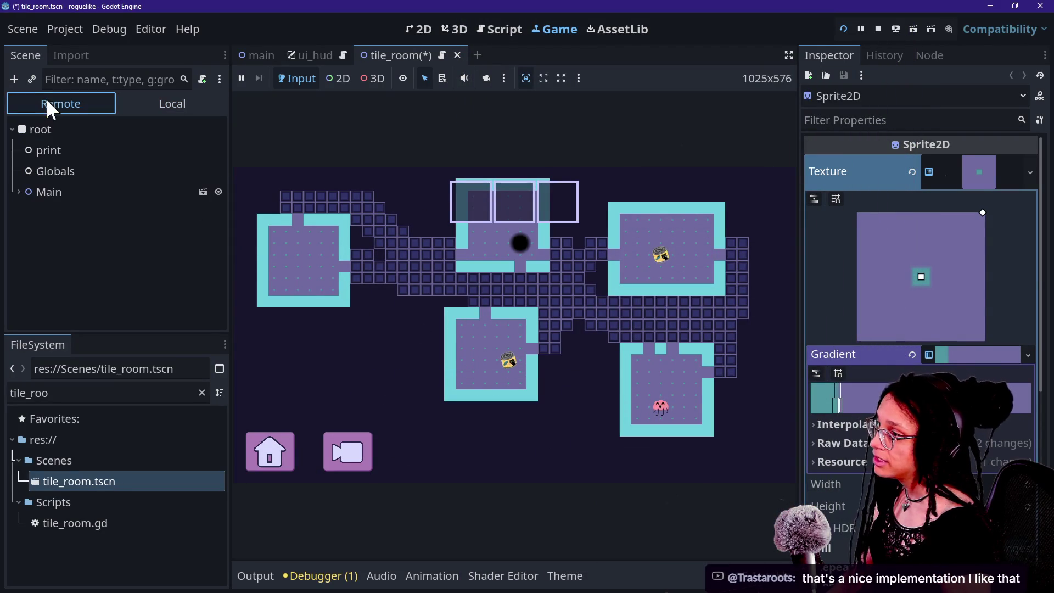
# Expand Main > Managers in the remote tree, select ManageLevel, and expand Room Data and Level Data
pyautogui.click(21, 193)
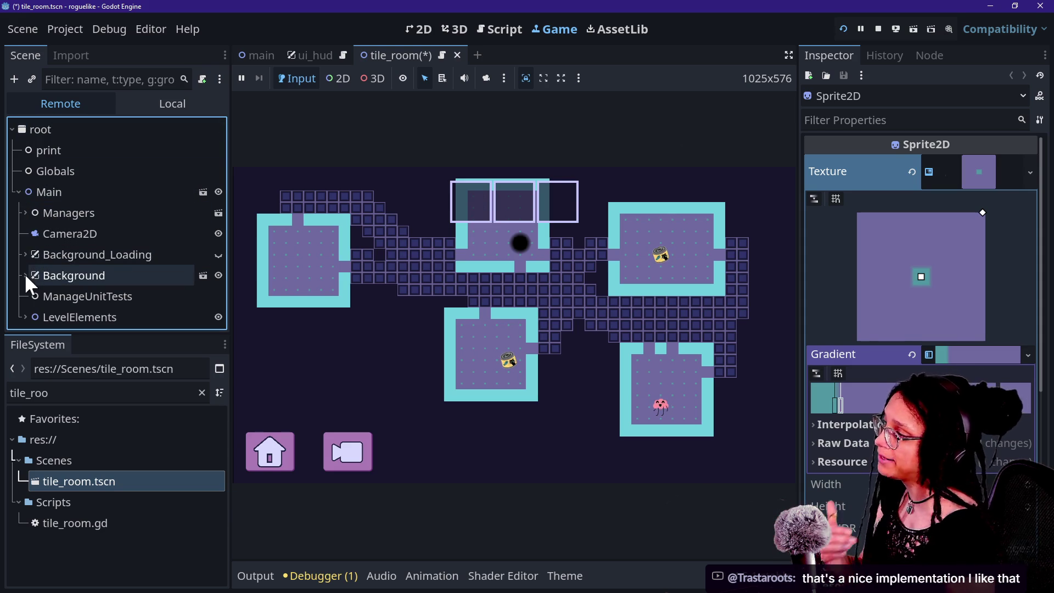
pyautogui.click(22, 213)
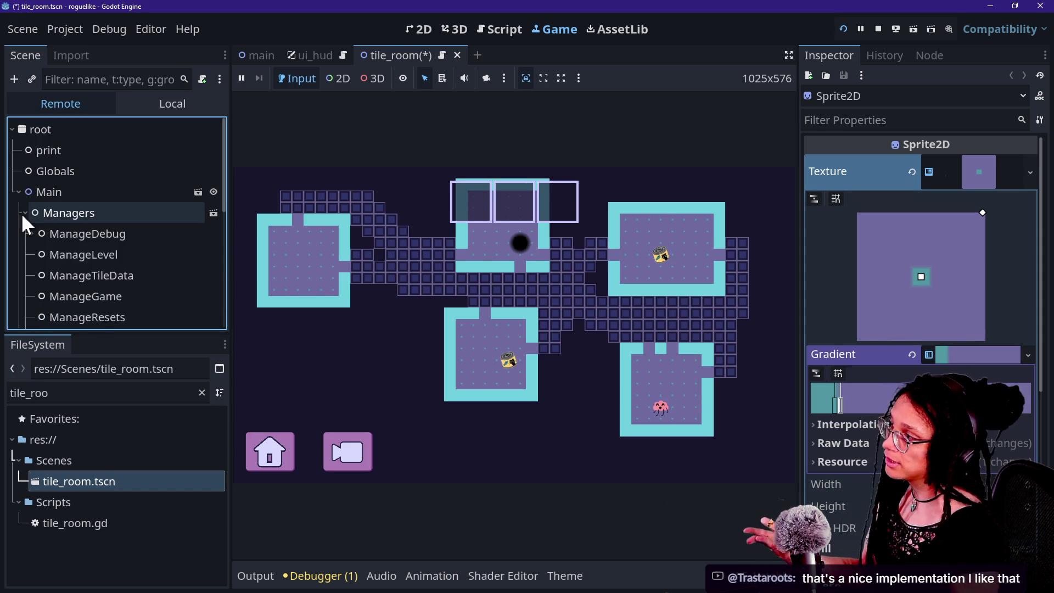
pyautogui.scroll(-5, 28, 262)
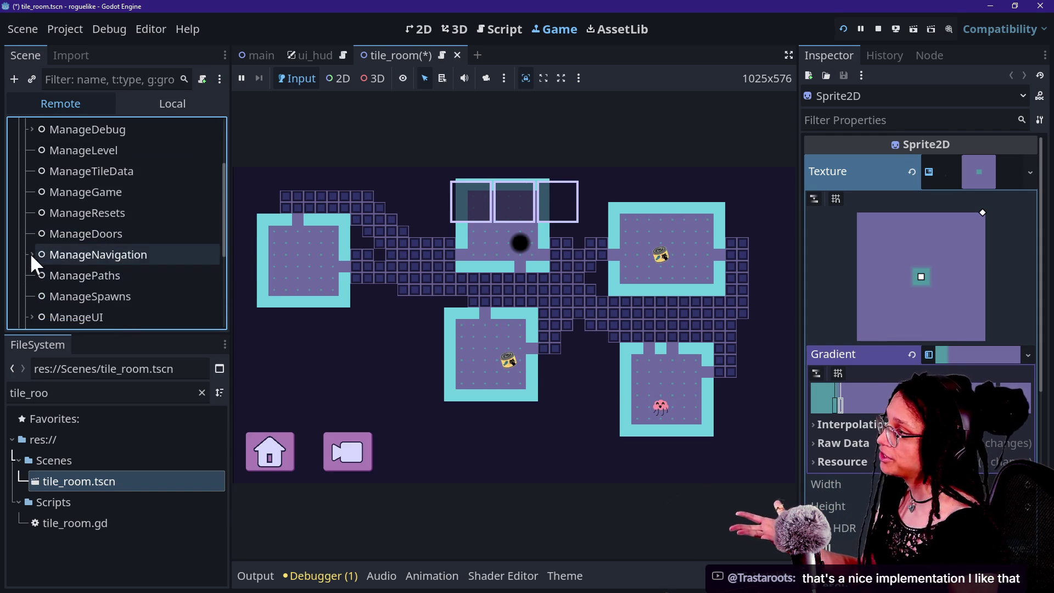
pyautogui.click(72, 157)
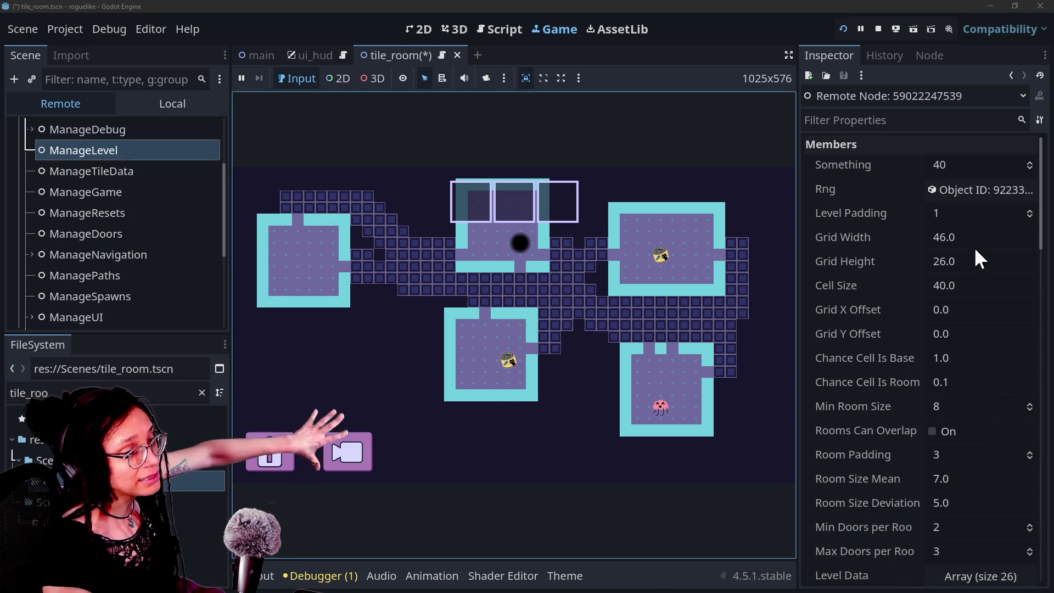
pyautogui.scroll(-6, 886, 273)
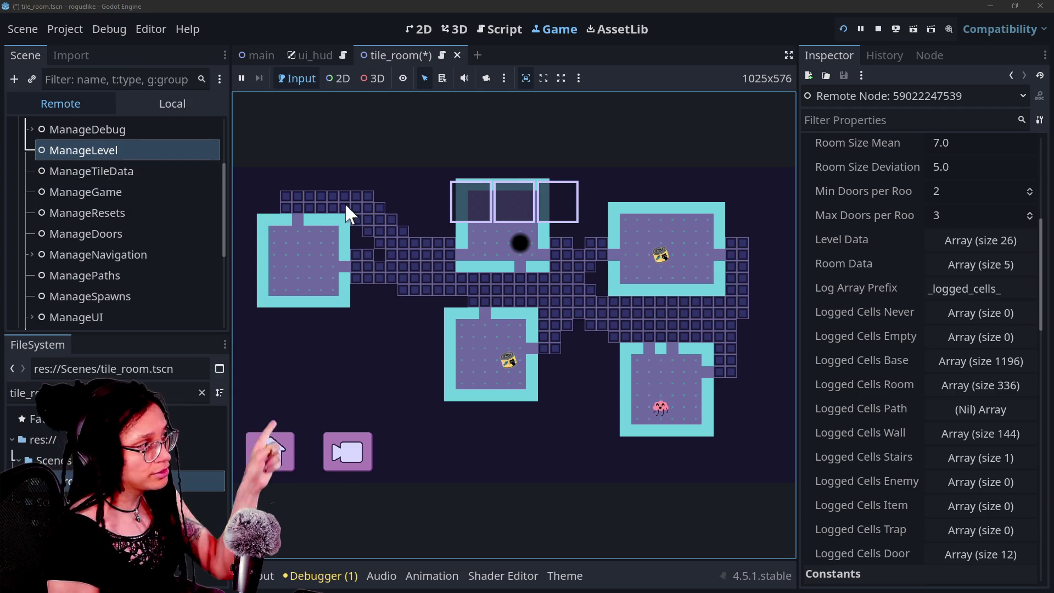
pyautogui.click(947, 266)
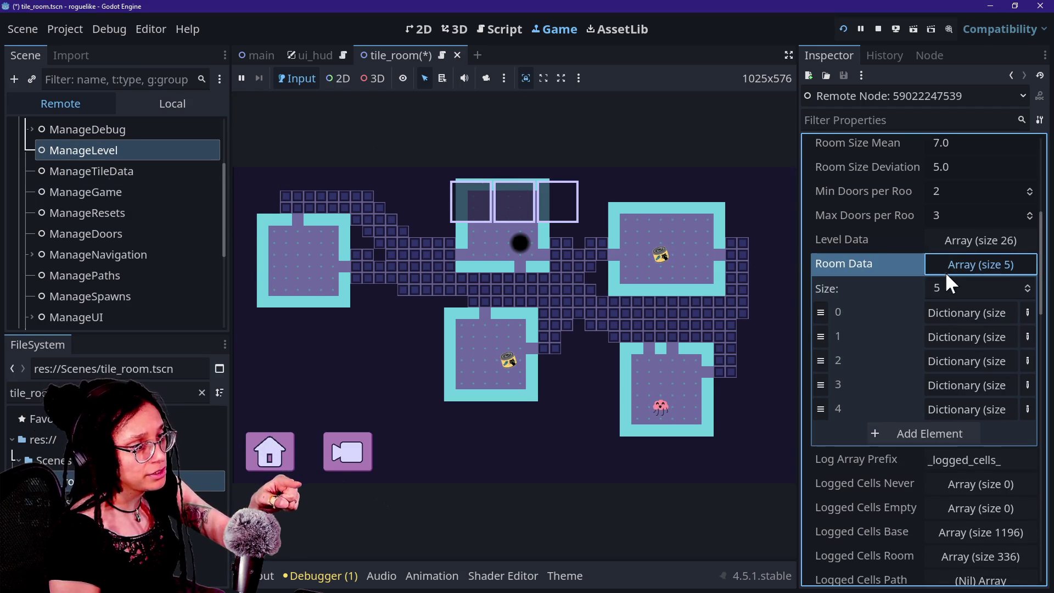
pyautogui.click(951, 243)
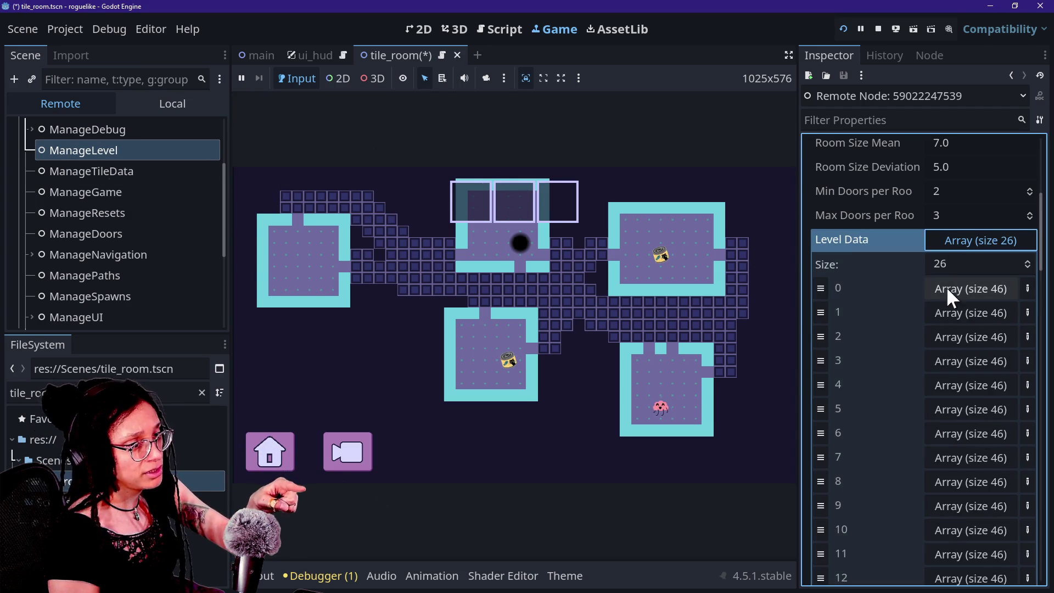
pyautogui.click(680, 251)
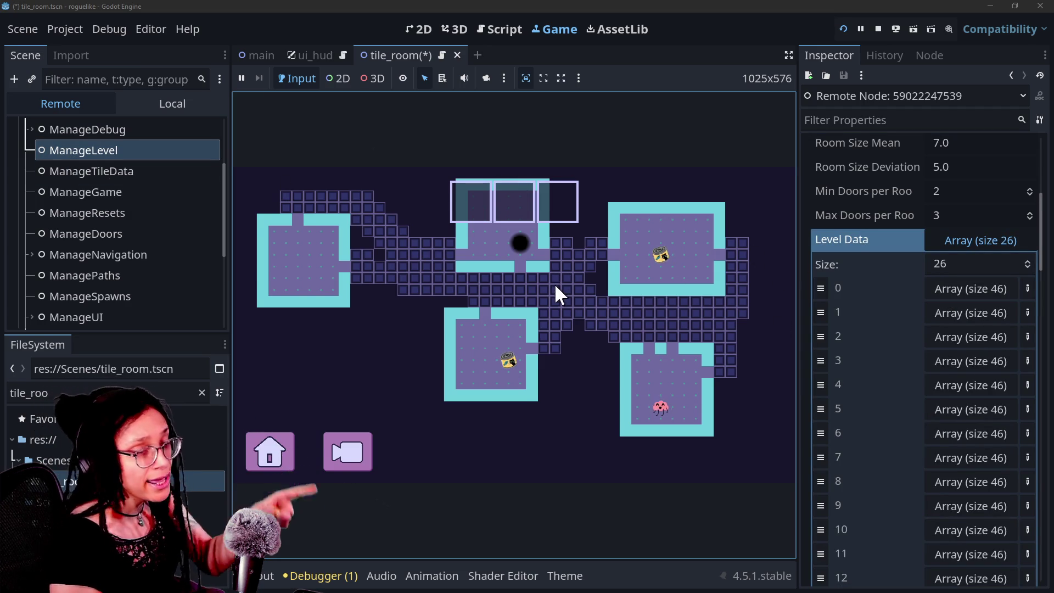
# Expand Level Data's row 0 and its first cell dictionary to browse the grid's cells
pyautogui.click(950, 294)
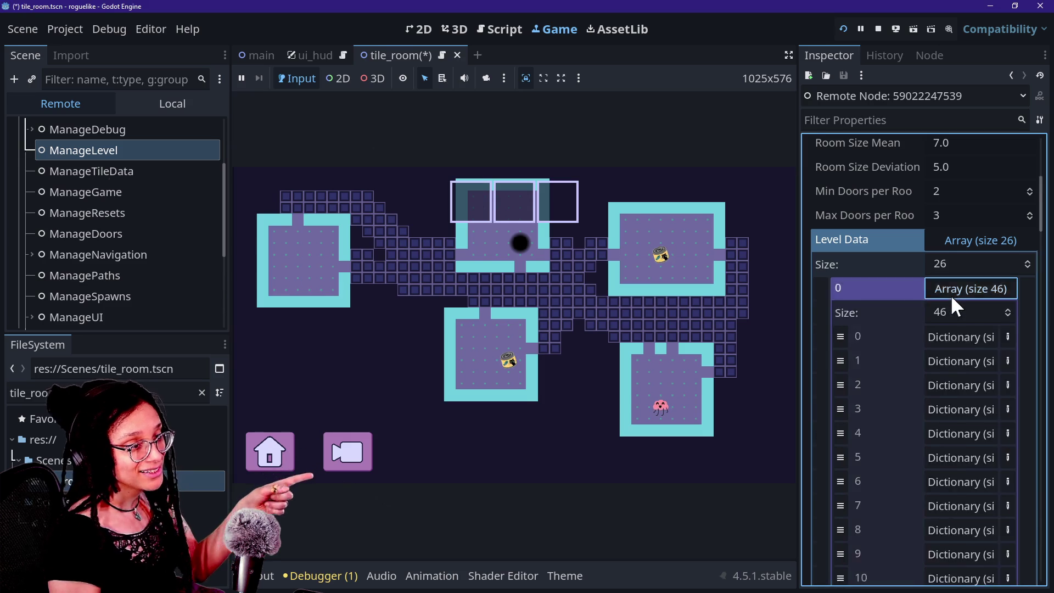
pyautogui.click(950, 295)
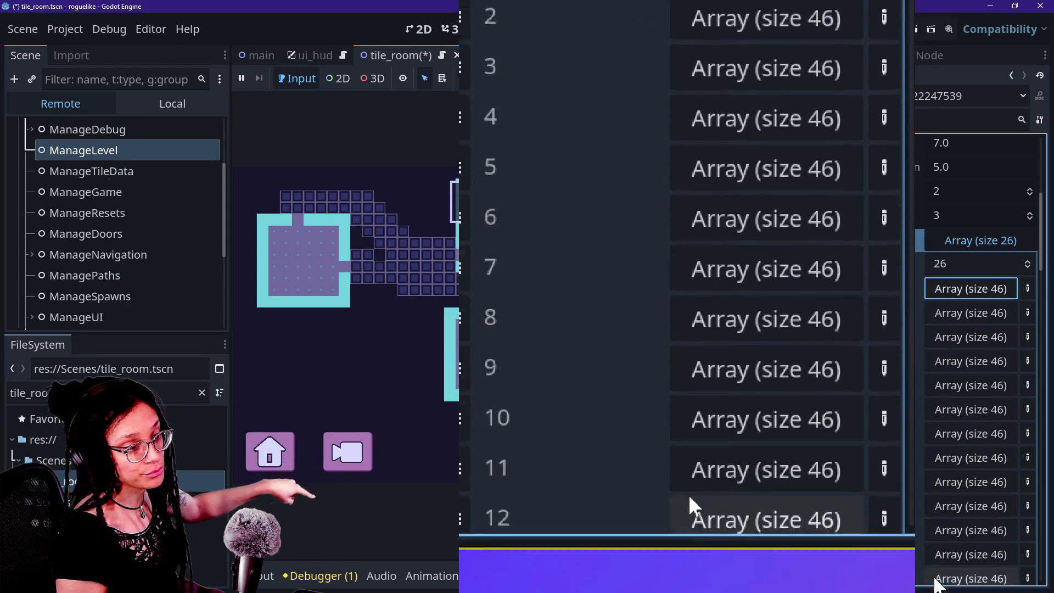
pyautogui.scroll(-10, 918, 415)
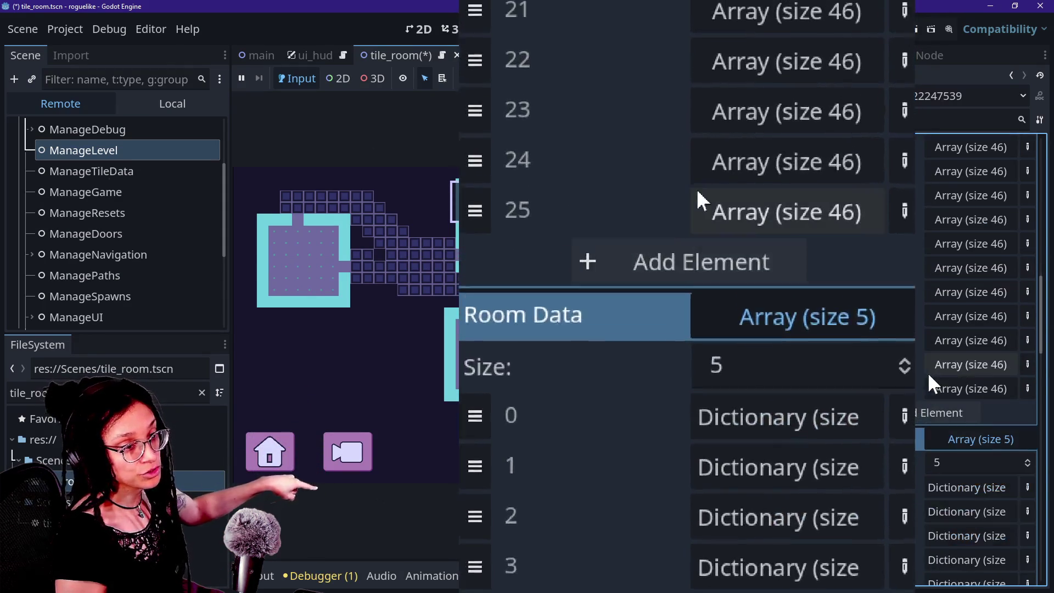
pyautogui.scroll(10, 930, 366)
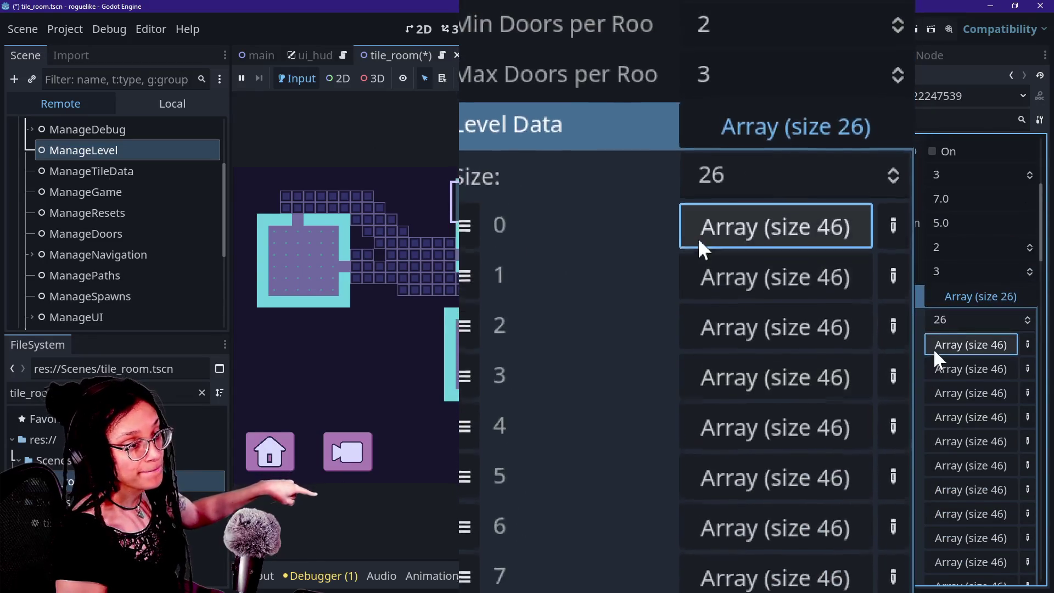
pyautogui.click(934, 346)
pyautogui.click(937, 393)
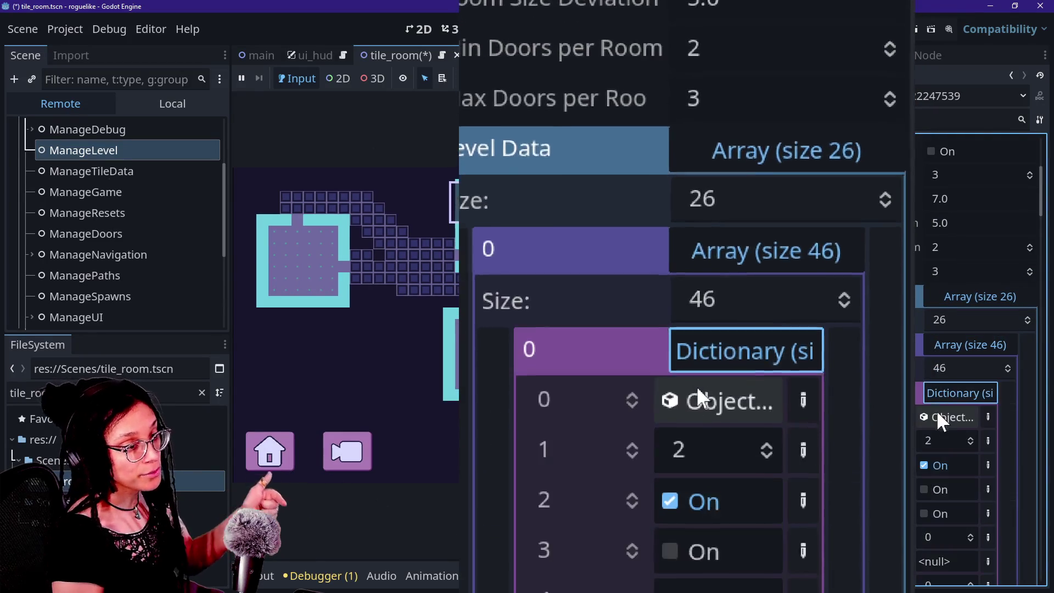
pyautogui.click(937, 394)
pyautogui.scroll(-10, 937, 394)
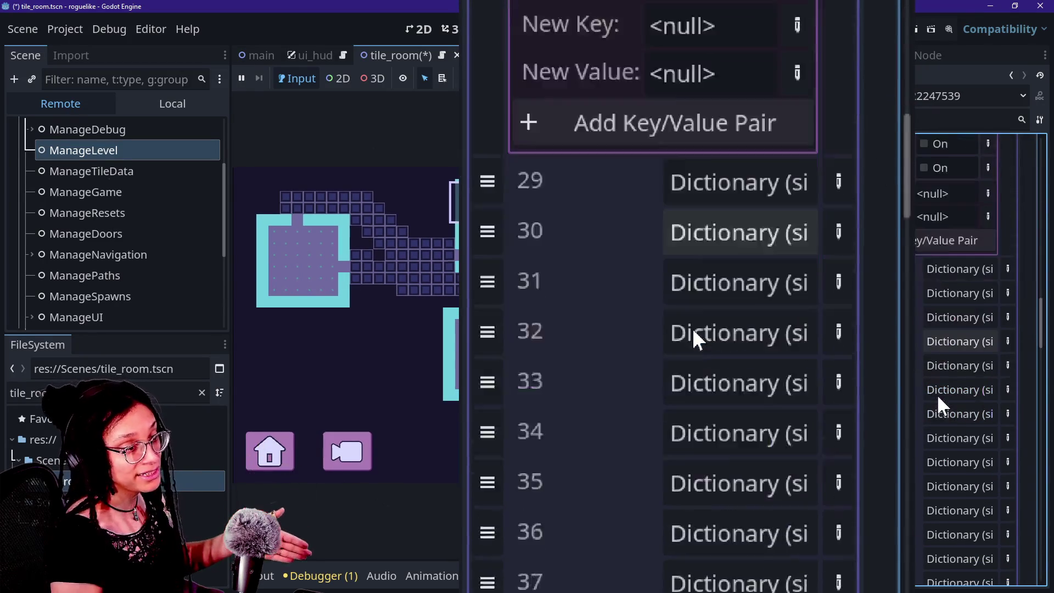
pyautogui.scroll(5, 937, 387)
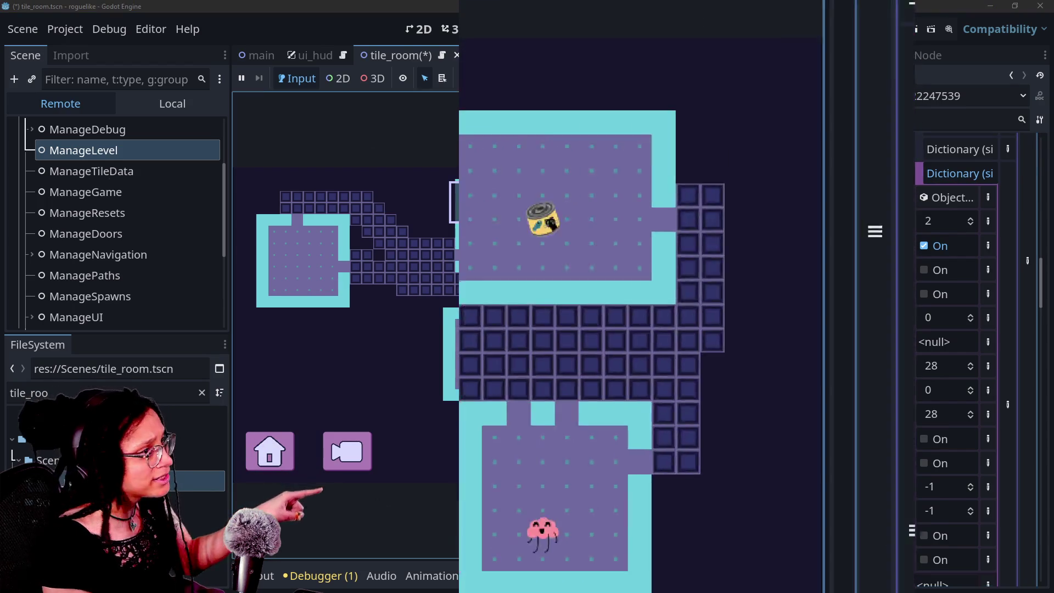
pyautogui.click(488, 29)
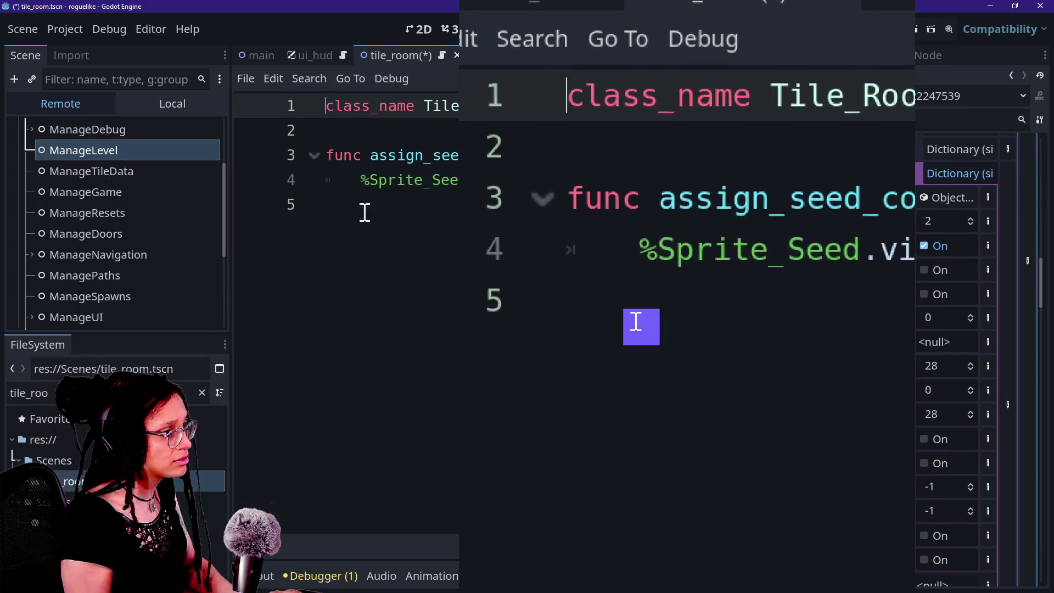
# Open manage_levels.gd through a 'level' quick-open search and scroll to the CELL_CONTENT_TYPE enum
pyautogui.click(365, 213)
pyautogui.hotkey('shift', 'alt', 'o')
pyautogui.write('level')
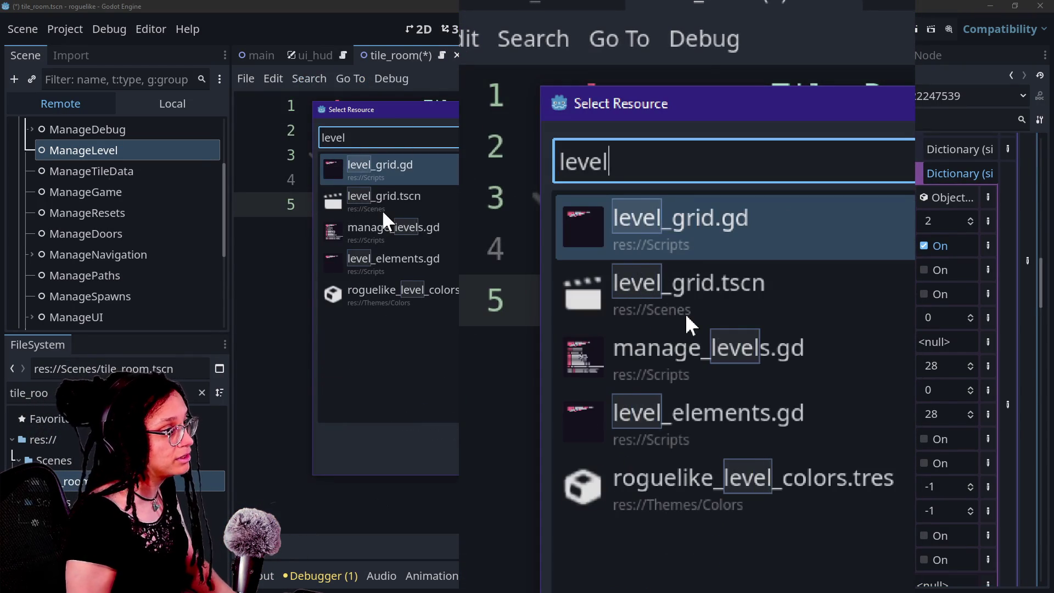
pyautogui.doubleClick(384, 225)
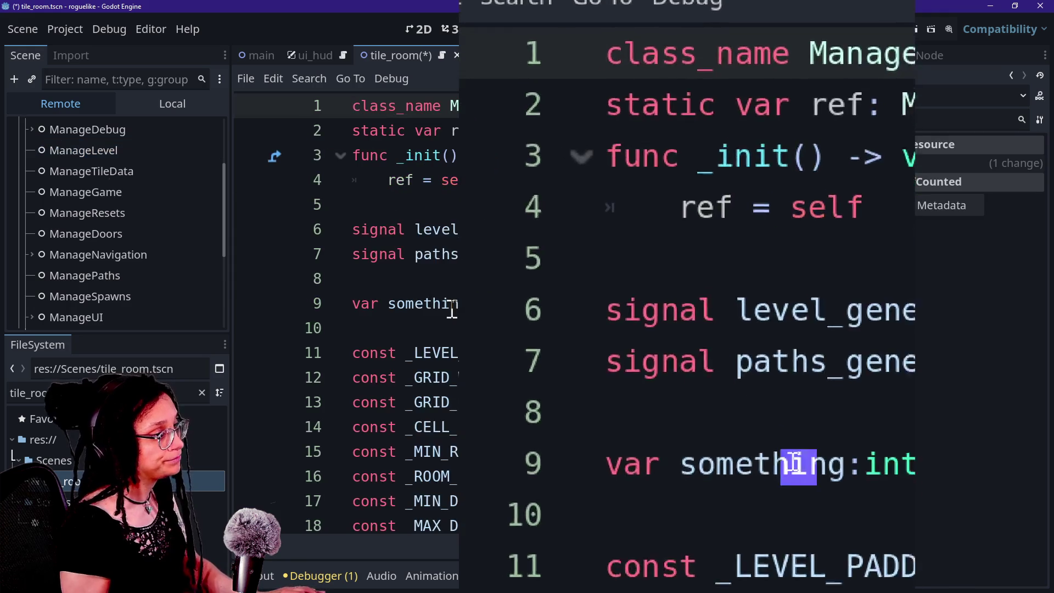
pyautogui.scroll(-10, 451, 310)
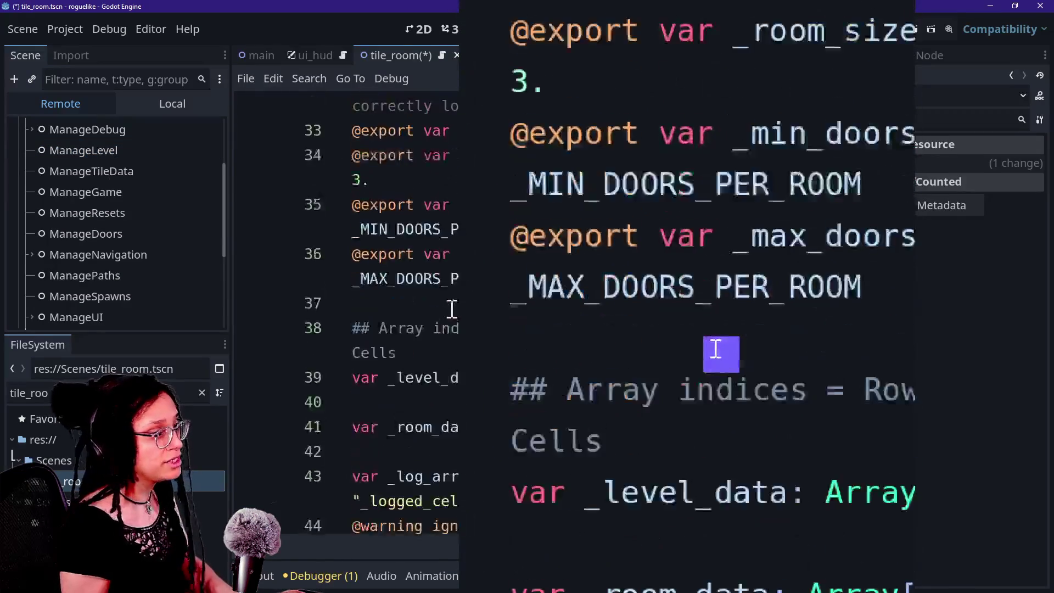
pyautogui.scroll(-8, 451, 309)
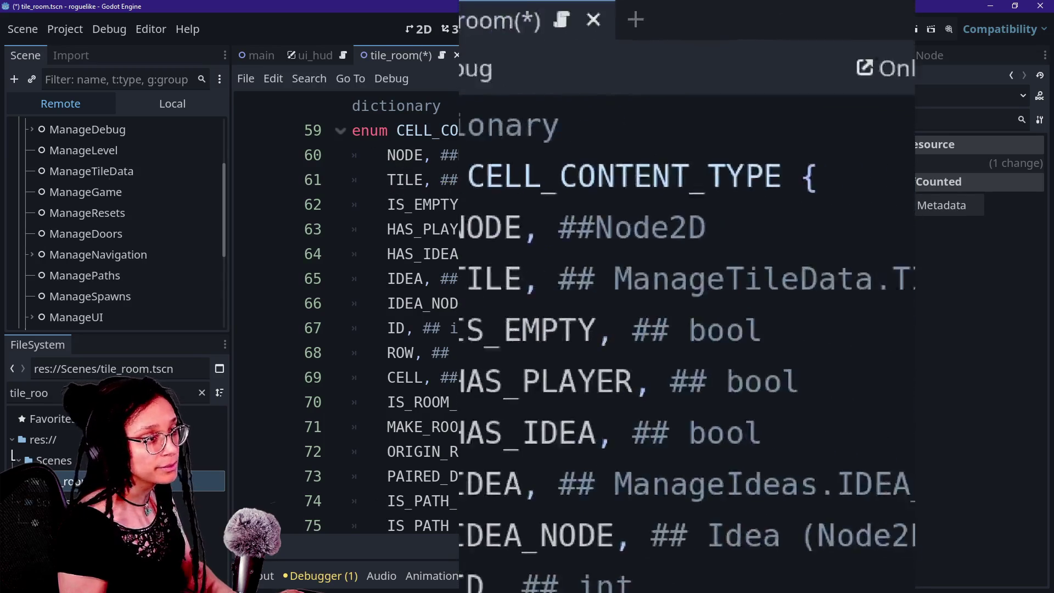
# Reselect the live ManageLevel node and expand its Level Data array
pyautogui.click(148, 151)
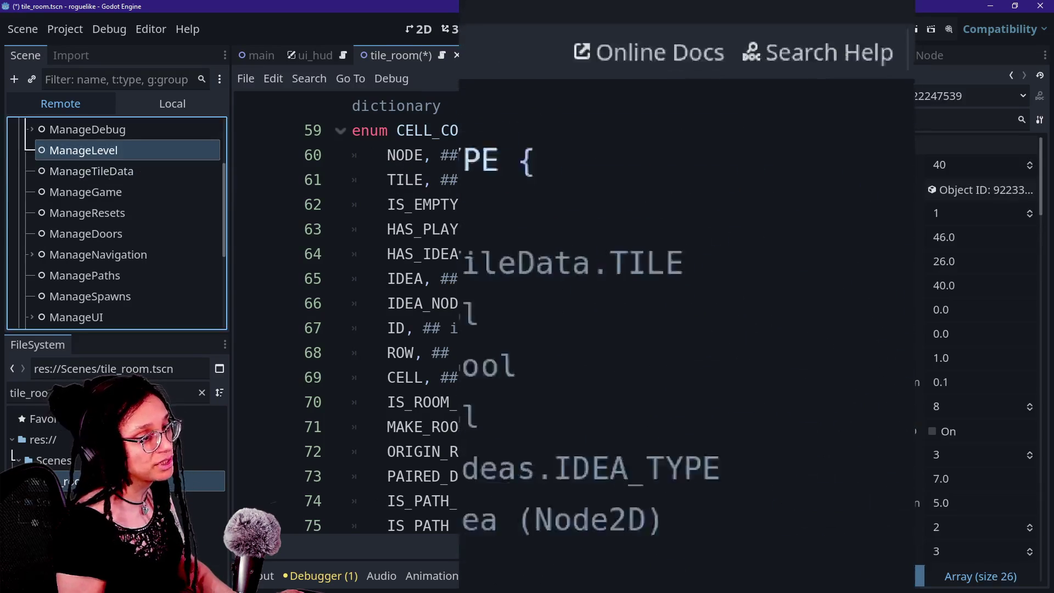
pyautogui.click(980, 576)
pyautogui.scroll(-6, 970, 384)
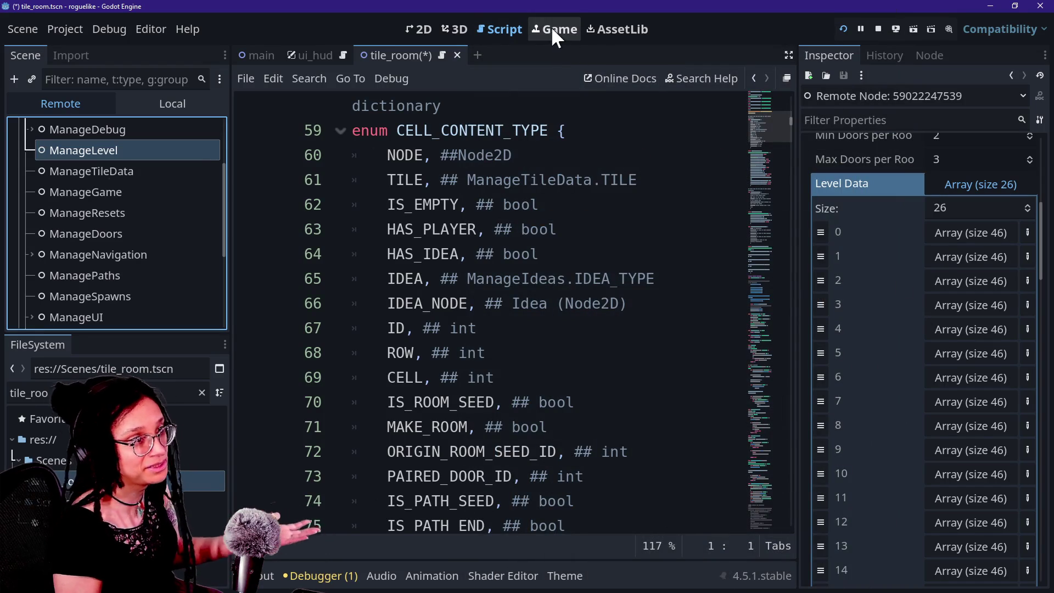
pyautogui.click(553, 30)
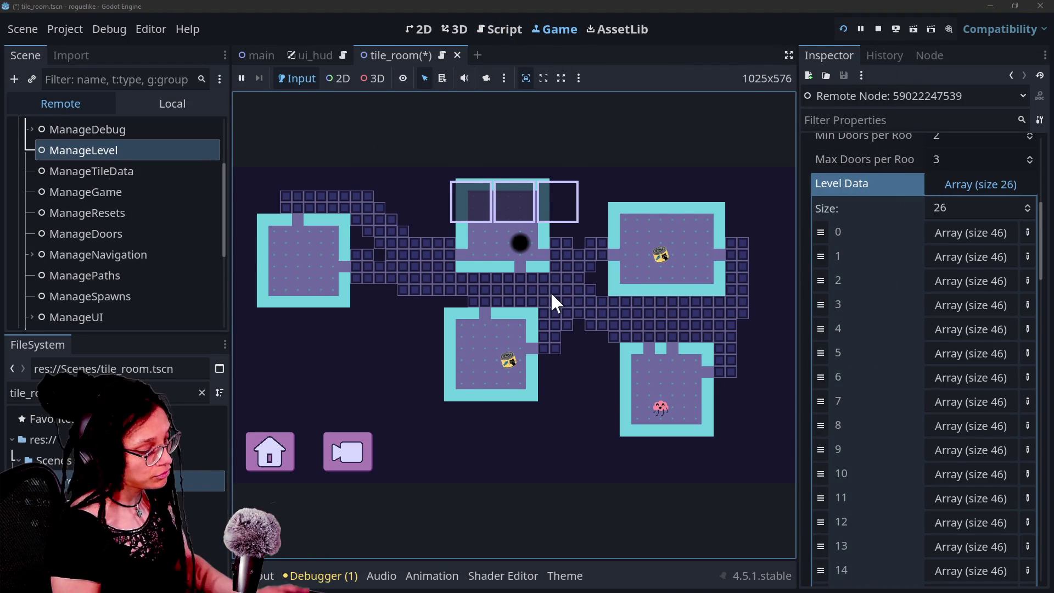
# Look over ManageLevel's 26-entry Level Data, then bring up the cat-care-game repository in Chrome
pyautogui.moveTo(641, 361)
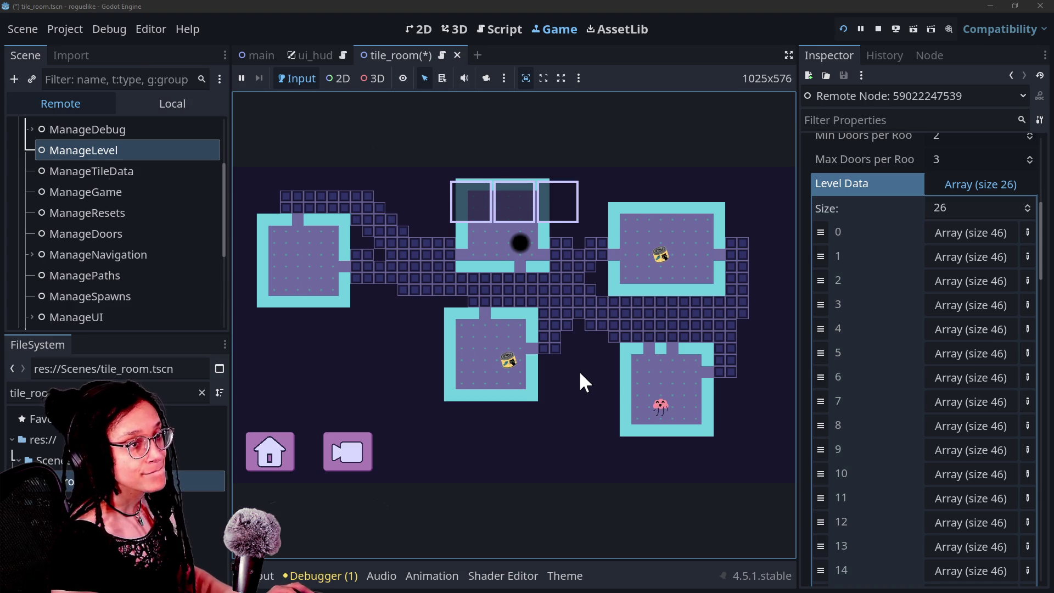
pyautogui.hotkey('alt', 'Tab')
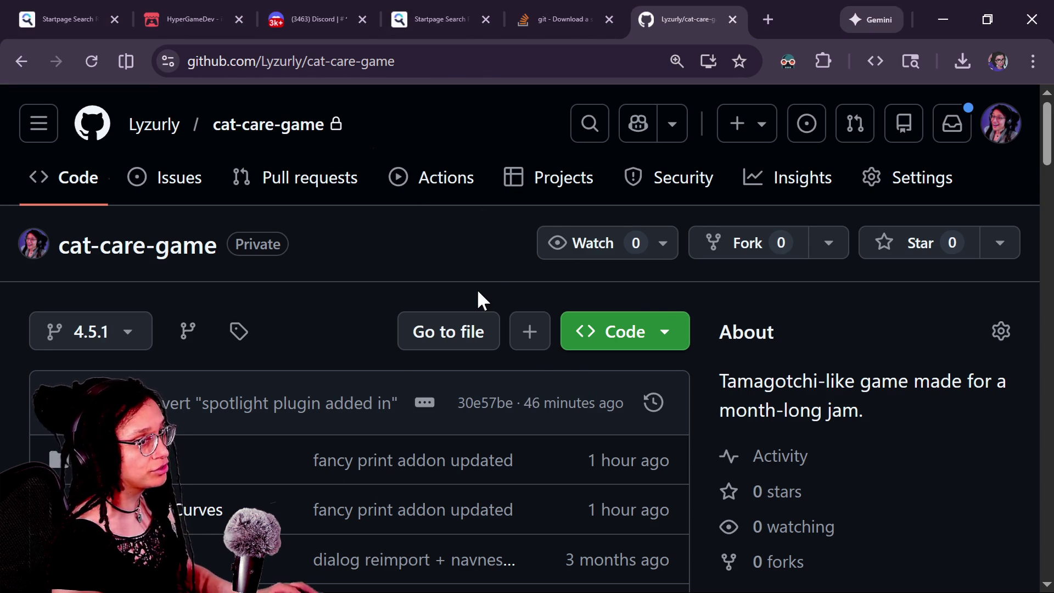
# Return to the cat-care-game Godot editor and stop its running game
pyautogui.hotkey('alt', 'Tab')
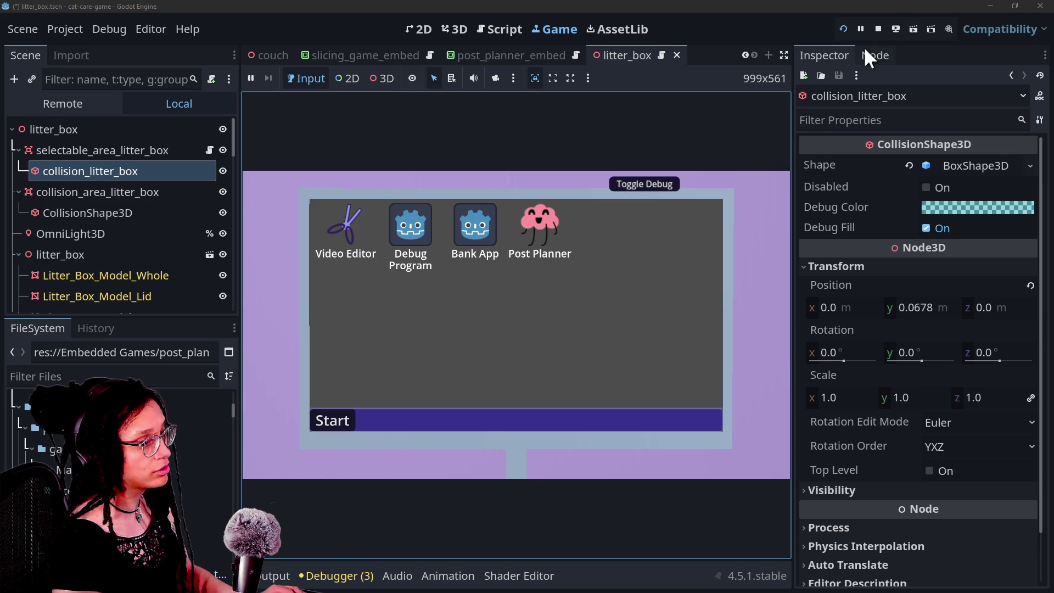
pyautogui.click(878, 29)
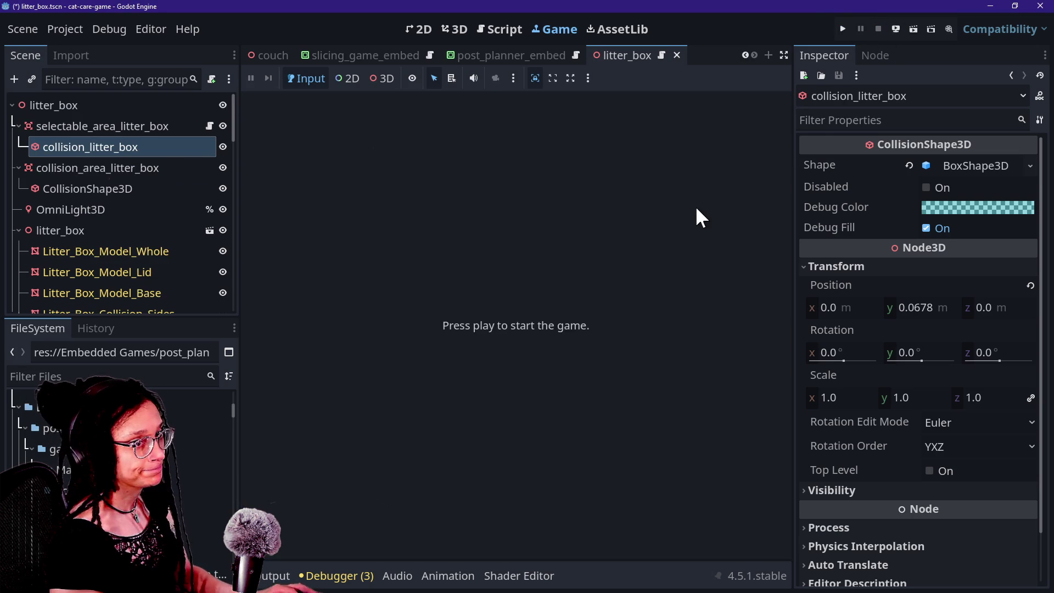
# Stop the roguelike game, flip through its Script, Game and 3D views, and return to cat-care-game
pyautogui.hotkey('alt', 'Tab')
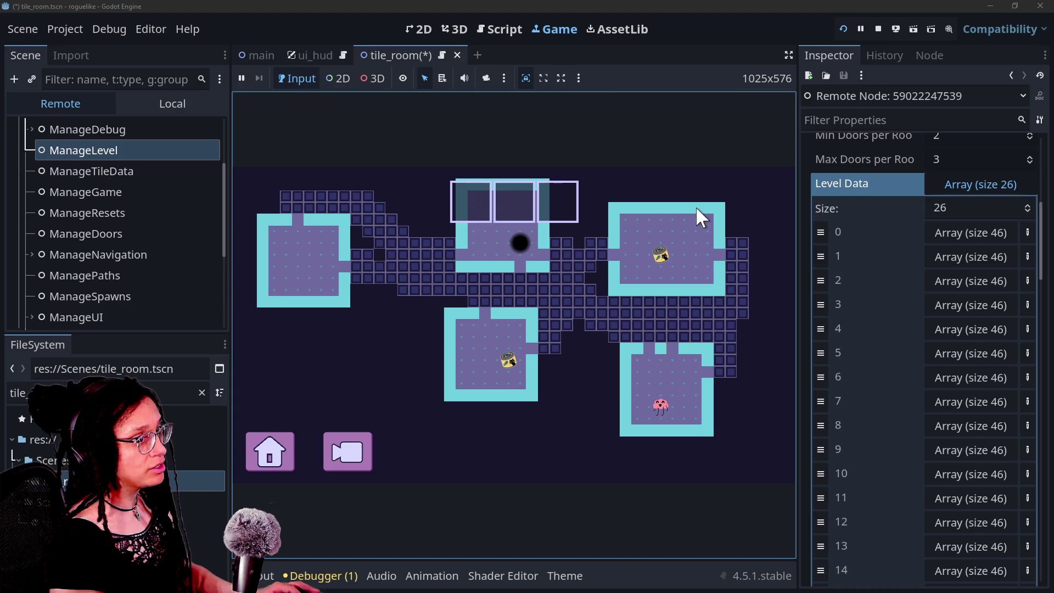
pyautogui.click(879, 30)
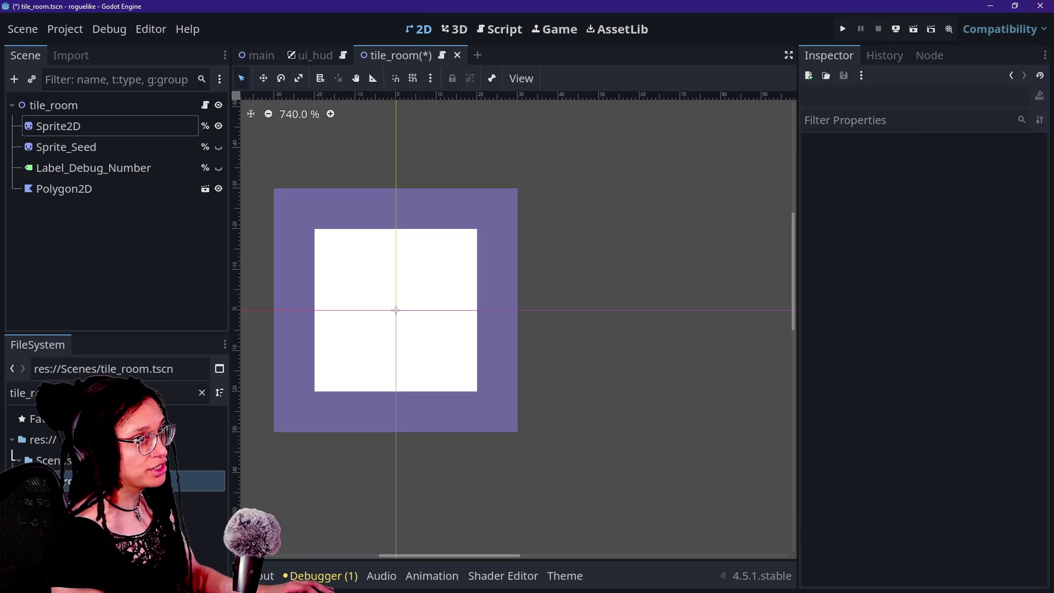
pyautogui.click(504, 28)
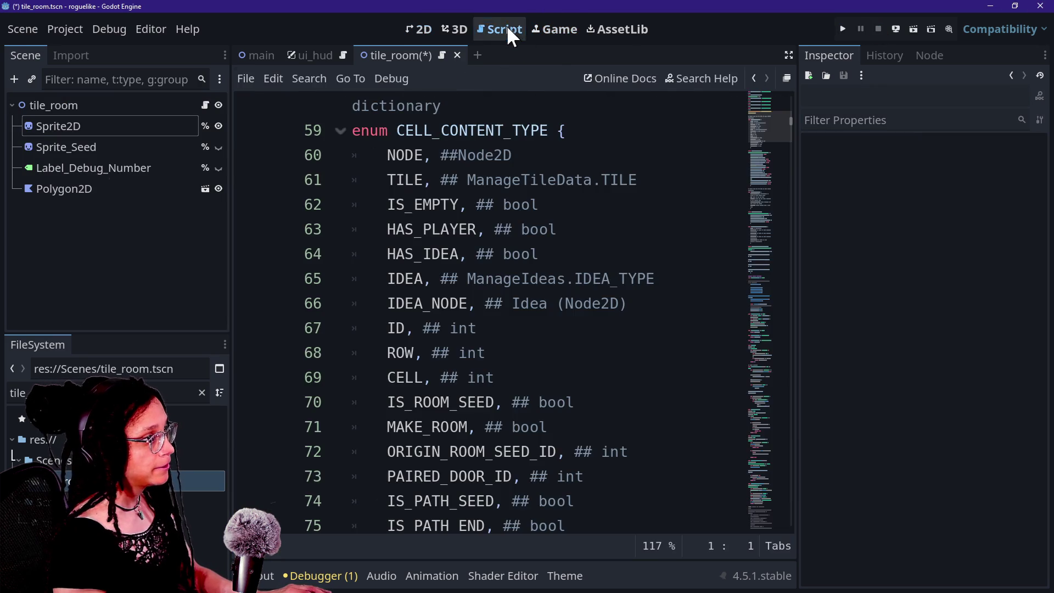
pyautogui.click(537, 28)
pyautogui.click(455, 28)
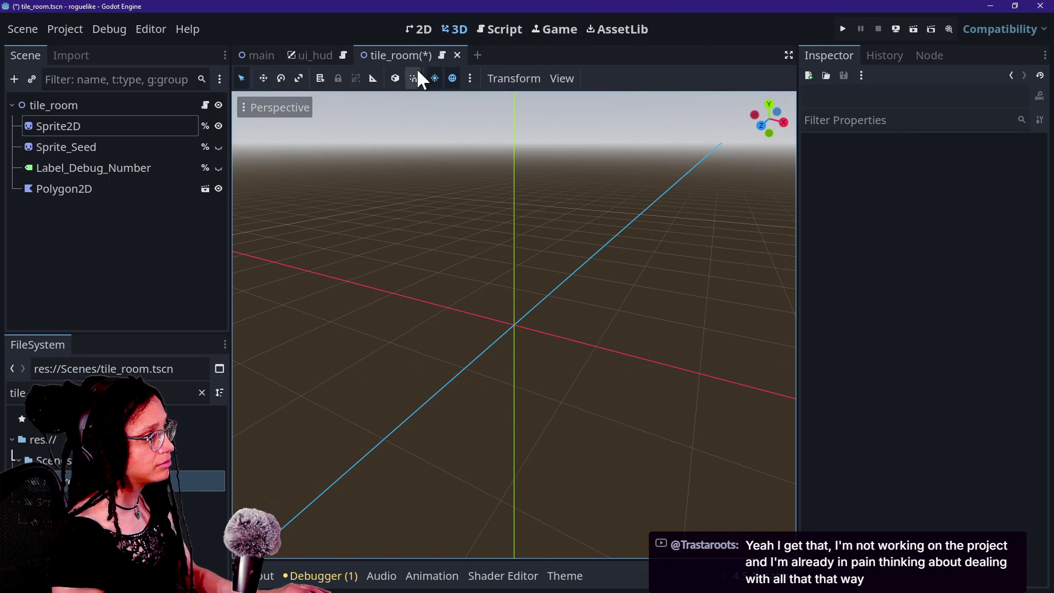
pyautogui.click(254, 55)
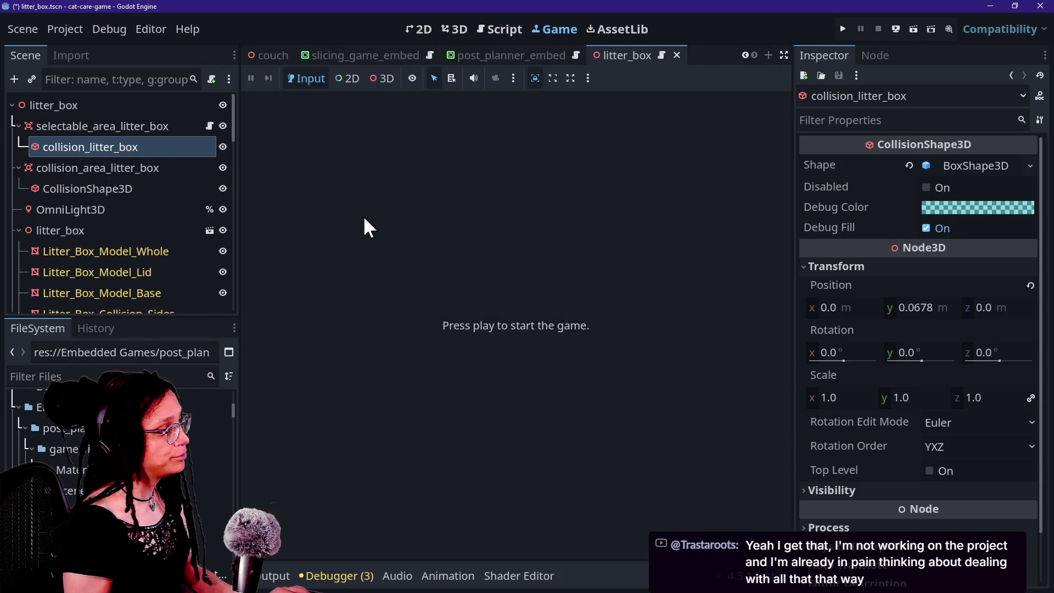
# Open computer_station.tscn via a 'compu' file search and orbit around its desk, chair and monitor in 3D
pyautogui.hotkey('alt', 'shift', 'o')
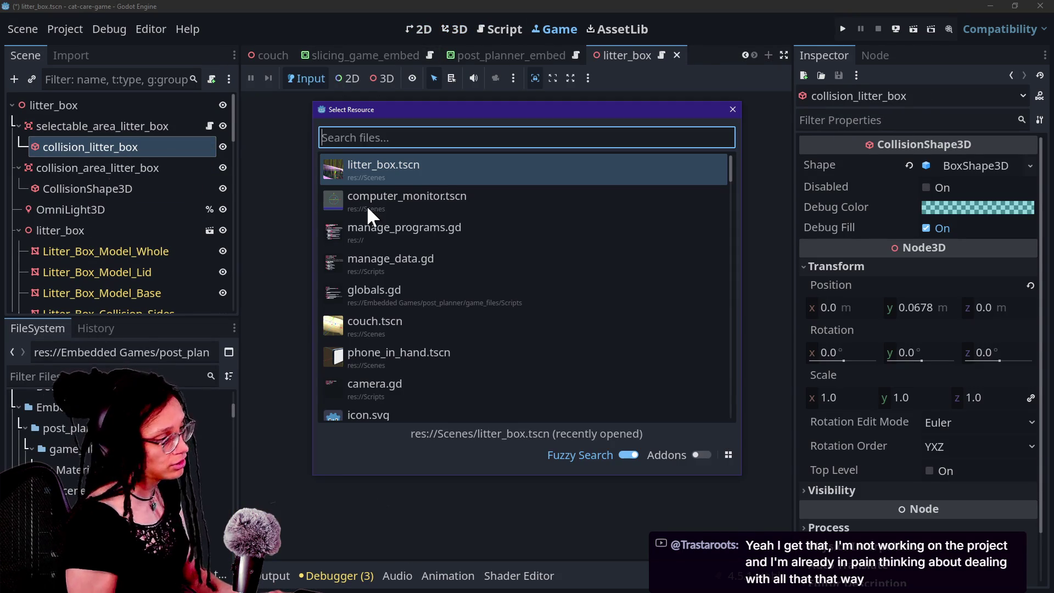
pyautogui.write('compu')
pyautogui.doubleClick(367, 206)
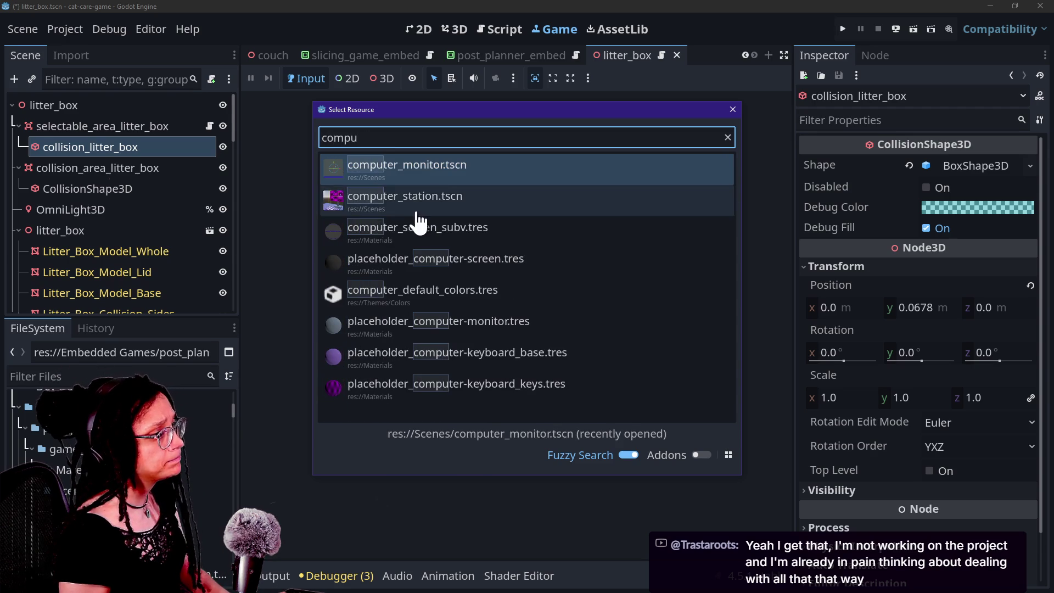
pyautogui.click(466, 31)
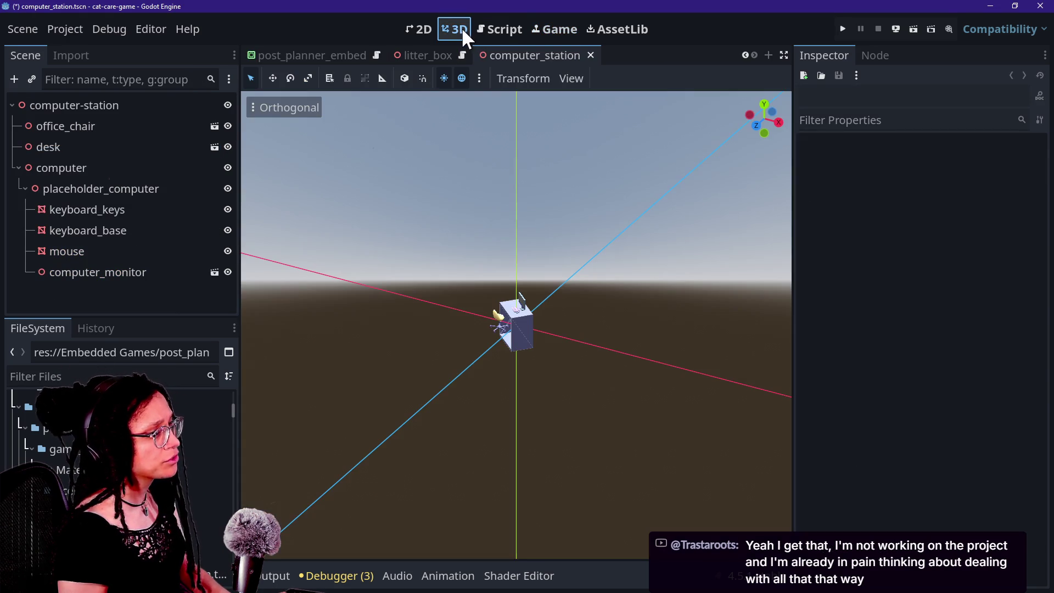
pyautogui.scroll(5, 549, 212)
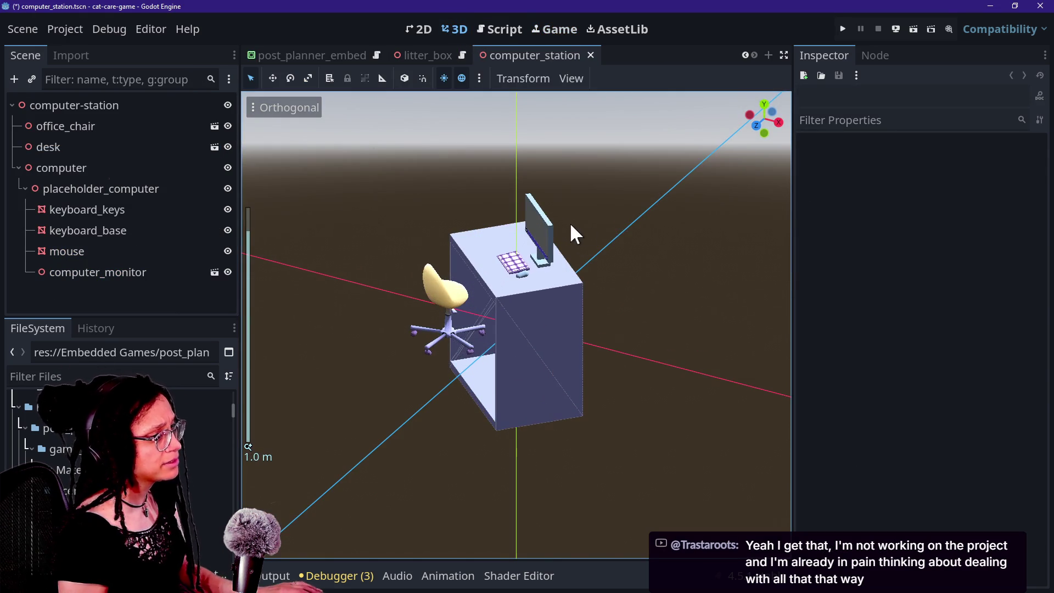
pyautogui.moveTo(596, 218)
pyautogui.mouseDown()
pyautogui.moveTo(757, 216)
pyautogui.moveTo(536, 247)
pyautogui.mouseUp()
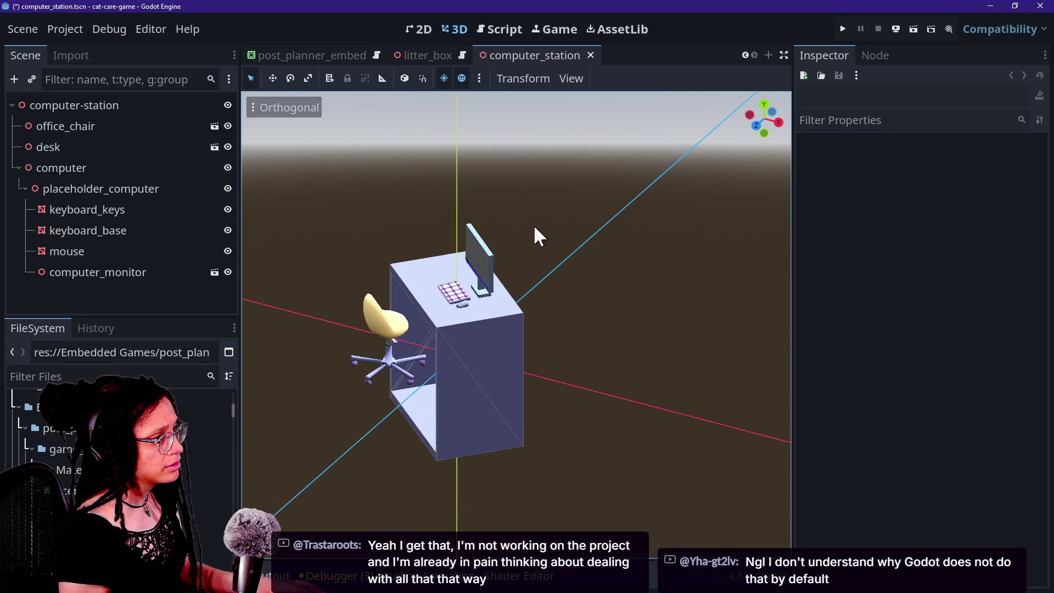
pyautogui.moveTo(764, 124); pyautogui.dragTo(472, 202)
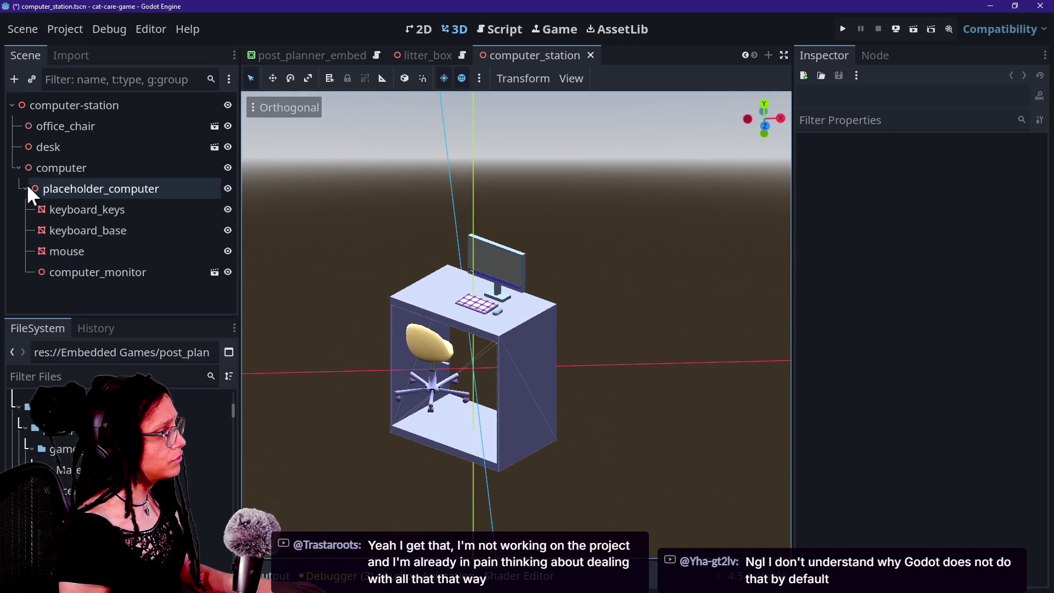
# Select the computer-station root, open and dismiss the Scene menu, then close the roguelike editor window
pyautogui.click(139, 108)
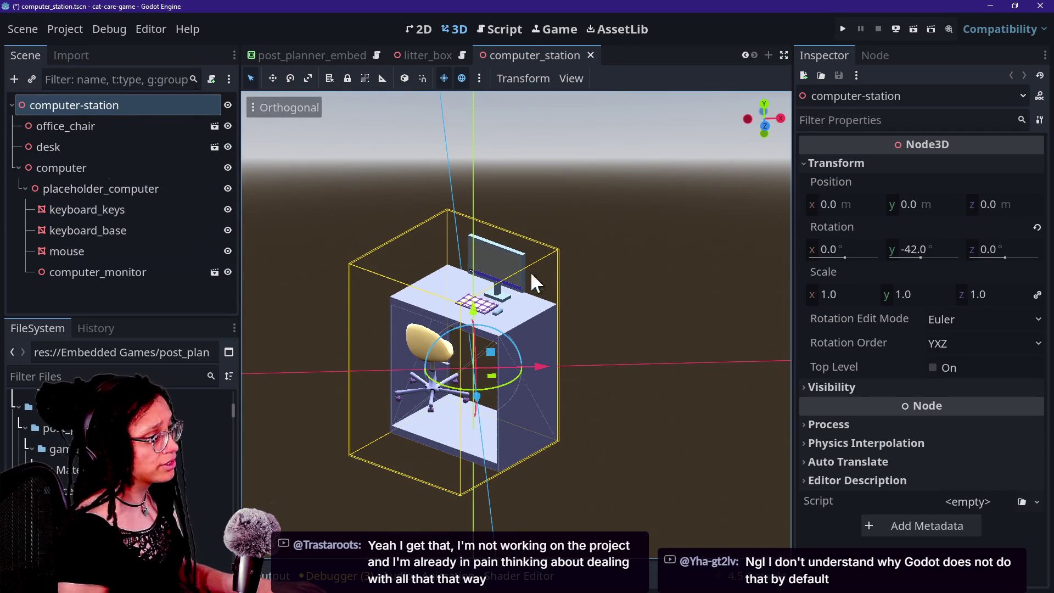
pyautogui.click(12, 24)
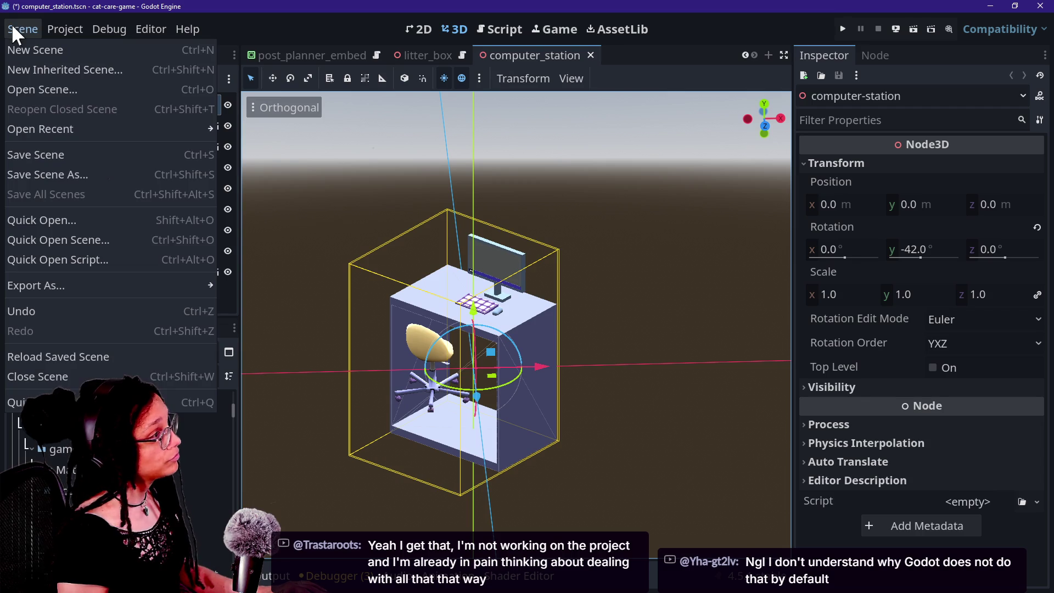
pyautogui.click(559, 347)
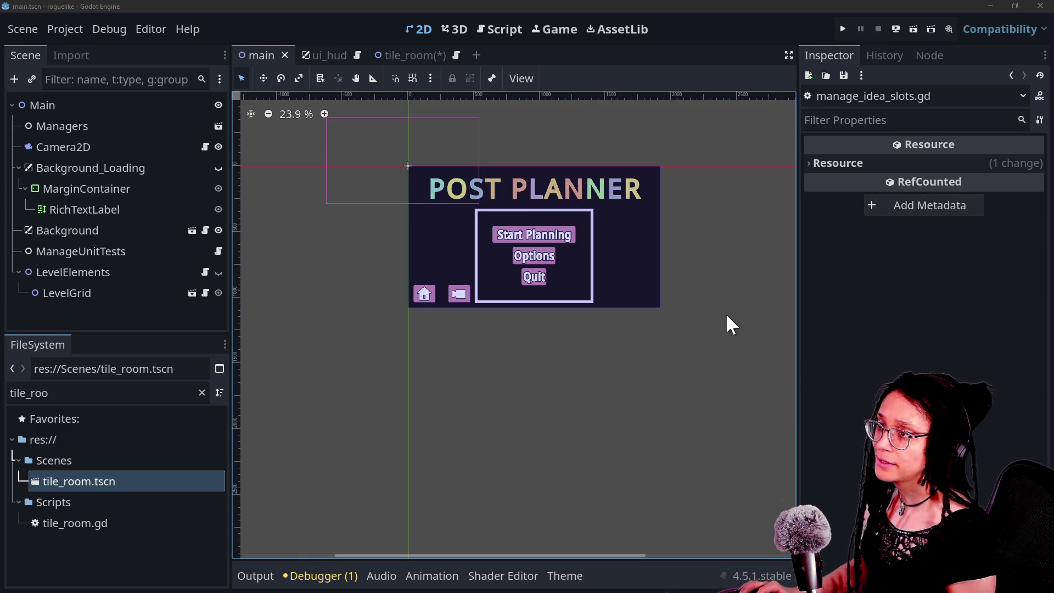
pyautogui.click(1038, 6)
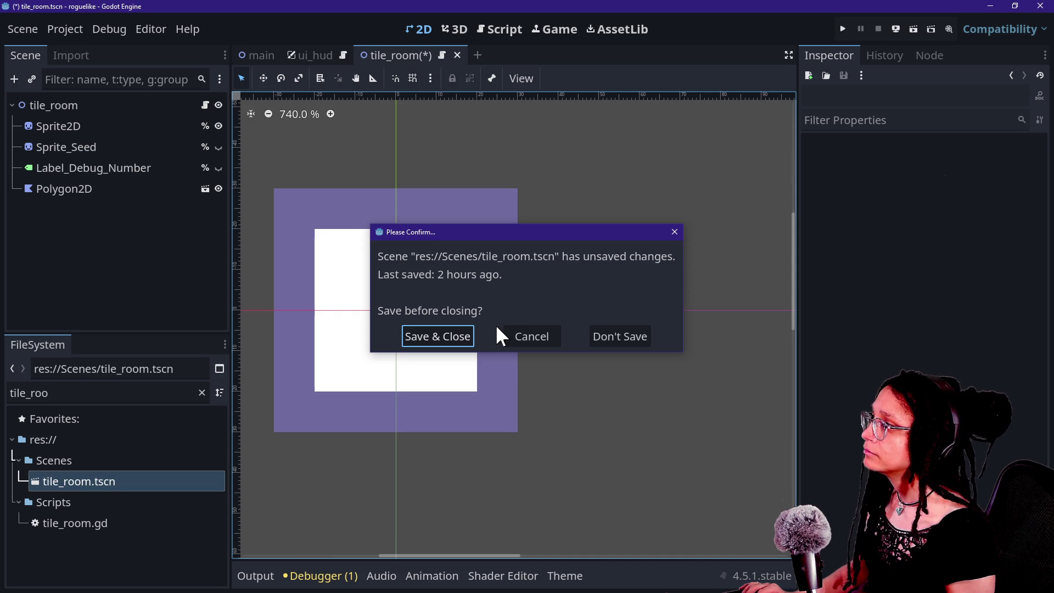
# Cancel closing the roguelike editor so the unsaved tile_room changes are kept
pyautogui.click(543, 332)
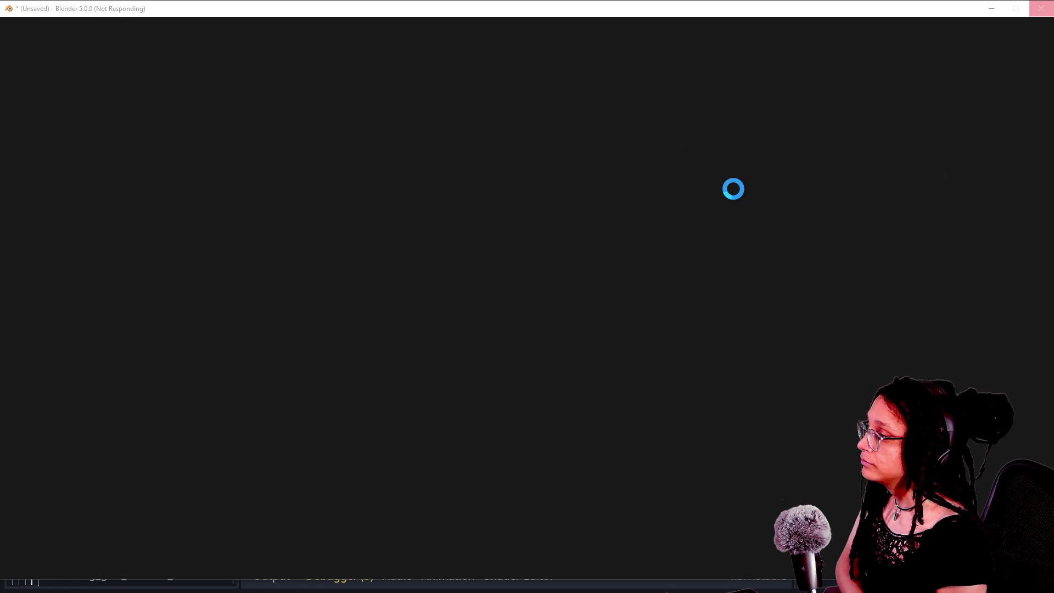
# Bring the loading Blender 5.0 window to the front and dismiss its start-up splash
pyautogui.click(442, 7)
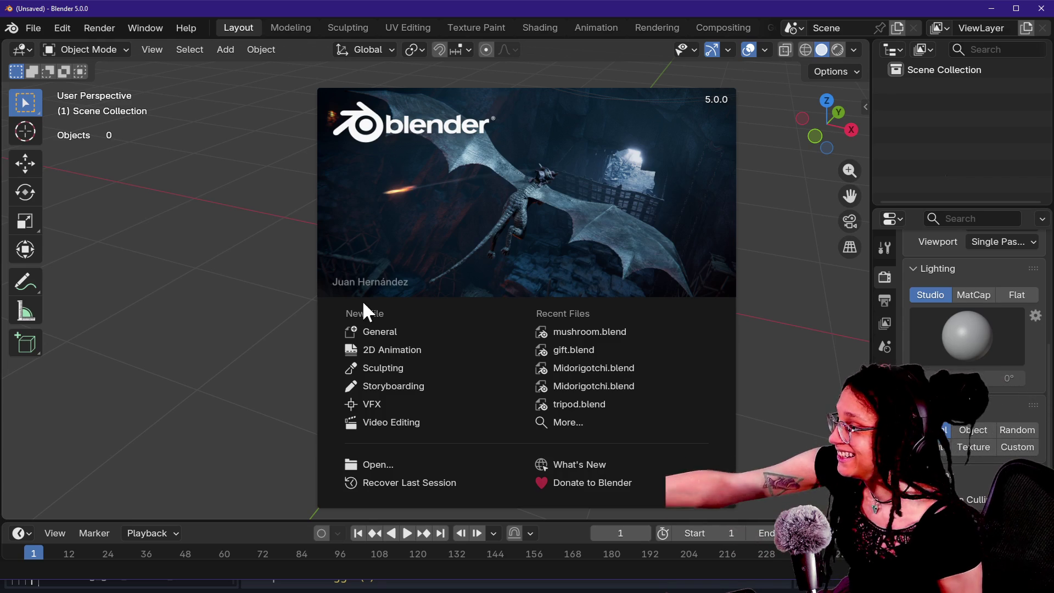
pyautogui.click(399, 331)
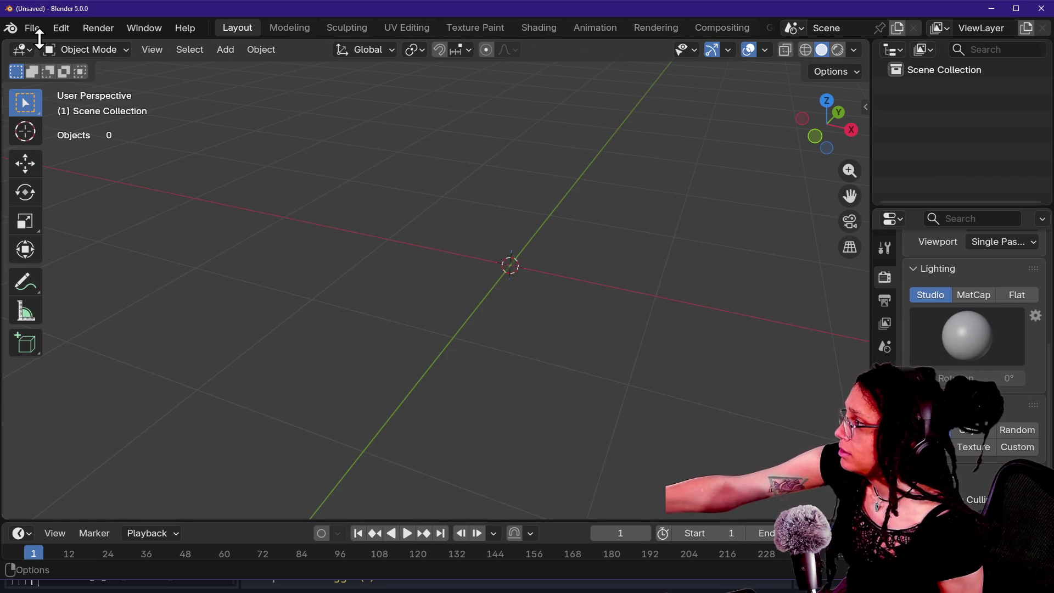
# Scroll back and forth across Blender's top header
pyautogui.scroll(-2, 34, 33)
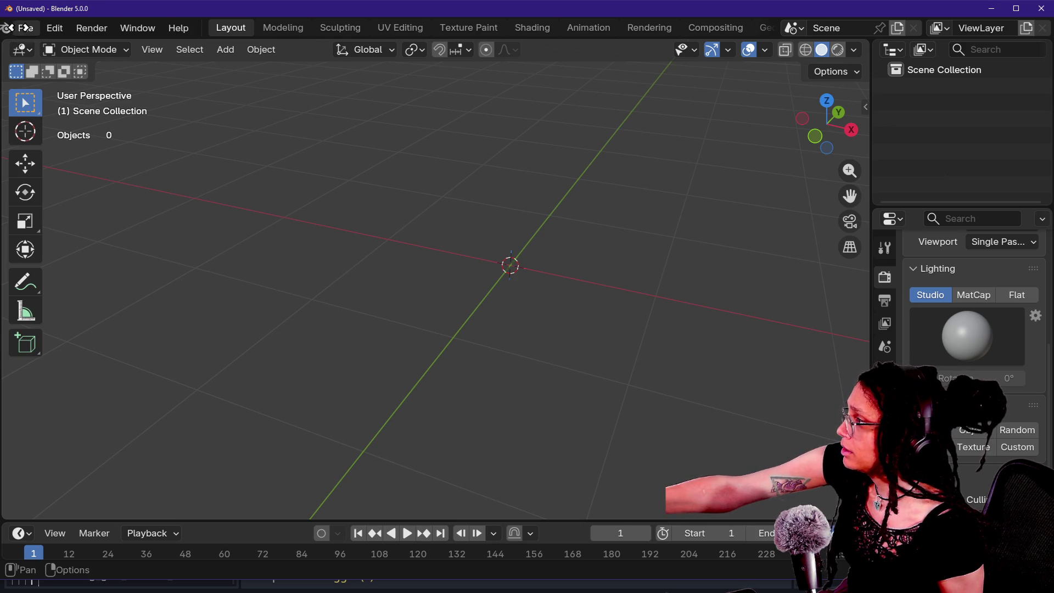
pyautogui.scroll(1, 24, 31)
pyautogui.scroll(-10, 24, 33)
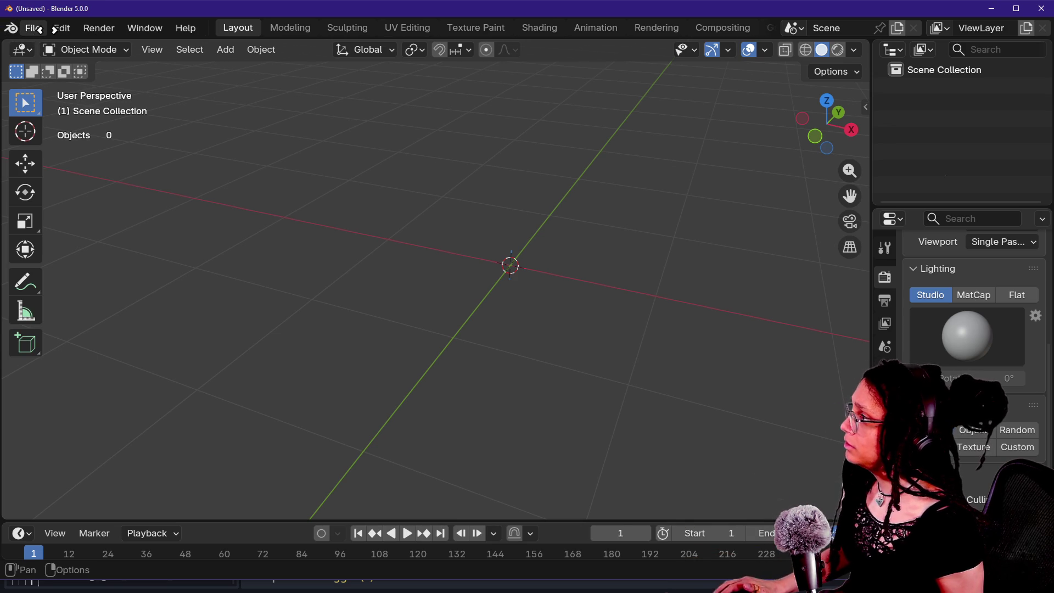
pyautogui.scroll(10, 346, 74)
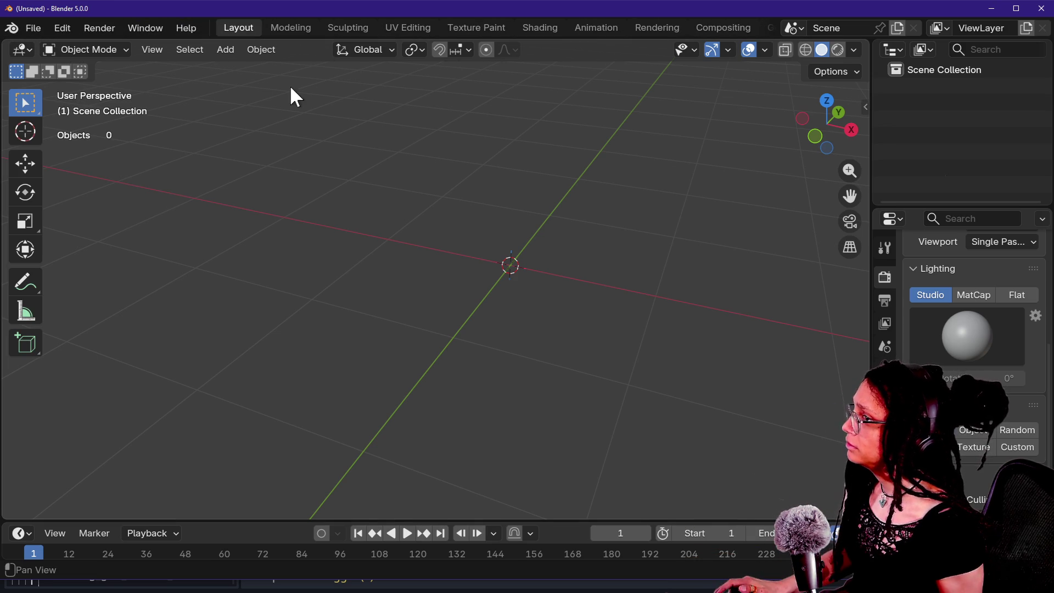
pyautogui.scroll(-2, 27, 35)
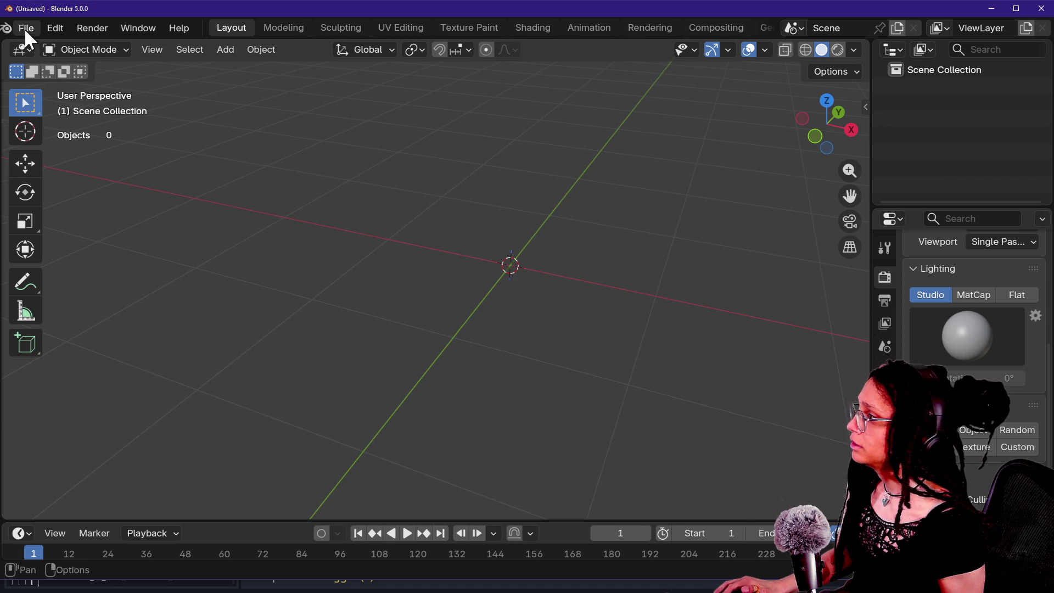
pyautogui.scroll(2, 25, 28)
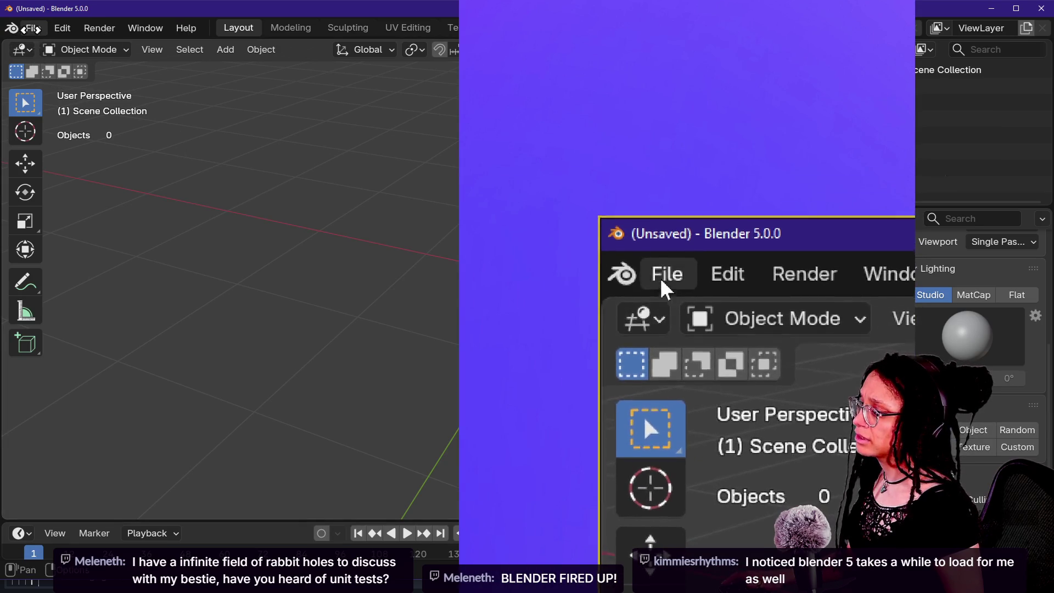
pyautogui.scroll(-5, 128, 28)
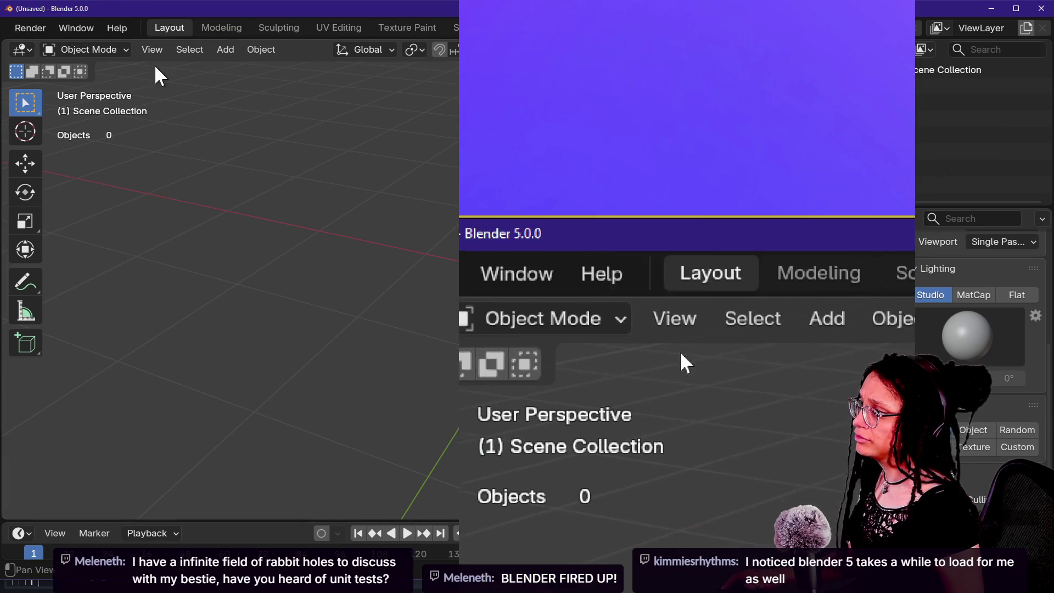
pyautogui.scroll(-1, 99, 28)
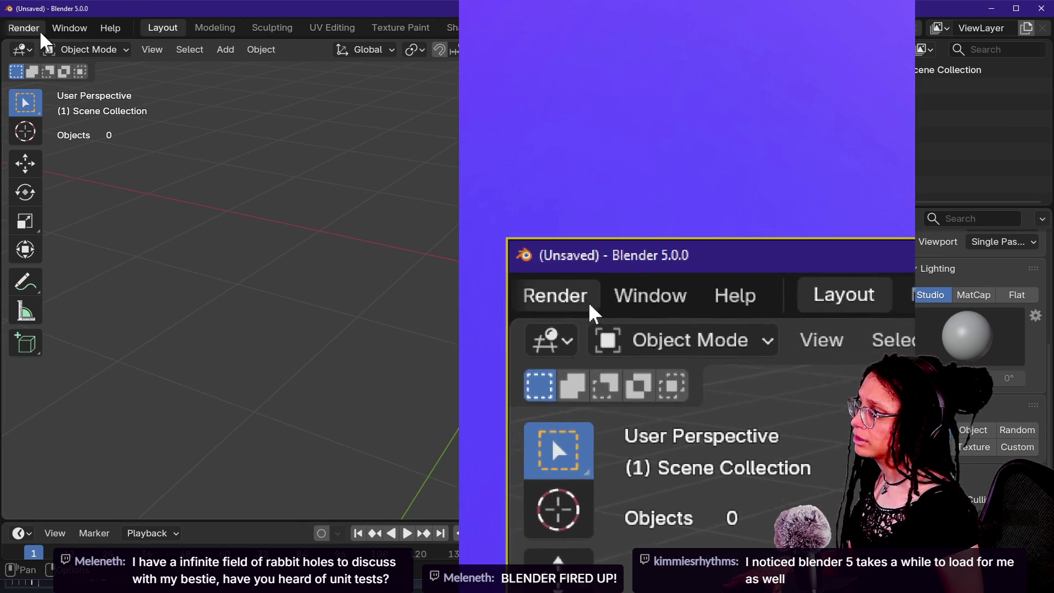
pyautogui.scroll(1, 51, 31)
# Open, close and reopen the Window menu, then refocus the Blender window
pyautogui.click(96, 34)
pyautogui.click(101, 35)
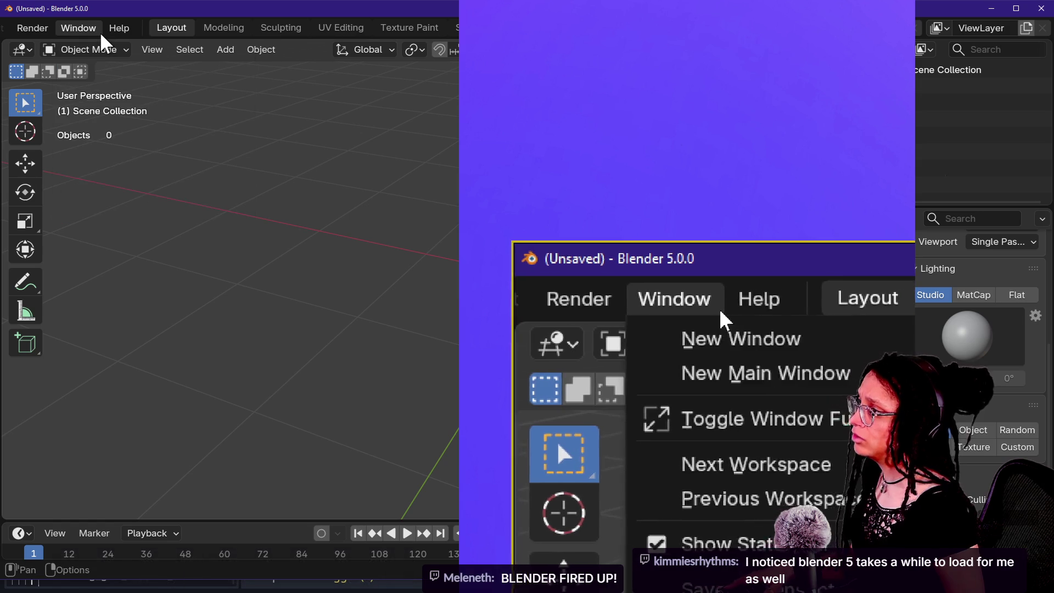
pyautogui.click(101, 36)
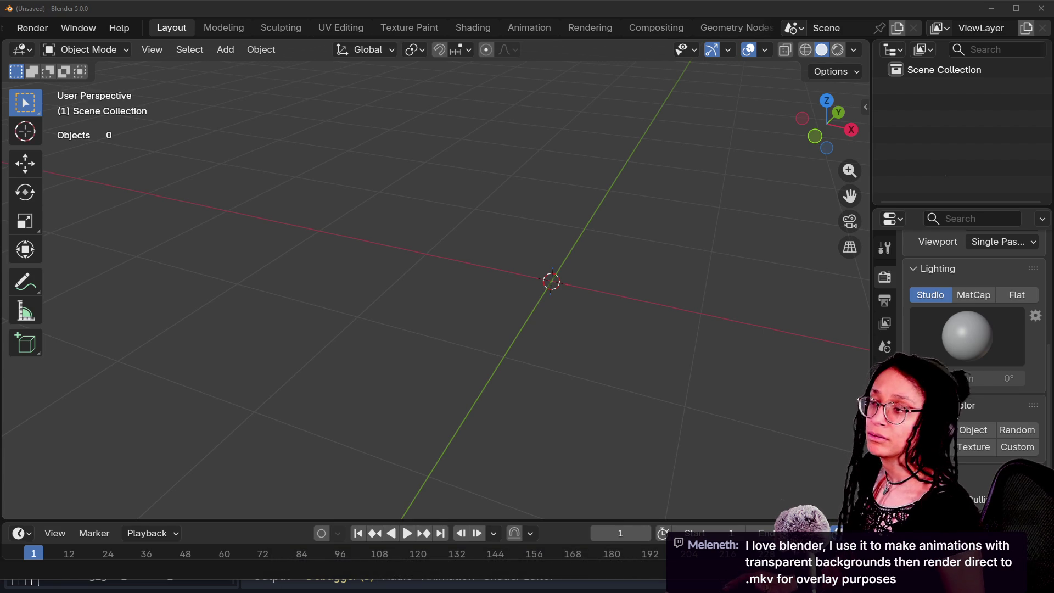
pyautogui.click(656, 10)
# Switch to the Compositing workspace and look through the header for import options
pyautogui.click(648, 35)
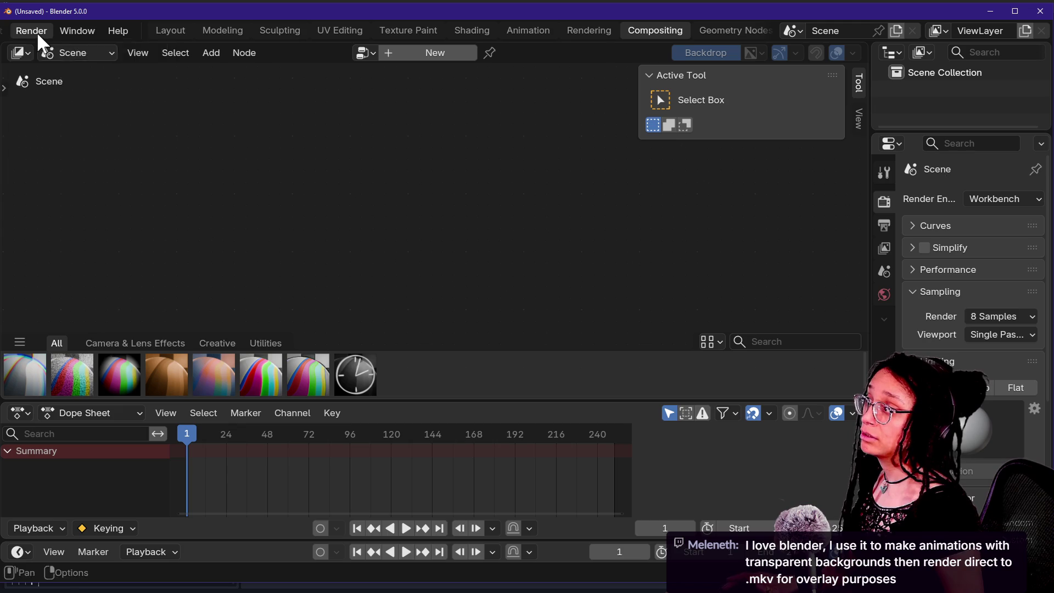
pyautogui.click(77, 31)
pyautogui.hscroll(-3, 366, 33)
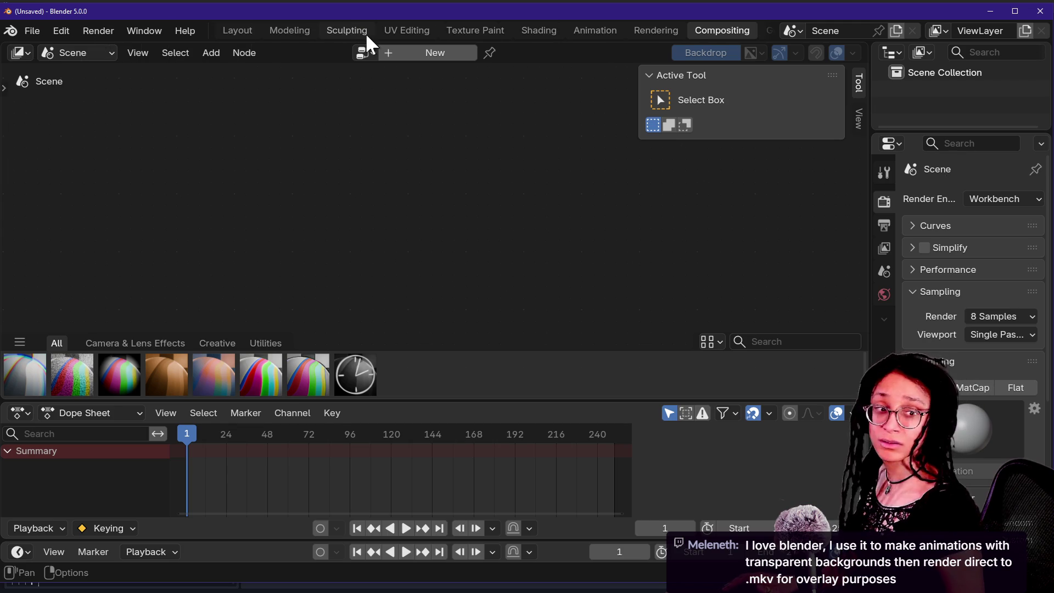
# Try the application menu and the File menu, ending with the File menu open
pyautogui.click(12, 29)
pyautogui.click(30, 27)
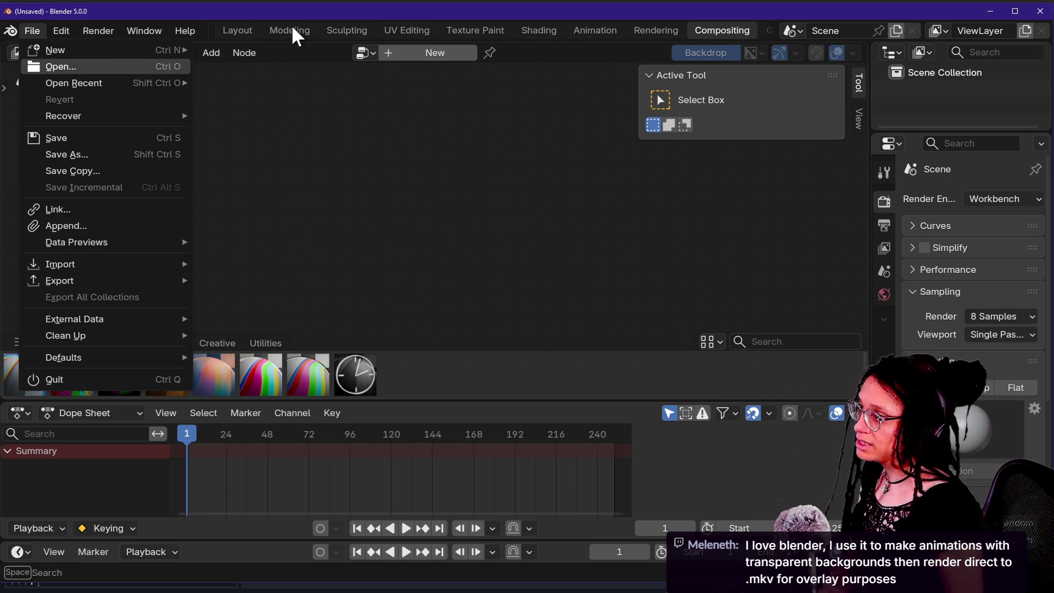
pyautogui.click(218, 27)
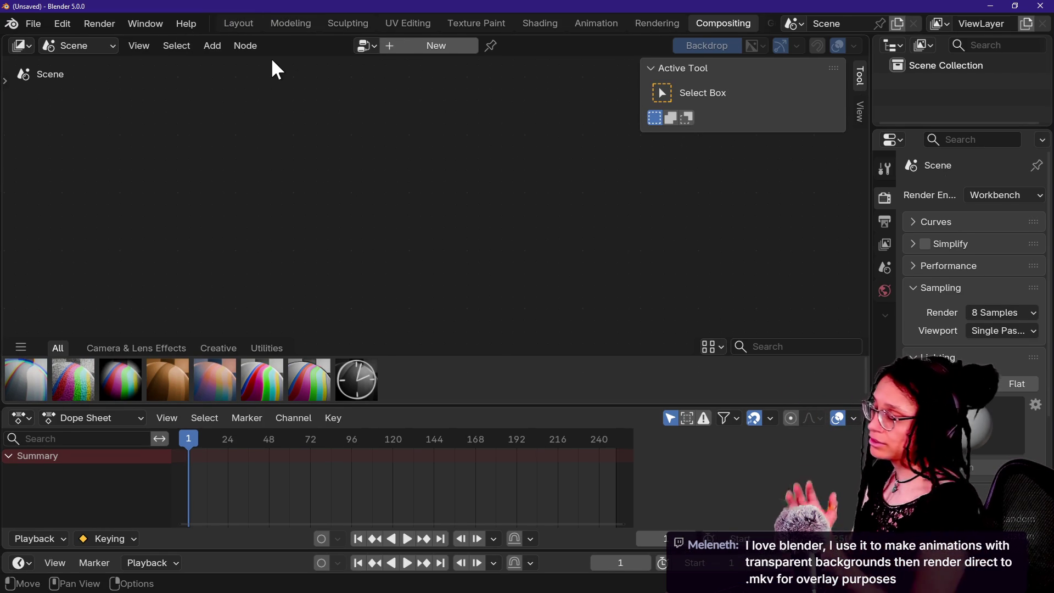
pyautogui.click(23, 25)
pyautogui.click(27, 25)
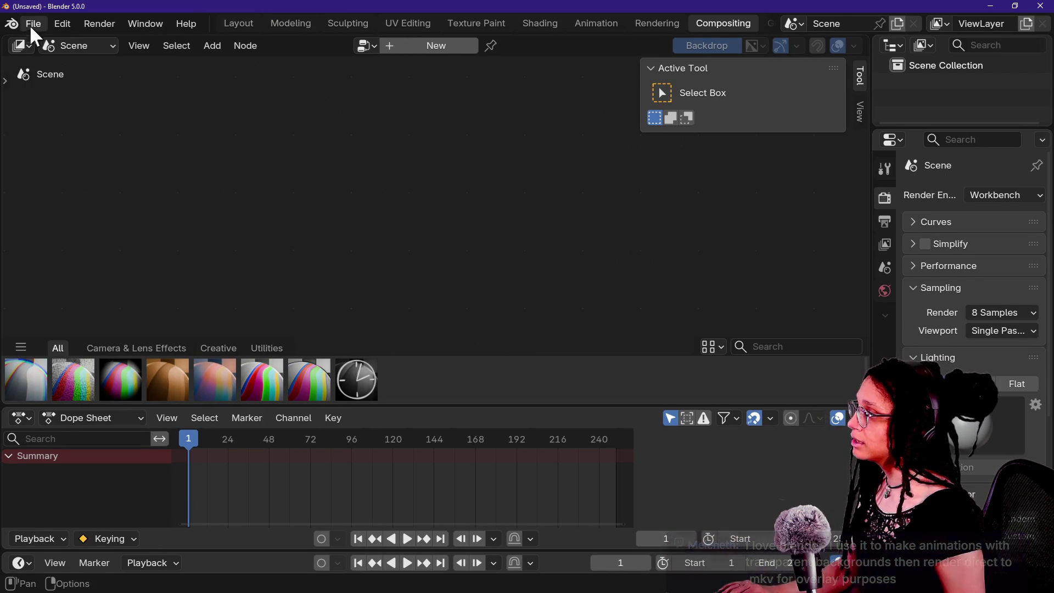
pyautogui.click(10, 25)
pyautogui.click(33, 24)
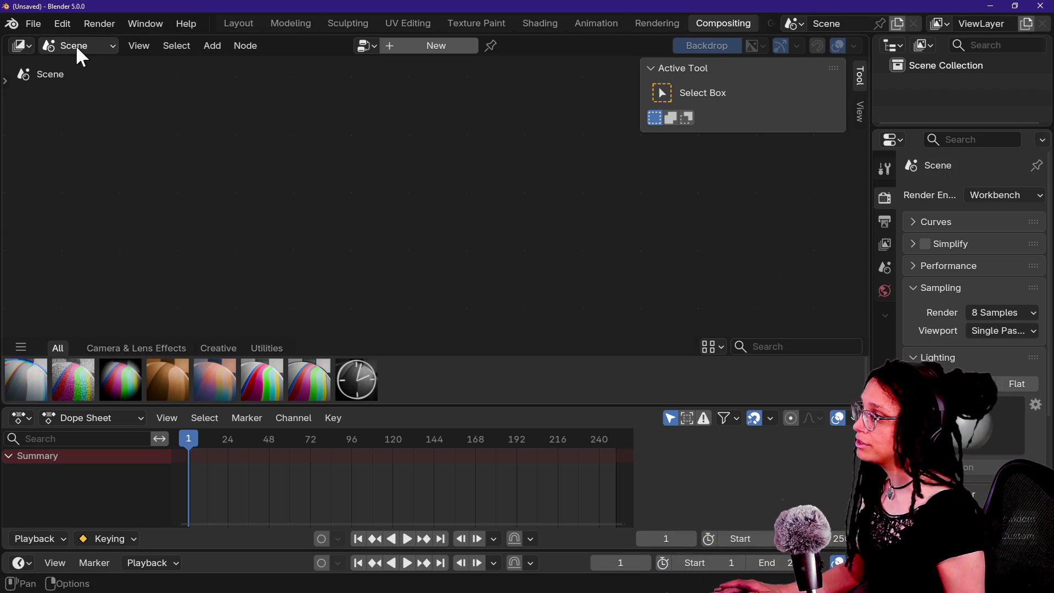
pyautogui.click(37, 25)
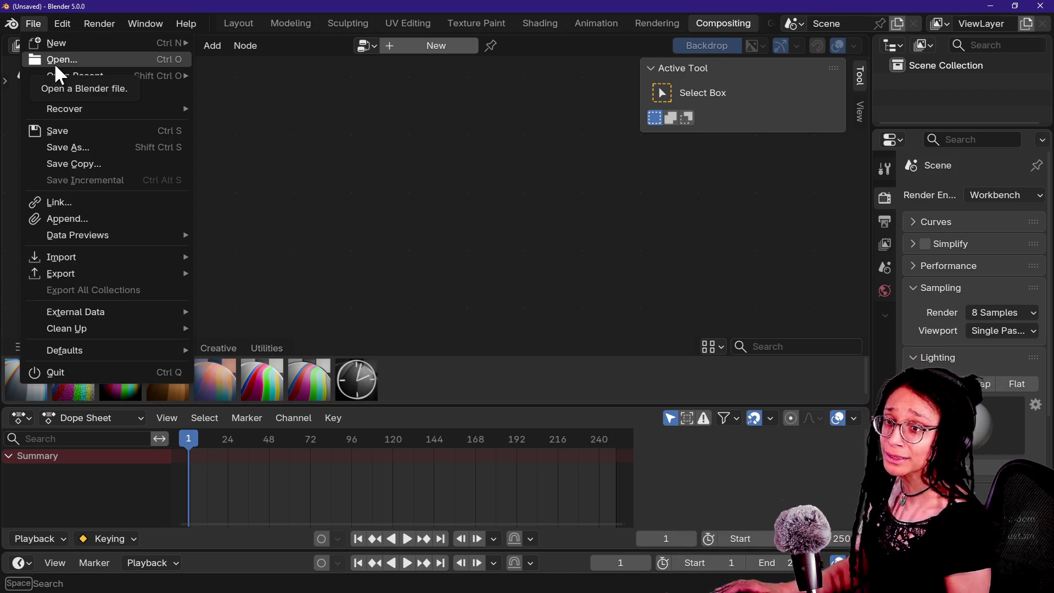
# Start File > Open, jump to the cat-care-game3 bookmark, and switch to list view
pyautogui.click(55, 64)
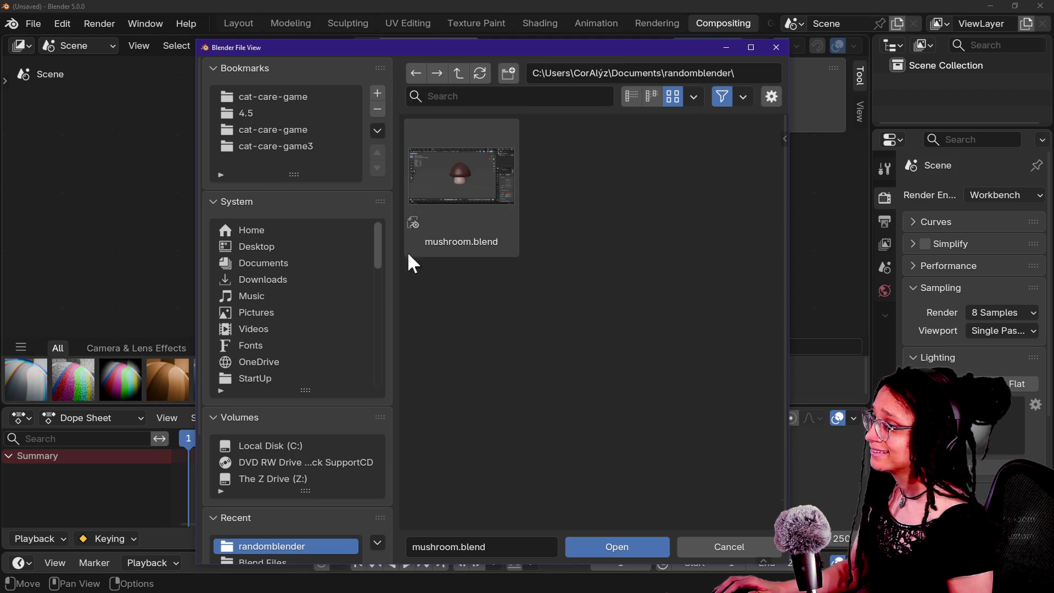
pyautogui.click(318, 146)
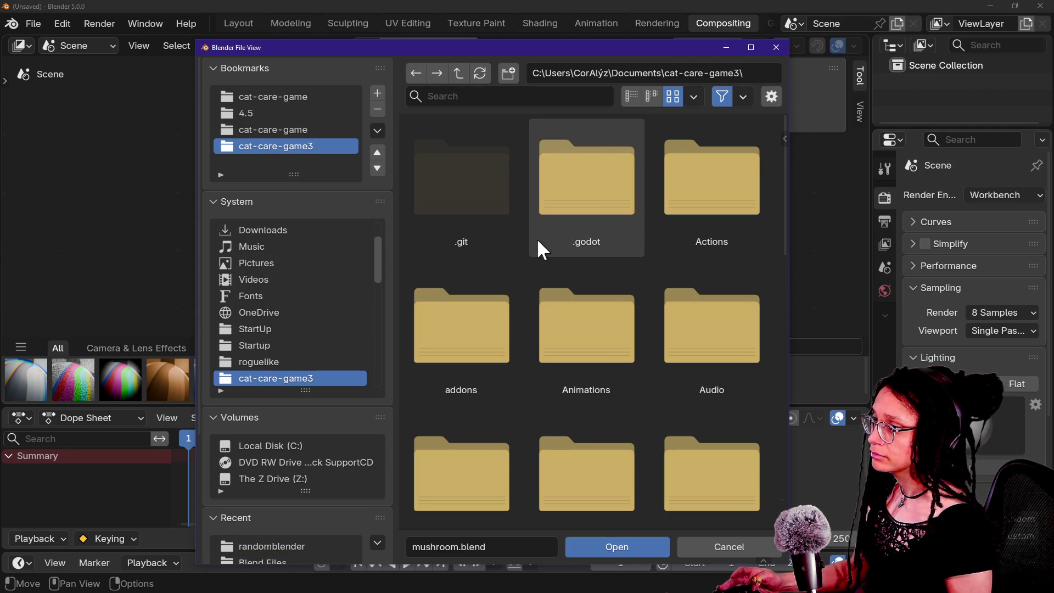
pyautogui.click(627, 96)
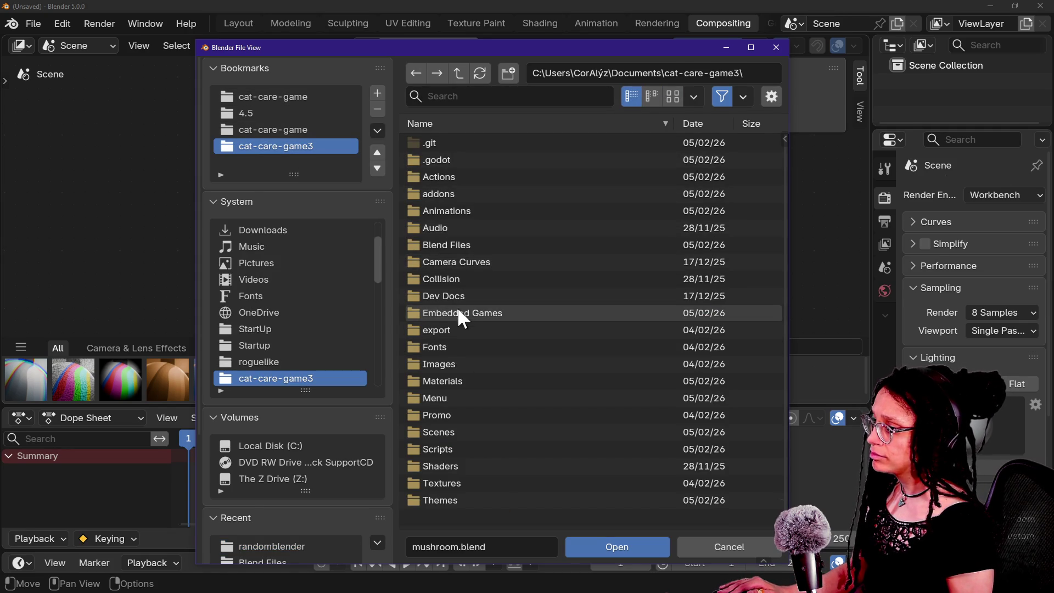
# Browse Blend Files > Pre-Blend Files > textures, cancel, and bring up the File menu's Export list
pyautogui.click(459, 246)
pyautogui.doubleClick(459, 241)
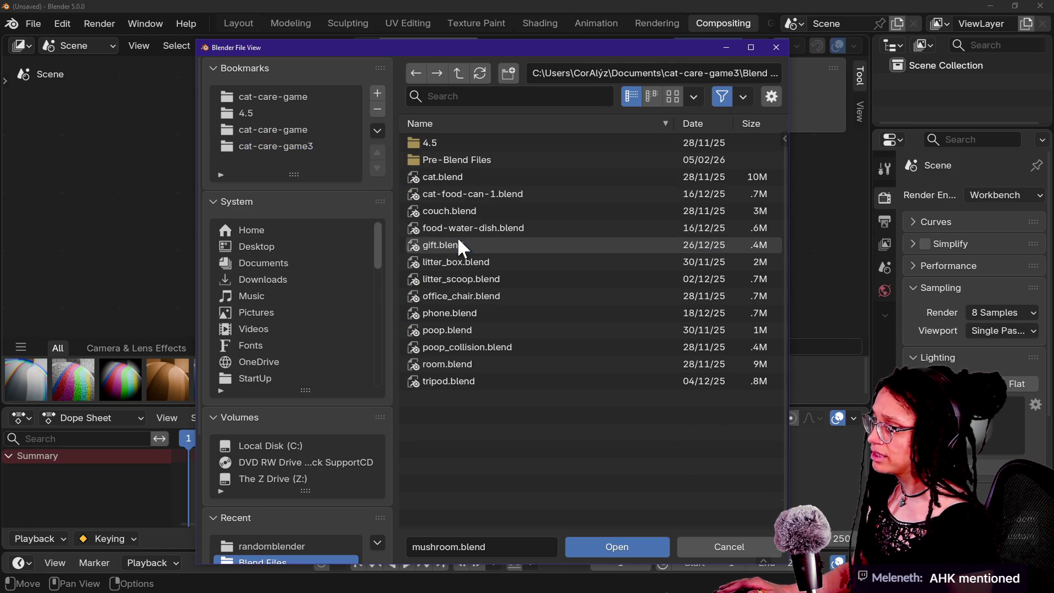
pyautogui.doubleClick(469, 160)
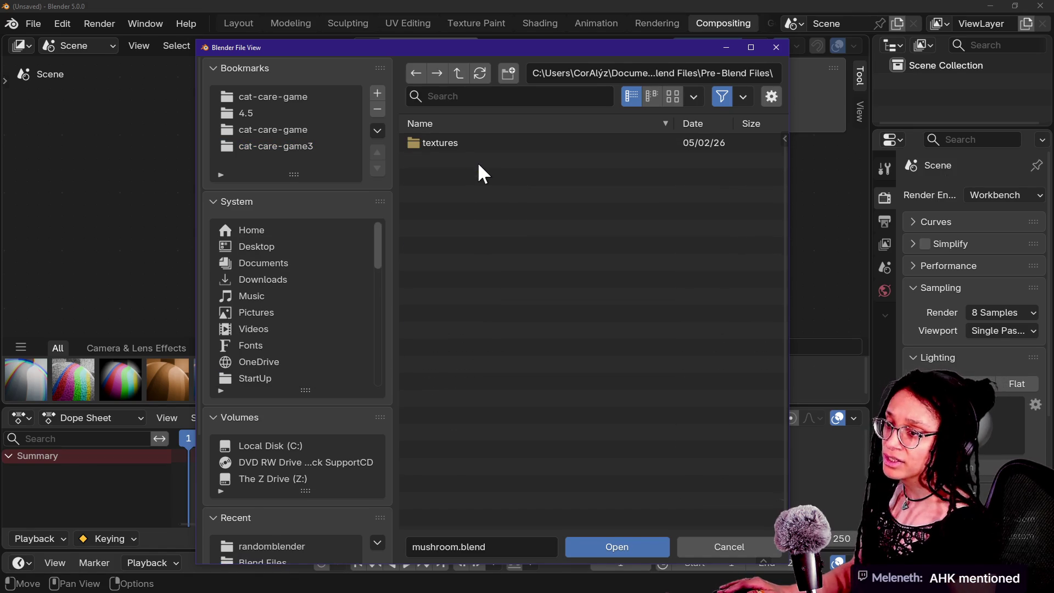
pyautogui.doubleClick(473, 144)
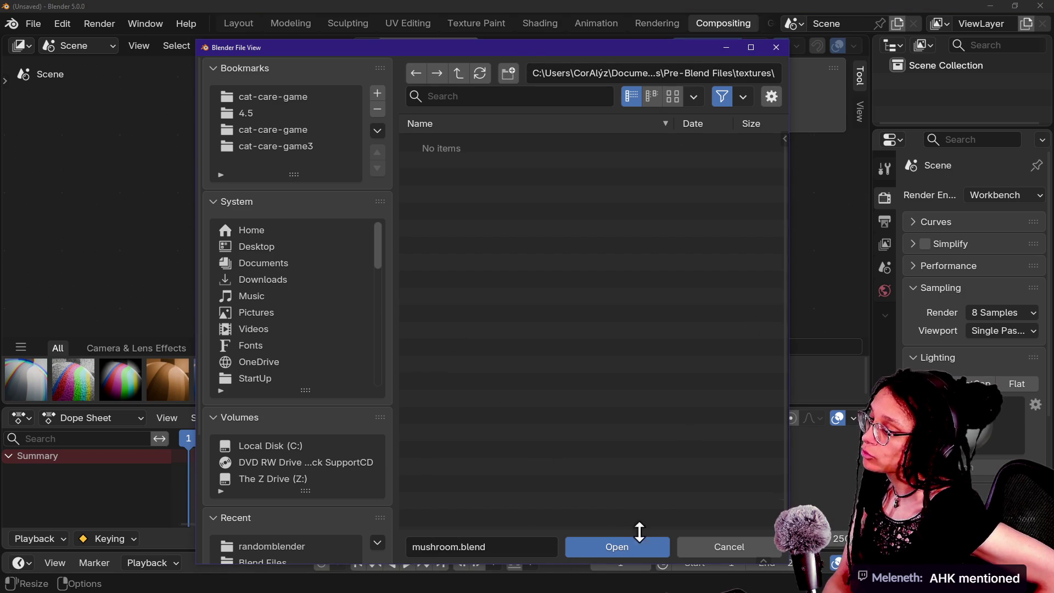
pyautogui.click(707, 549)
pyautogui.click(35, 25)
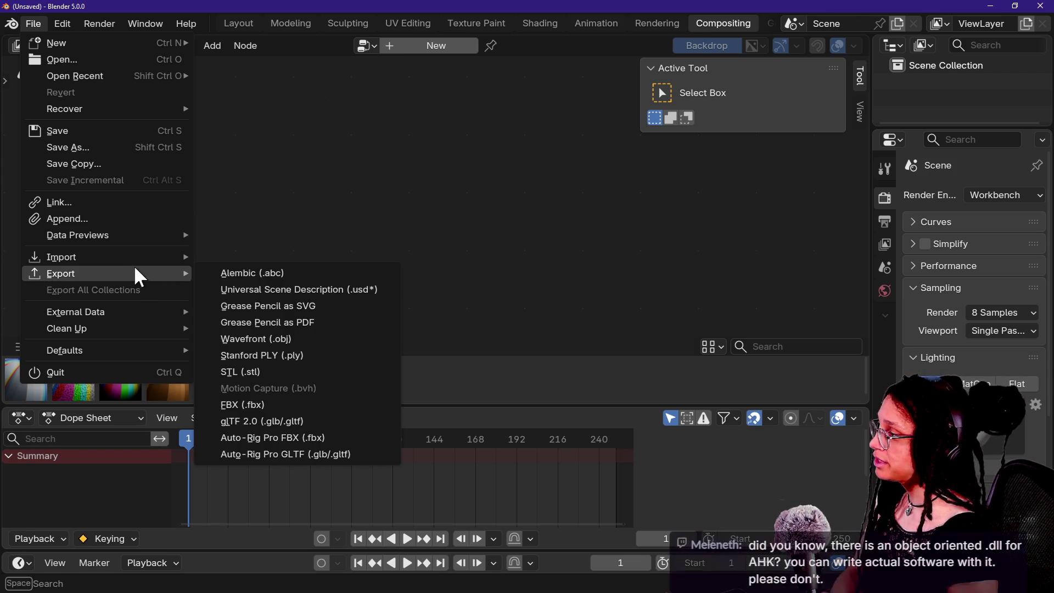
# Start a glTF 2.0 (.glb/.gltf) import and jump to the cat-care-game3 project folder
pyautogui.moveTo(141, 254)
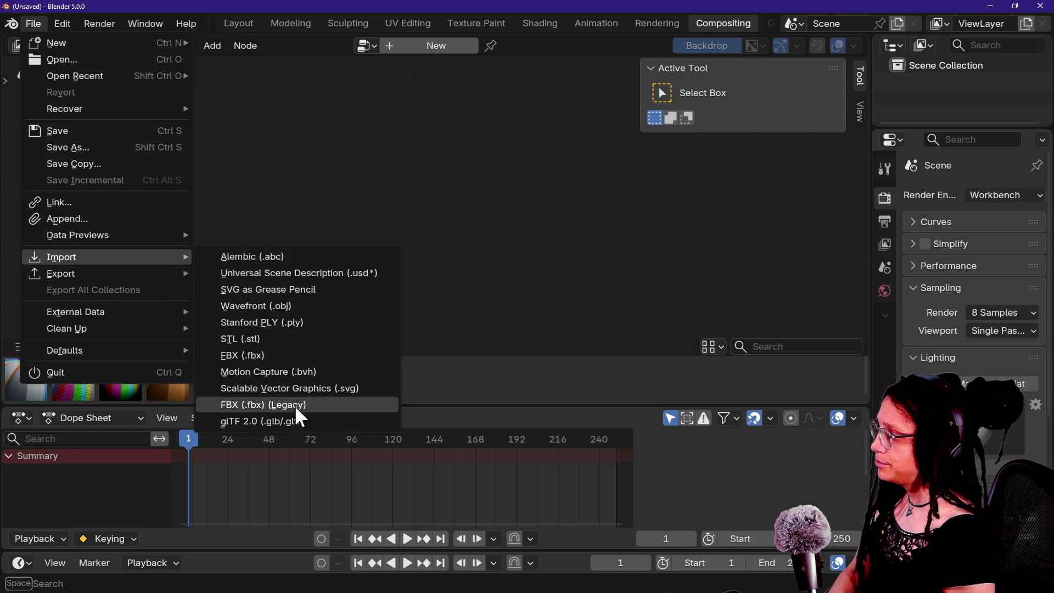
pyautogui.click(299, 421)
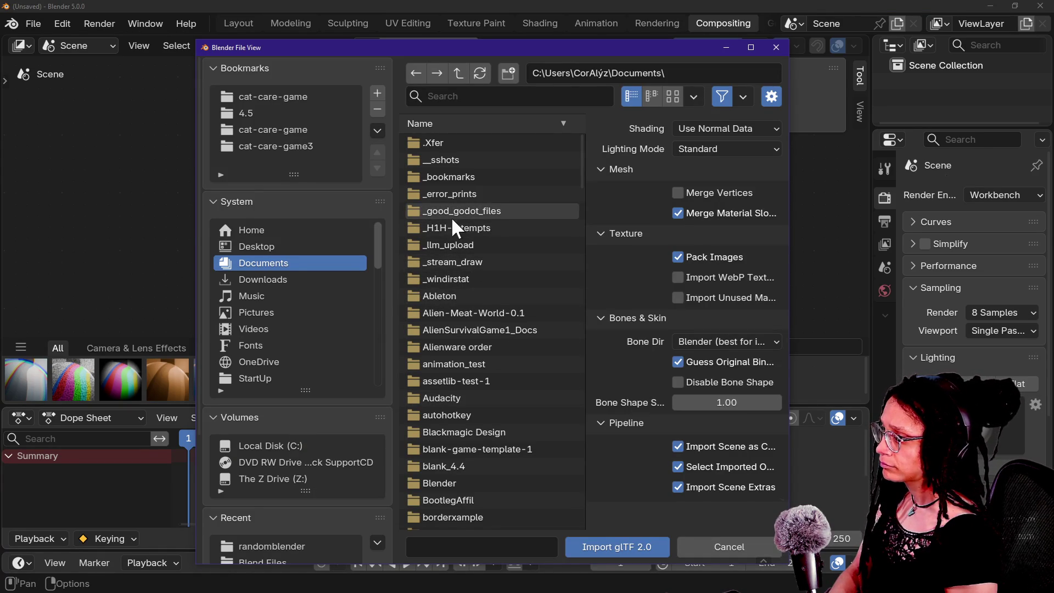
pyautogui.click(307, 147)
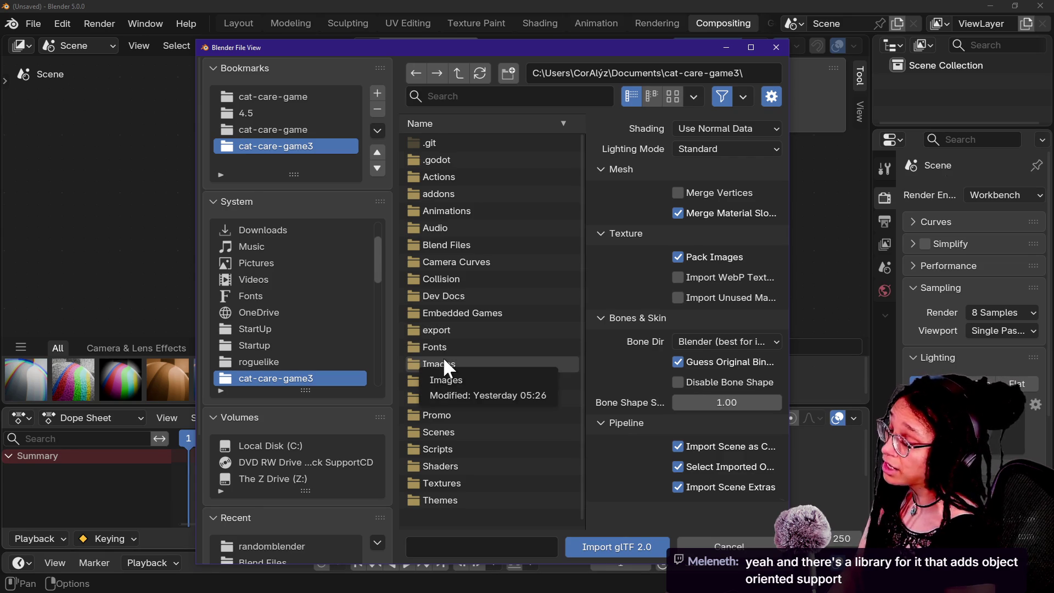
# Move the import file browser window left and make it shorter
pyautogui.moveTo(435, 47)
pyautogui.mouseDown()
pyautogui.moveTo(358, 48)
pyautogui.moveTo(331, 31)
pyautogui.mouseUp()
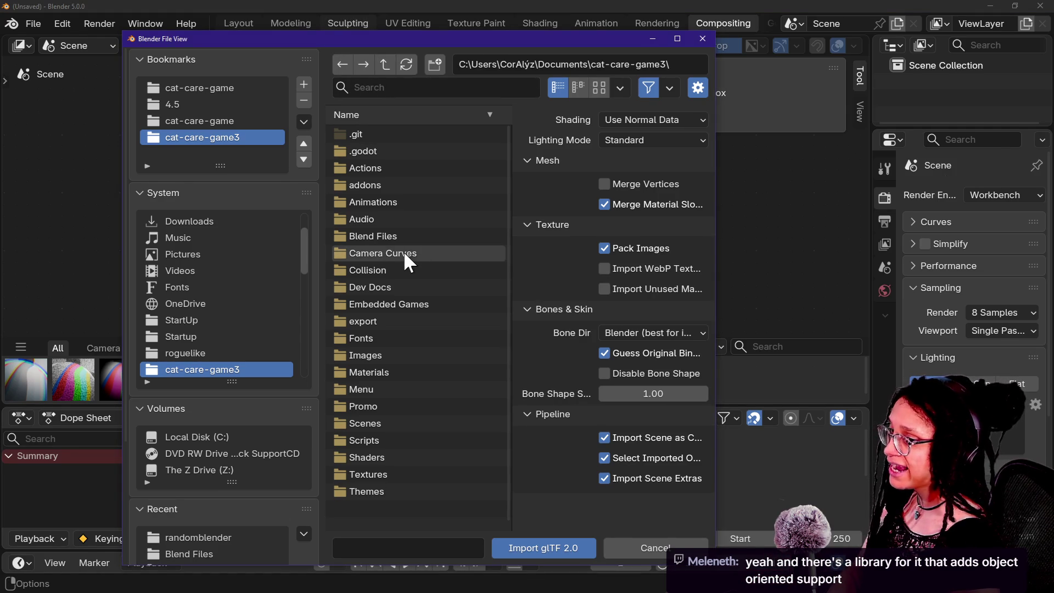
pyautogui.moveTo(408, 35)
pyautogui.mouseDown()
pyautogui.moveTo(423, 94)
pyautogui.moveTo(414, 64)
pyautogui.mouseUp()
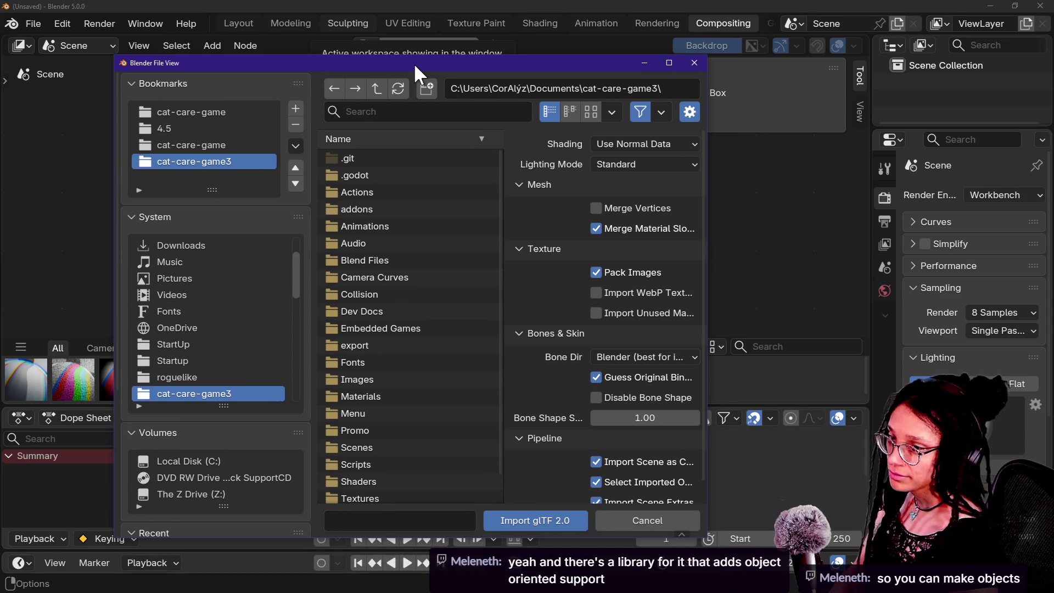
pyautogui.scroll(-1, 411, 236)
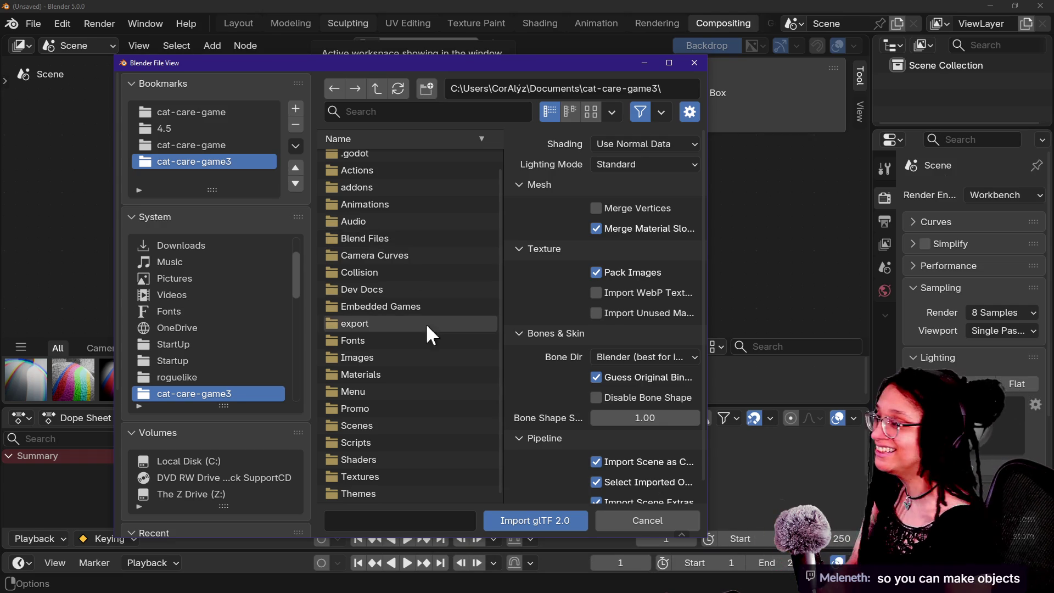
# Import computer_station.gltf from Blend Files > Pre-Blend Files (KHR_node_visibility error), then switch to the stream chats
pyautogui.doubleClick(386, 239)
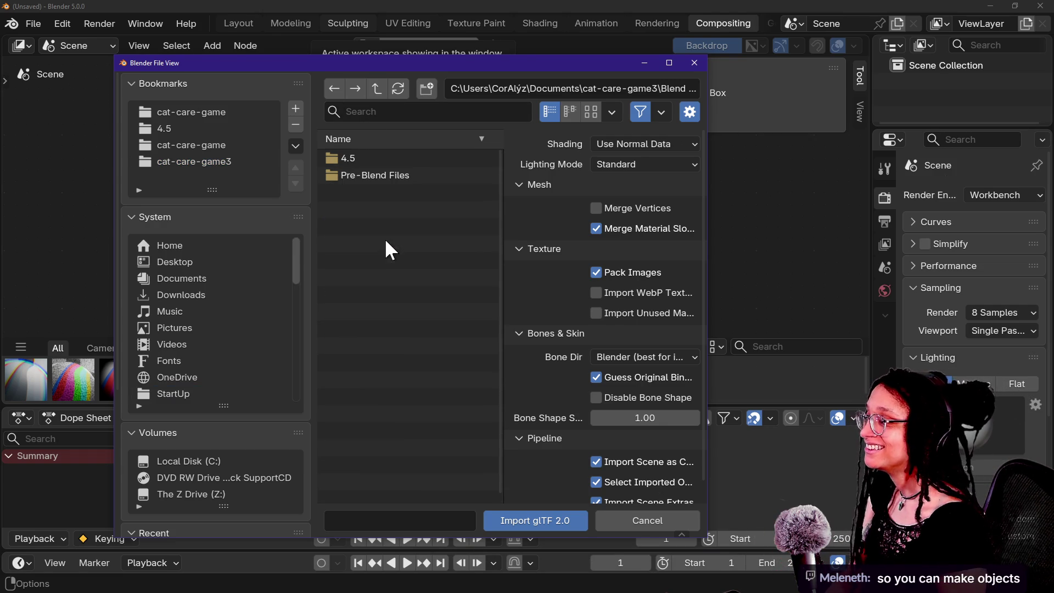
pyautogui.click(392, 175)
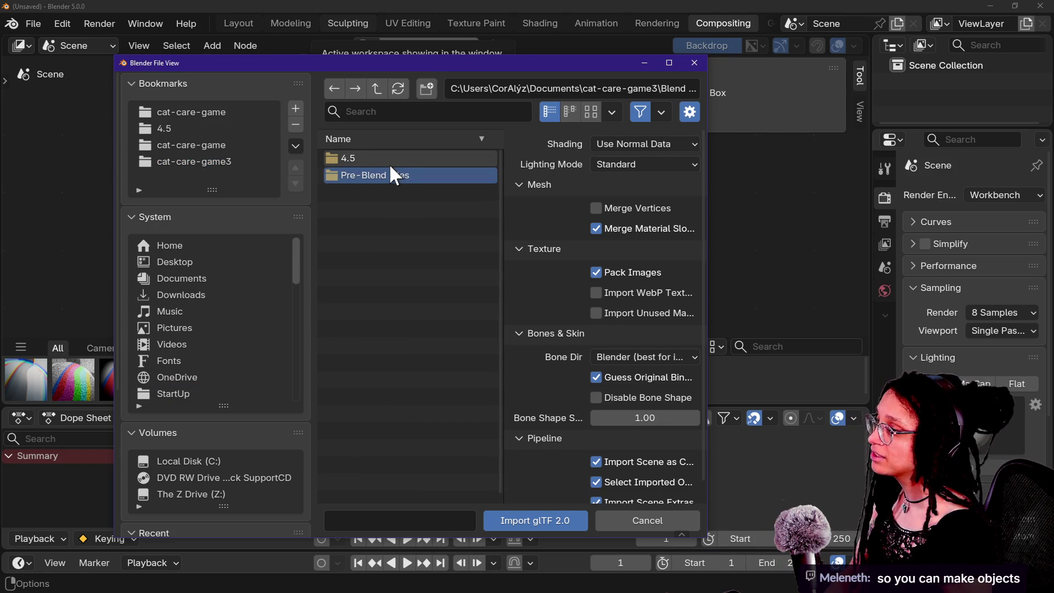
pyautogui.doubleClick(390, 168)
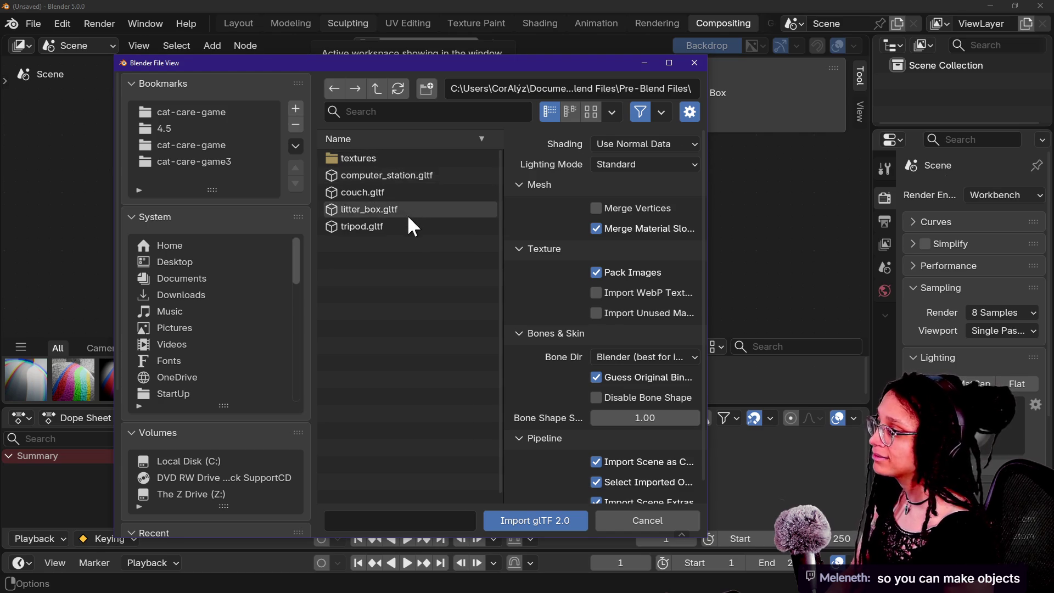
pyautogui.doubleClick(403, 175)
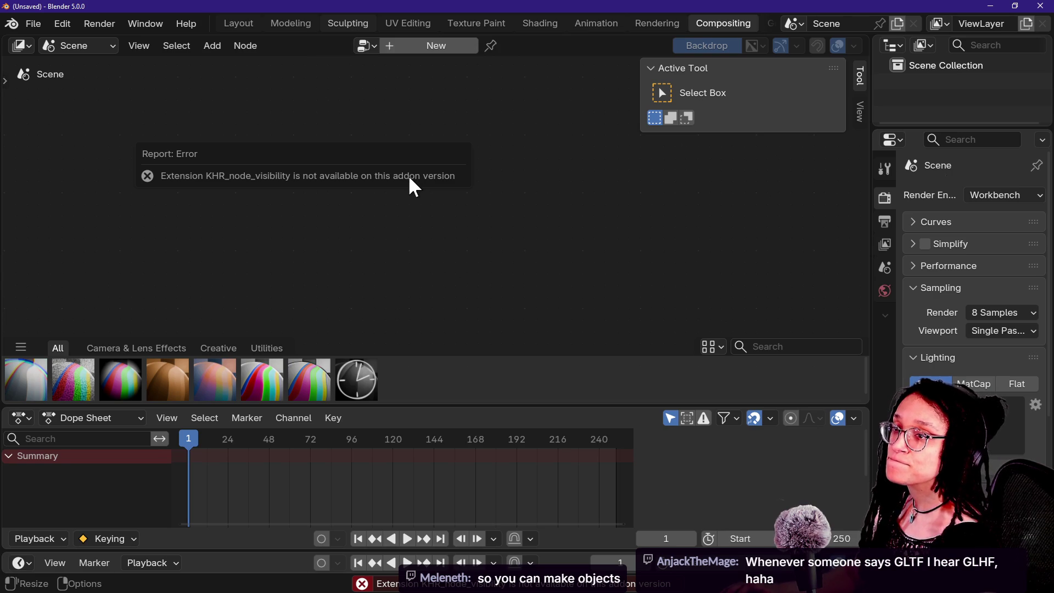
pyautogui.hotkey('alt', 'Tab')
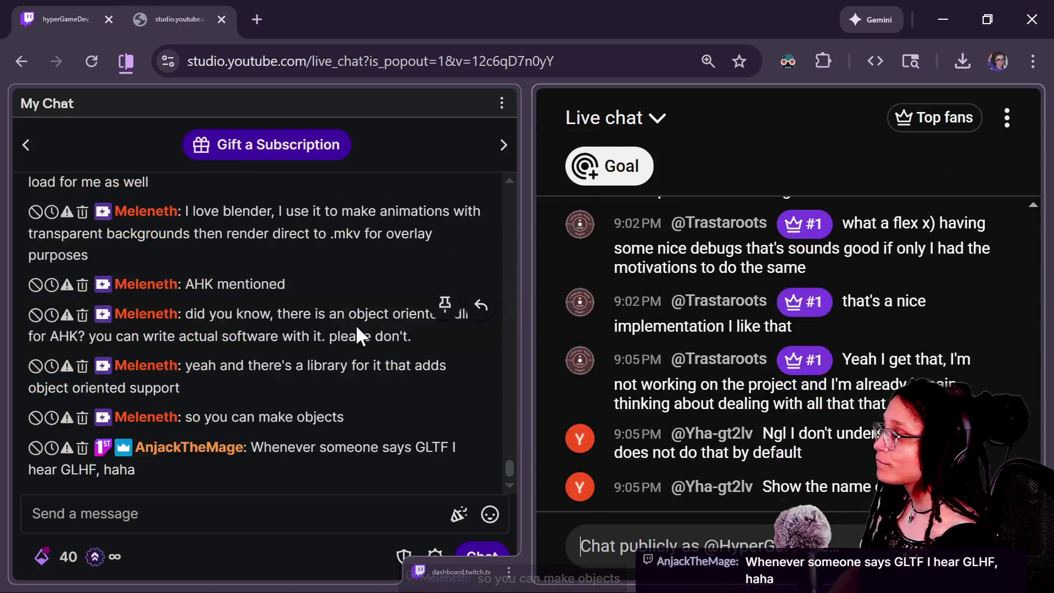
pyautogui.scroll(3, 356, 324)
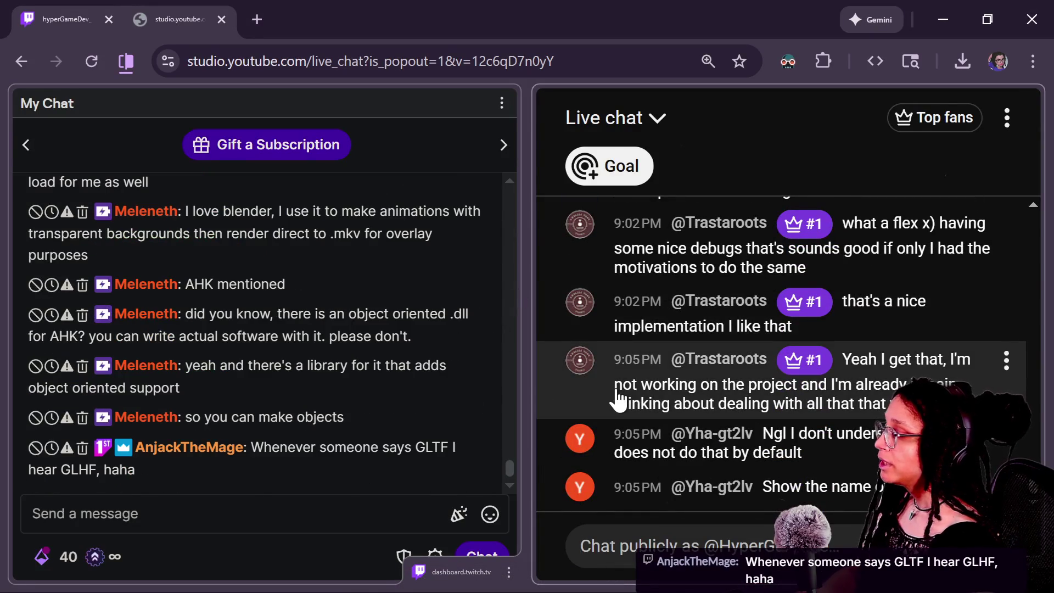
pyautogui.click(508, 471)
pyautogui.moveTo(506, 466); pyautogui.dragTo(508, 459)
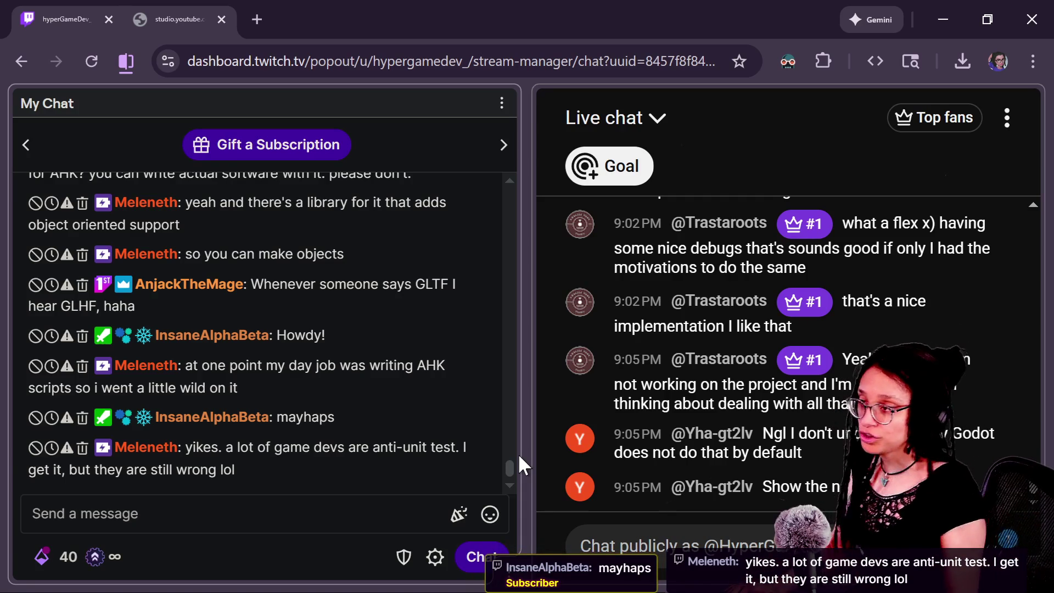
pyautogui.moveTo(589, 457)
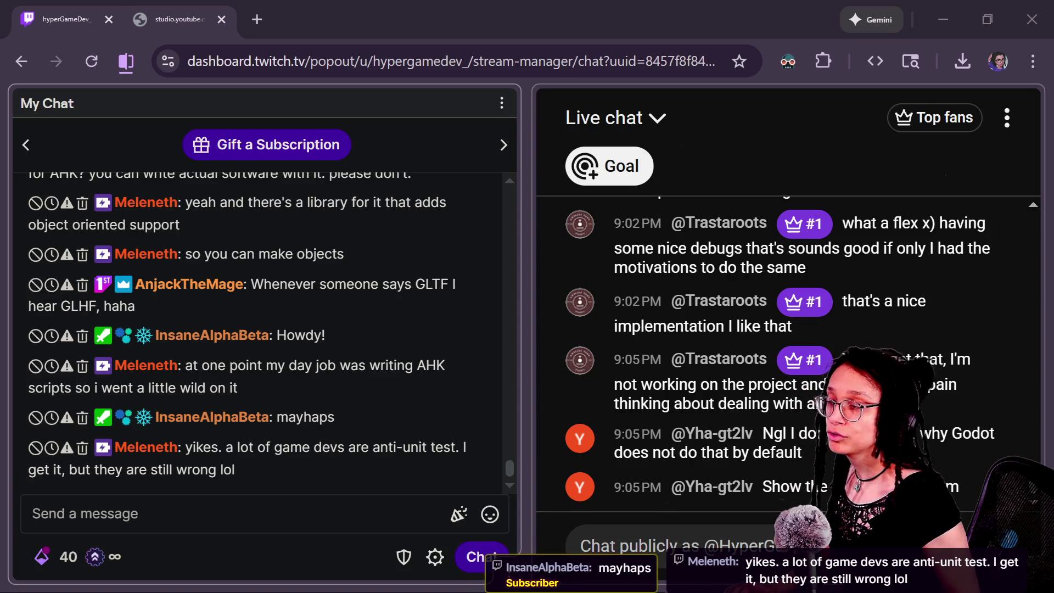
pyautogui.moveTo(809, 300)
pyautogui.click(267, 15)
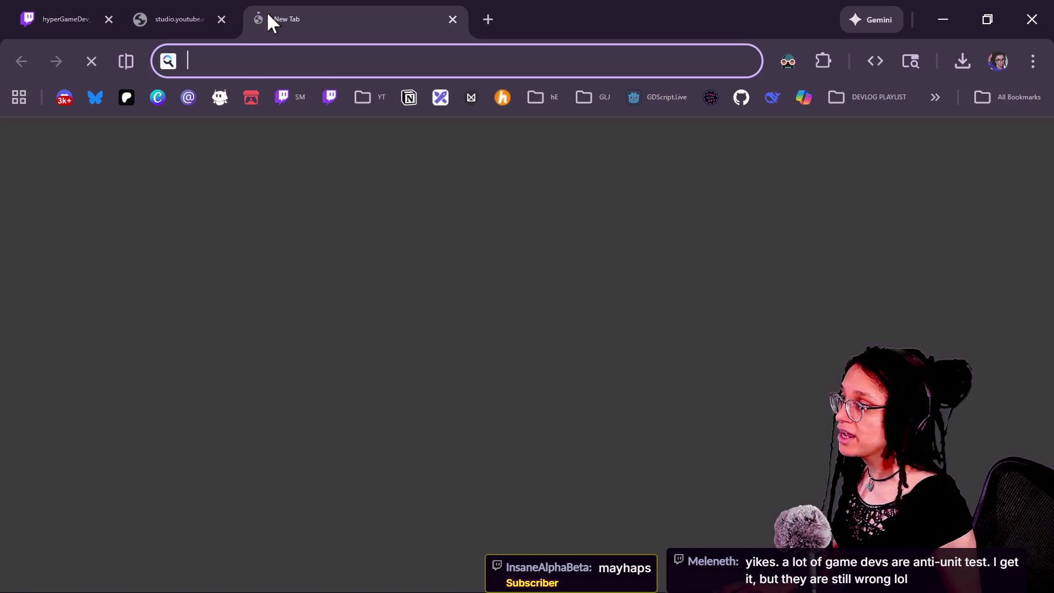
pyautogui.hotkey('ctrl', 'w')
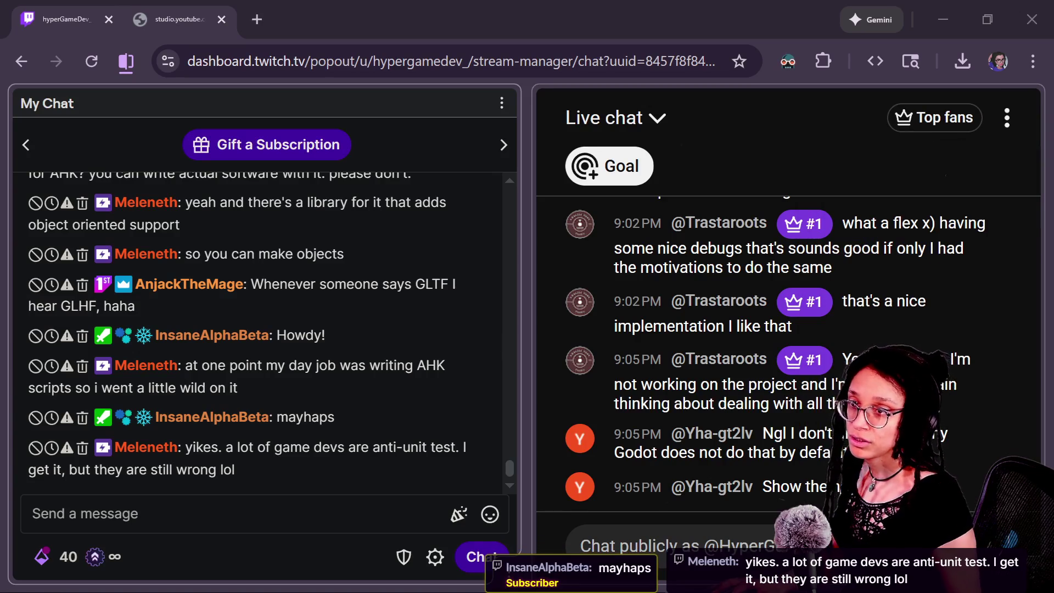
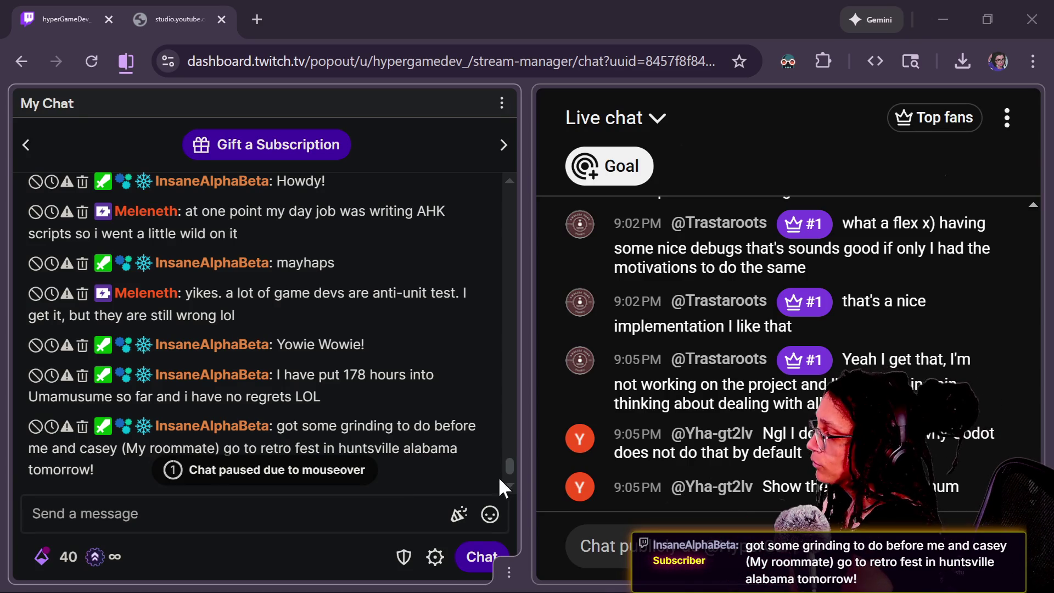
# Read through the My Chat messages in the Twitch Stream Manager popout
pyautogui.scroll(2, 506, 468)
pyautogui.scroll(-4, 502, 469)
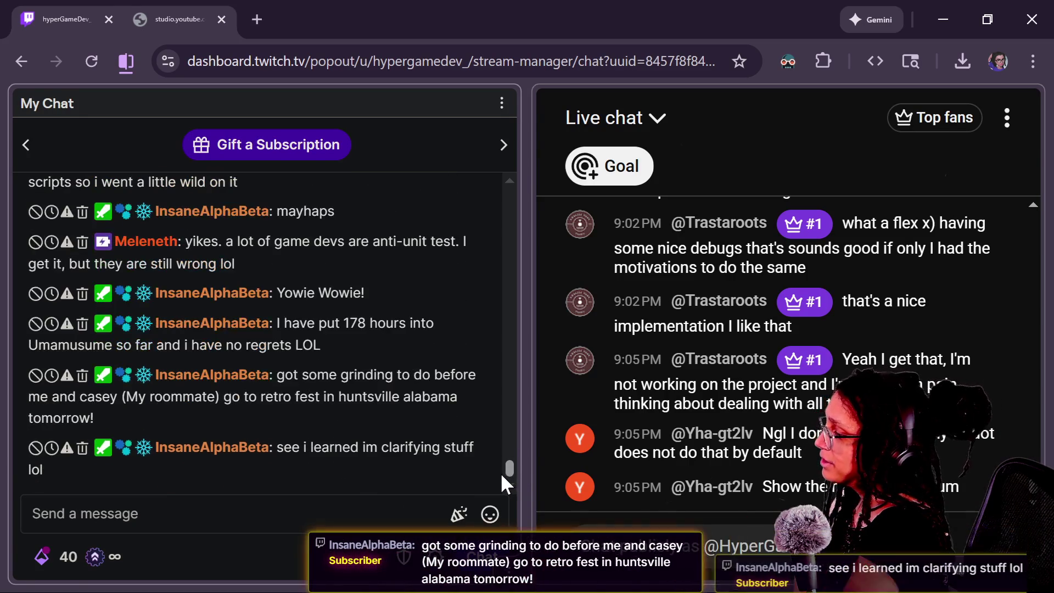
pyautogui.scroll(3, 500, 471)
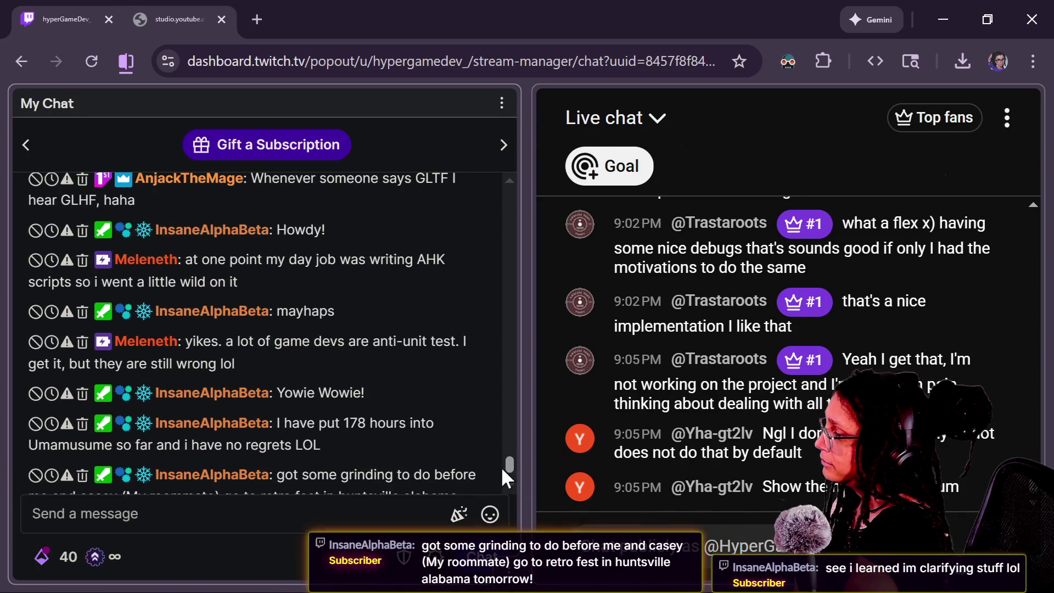
pyautogui.scroll(-1, 501, 466)
pyautogui.scroll(1, 502, 466)
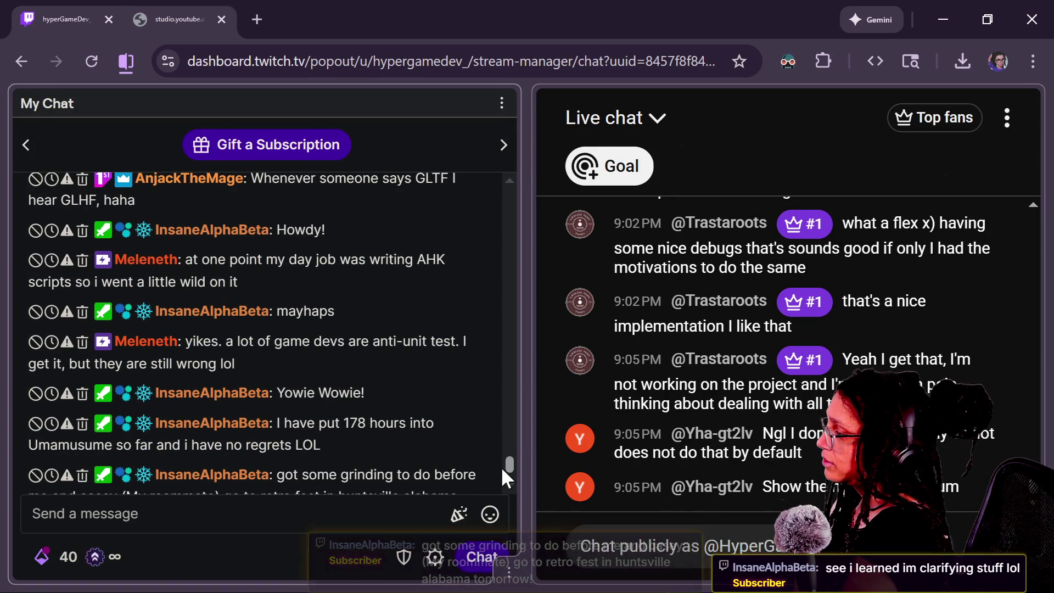
pyautogui.scroll(3, 500, 464)
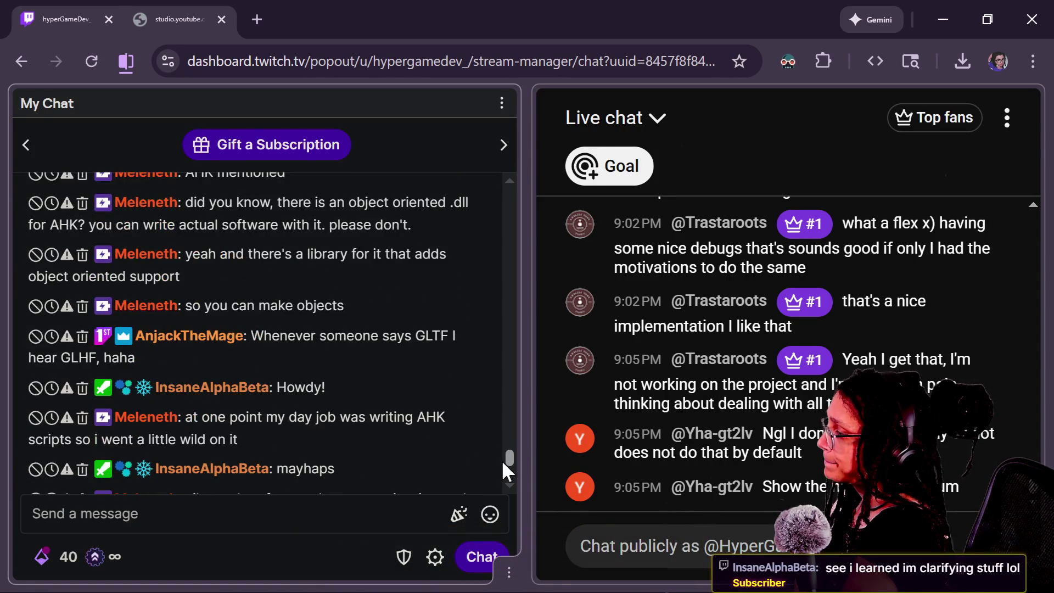
pyautogui.scroll(-5, 502, 460)
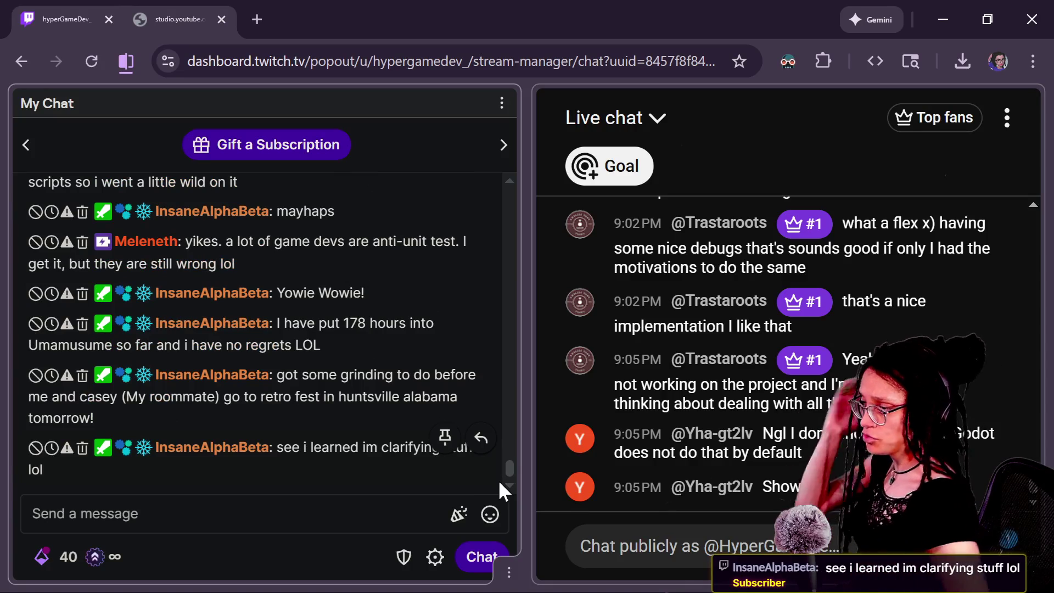
# Minimize the chat popout and switch to the Blender window
pyautogui.click(935, 8)
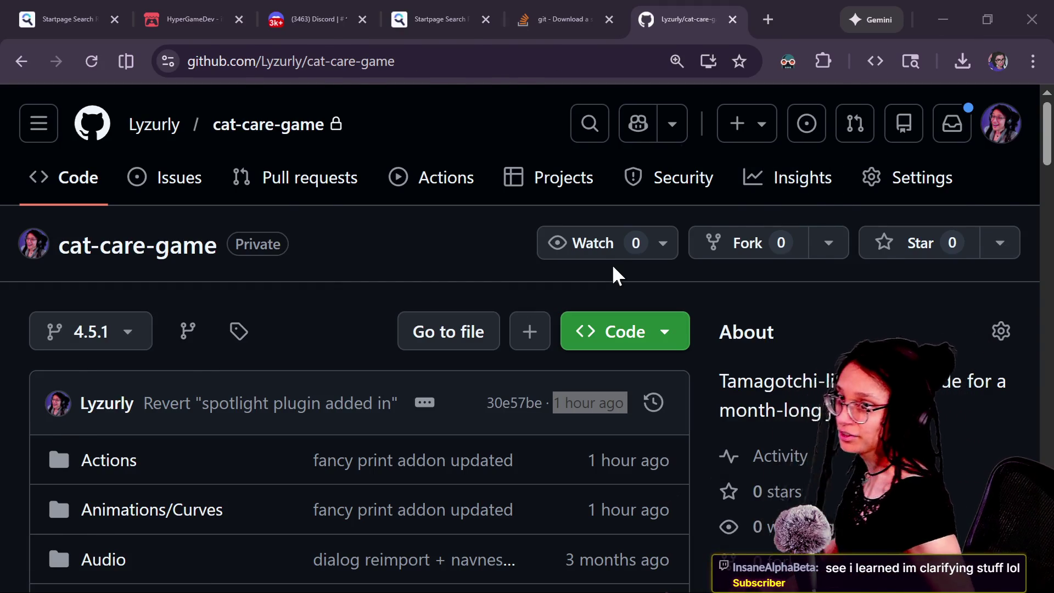
pyautogui.hotkey('alt', 'Tab')
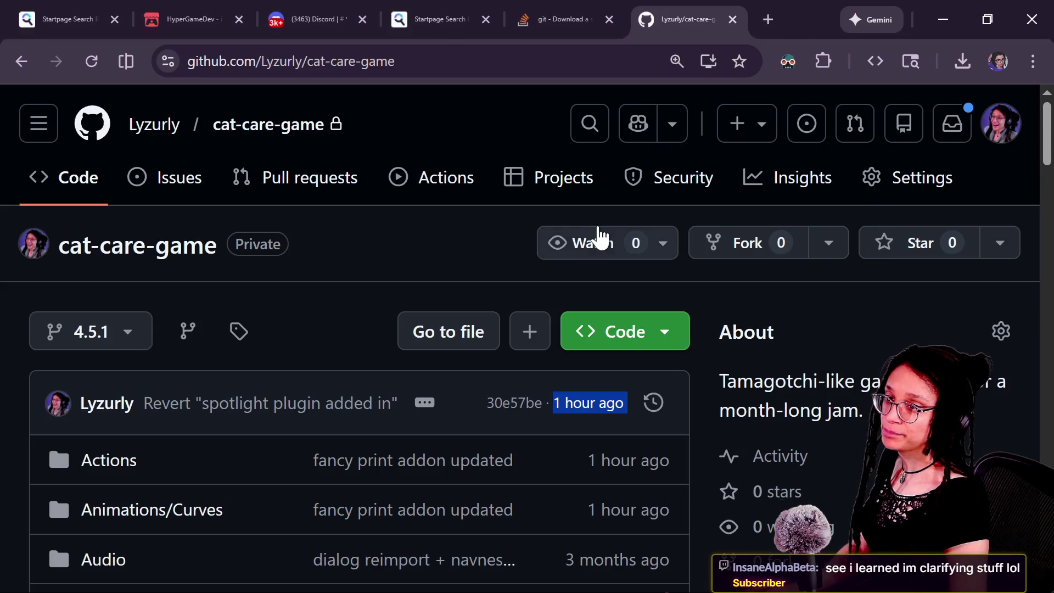
pyautogui.hotkey('alt', 'Tab')
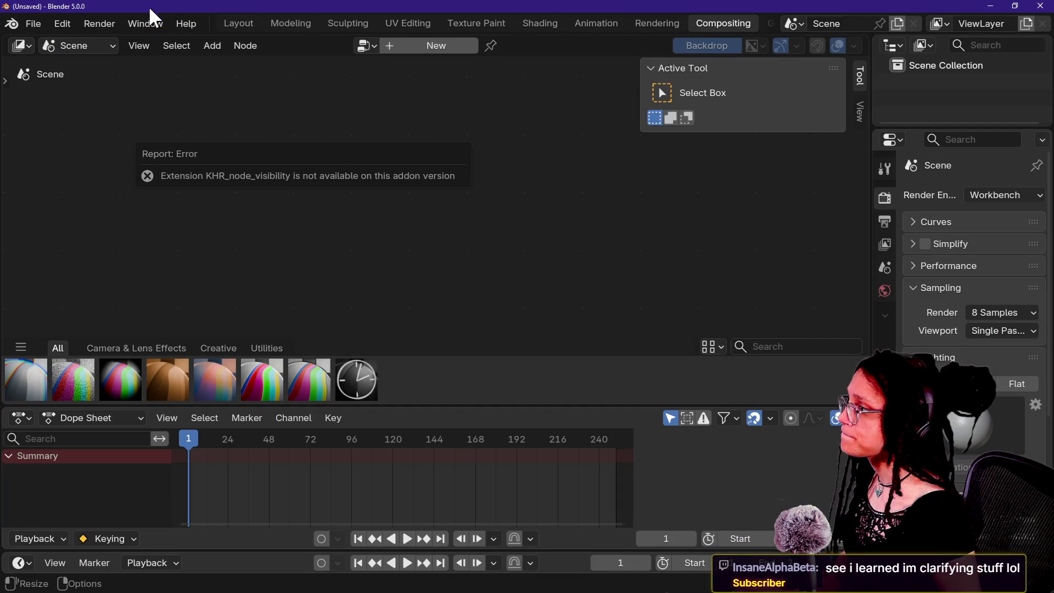
# From the Layout workspace, start a File > Import > glTF 2.0 import
pyautogui.click(228, 22)
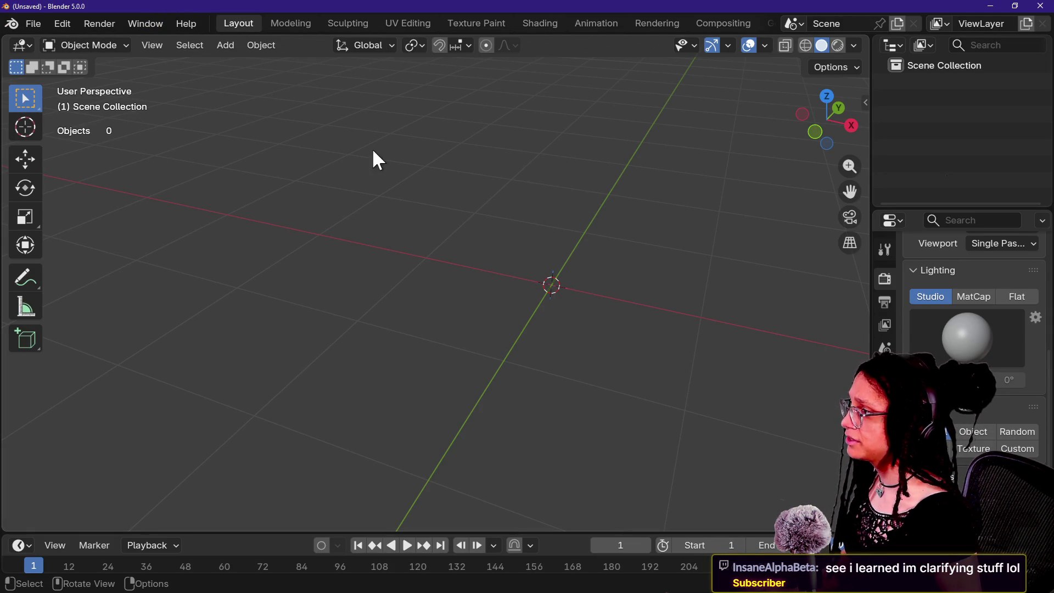
pyautogui.scroll(-1, 470, 158)
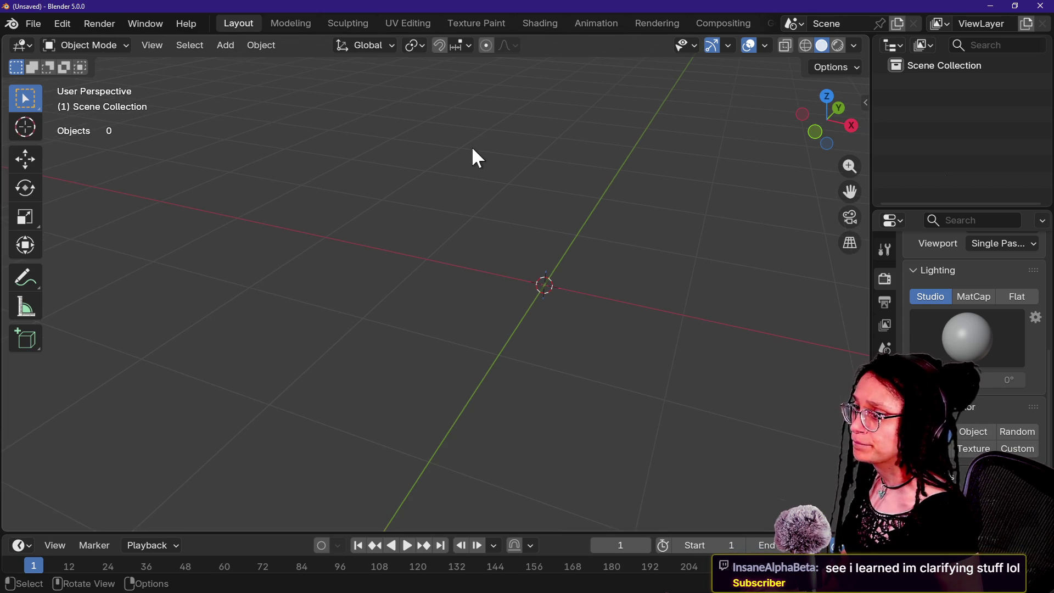
pyautogui.click(27, 22)
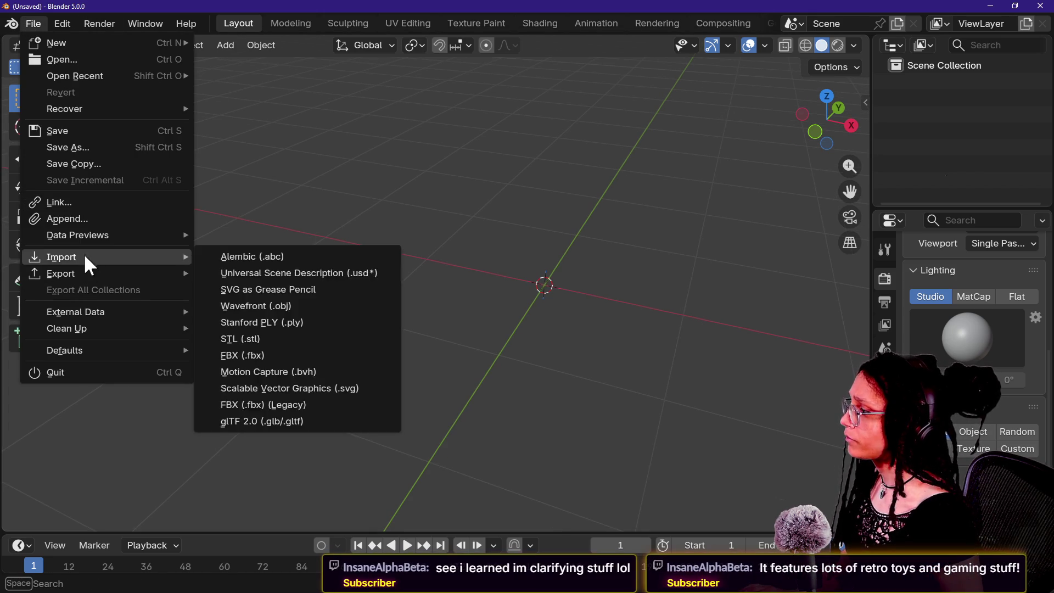
pyautogui.moveTo(174, 259)
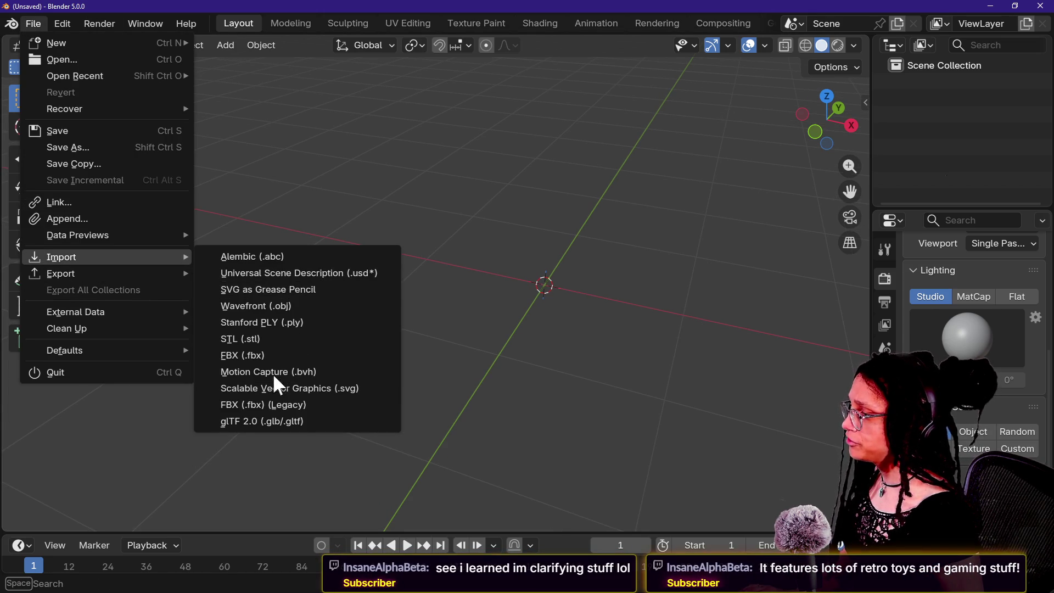
pyautogui.click(276, 421)
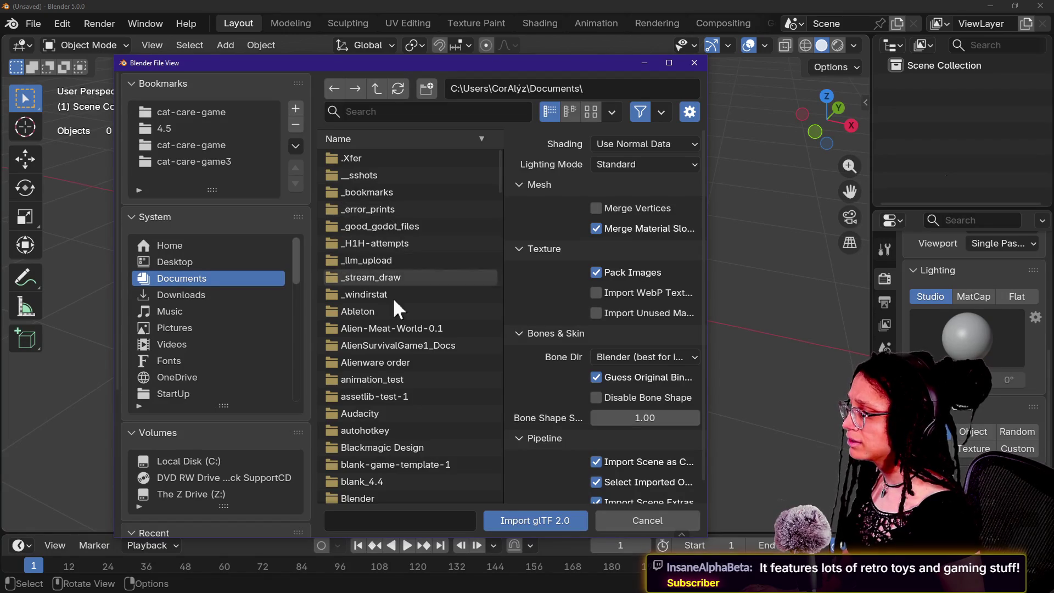
# Browse to cat-care-game3 > Blend Files > Pre-Blend Files and import computer_station.gltf
pyautogui.scroll(-7, 377, 341)
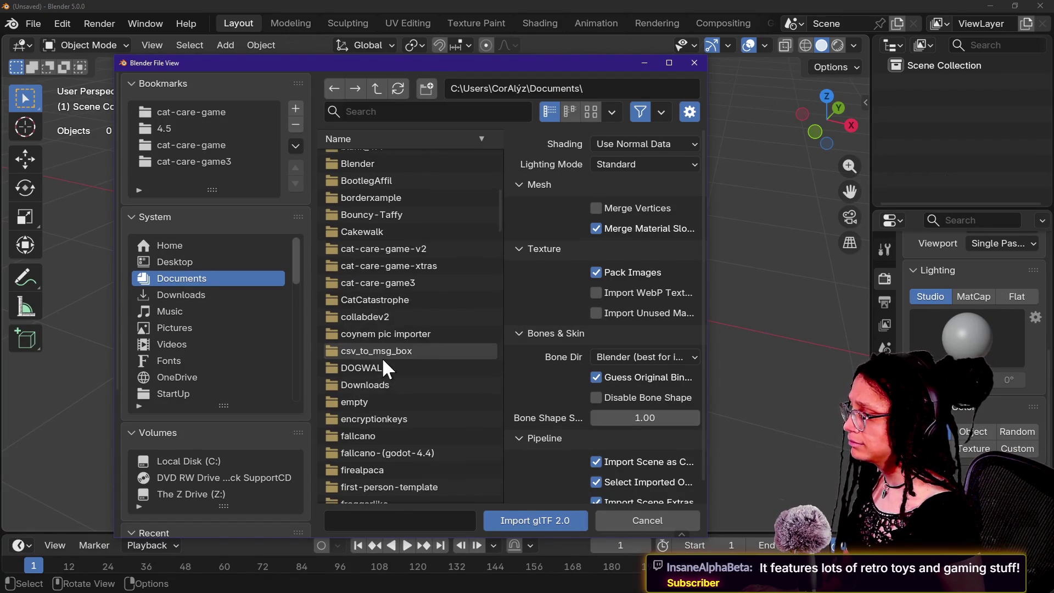
pyautogui.scroll(7, 382, 358)
pyautogui.click(173, 160)
pyautogui.click(397, 265)
pyautogui.click(397, 265)
pyautogui.click(402, 179)
pyautogui.click(401, 177)
pyautogui.doubleClick(401, 177)
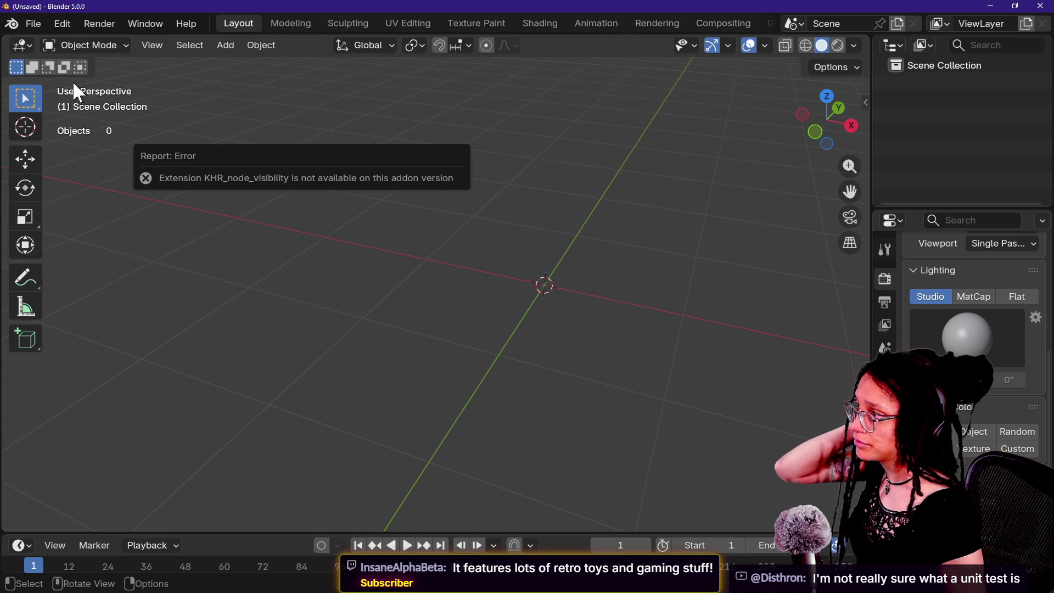
# In the Scripting workspace, enlarge the Info log and copy the KHR_node_visibility error line
pyautogui.click(34, 24)
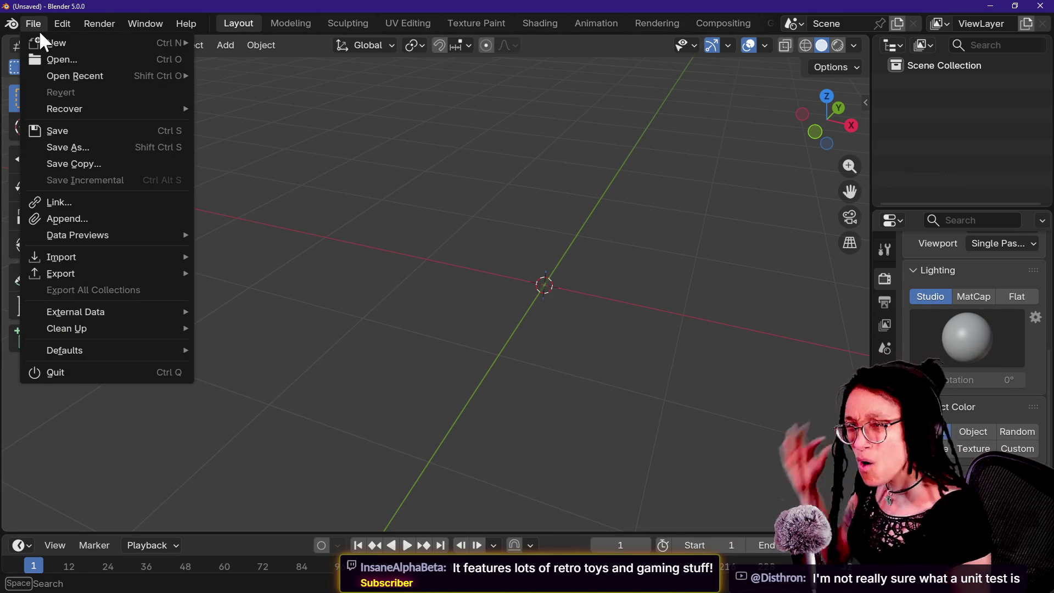
pyautogui.moveTo(42, 78)
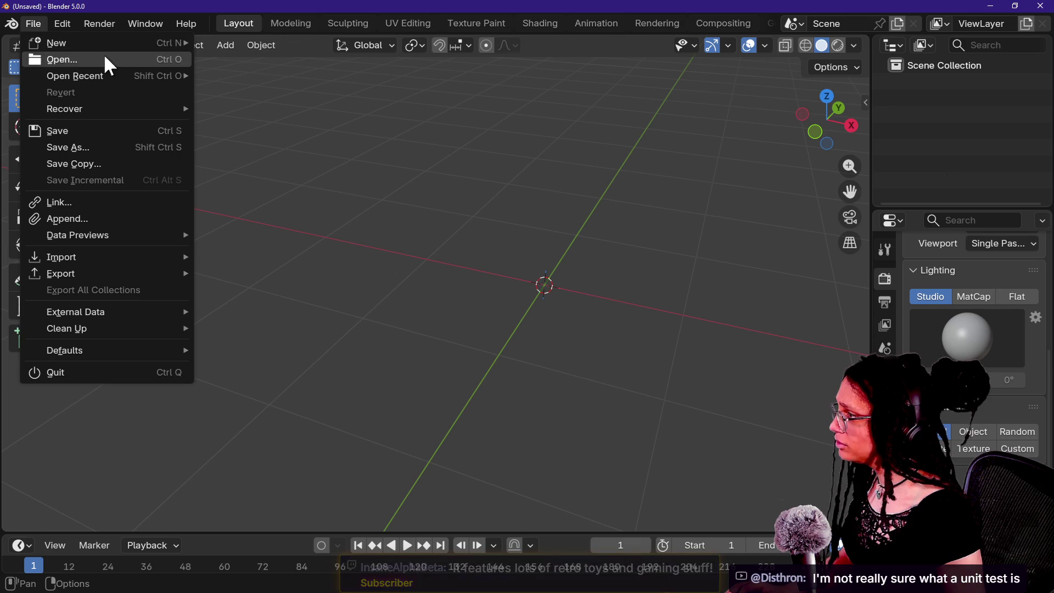
pyautogui.scroll(-5, 687, 22)
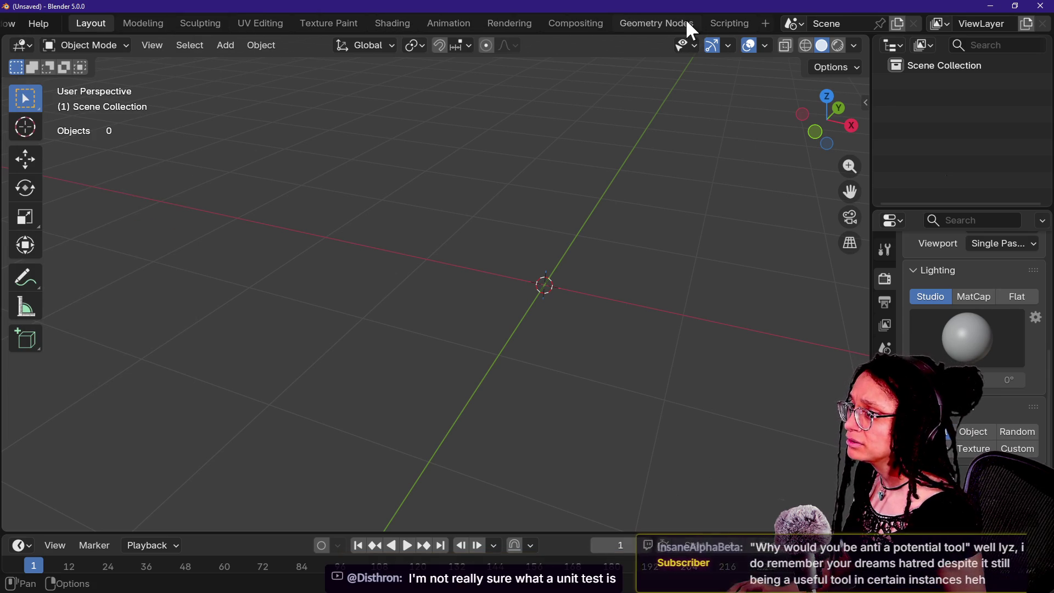
pyautogui.click(733, 24)
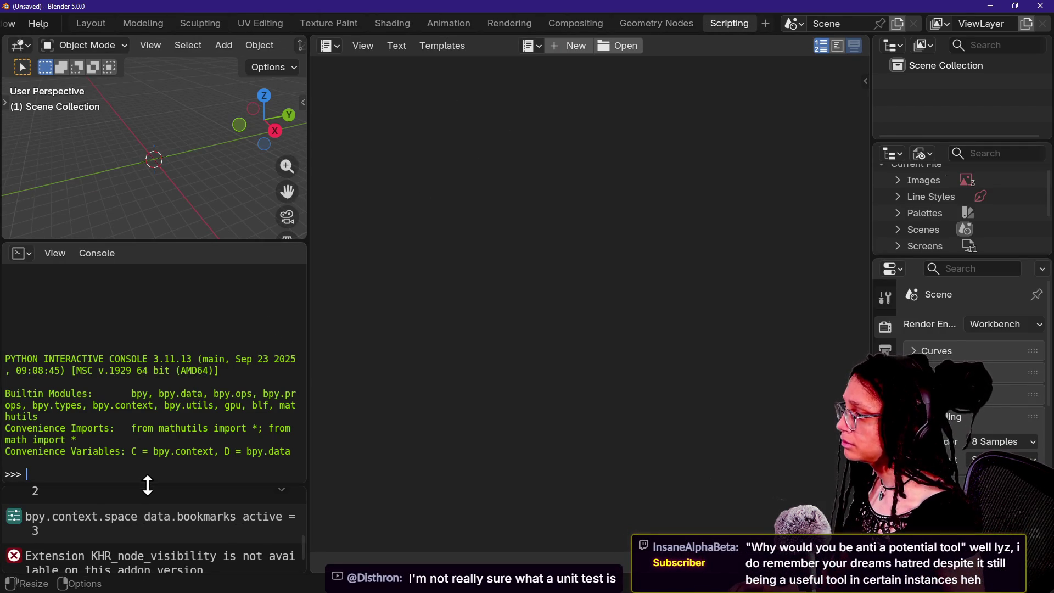
pyautogui.moveTo(146, 482); pyautogui.dragTo(134, 242)
pyautogui.click(179, 546)
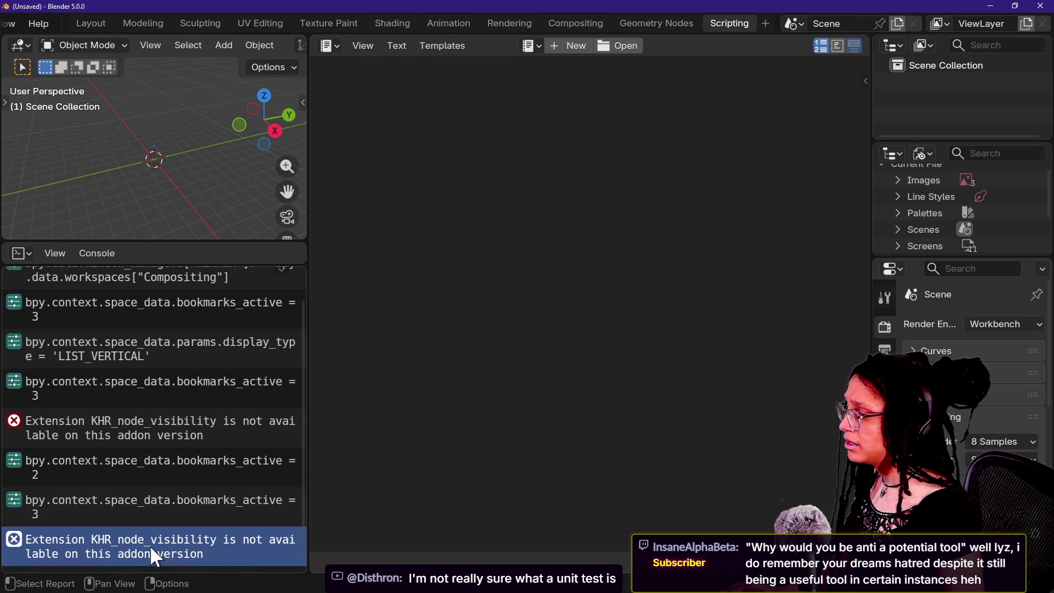
pyautogui.rightClick(209, 547)
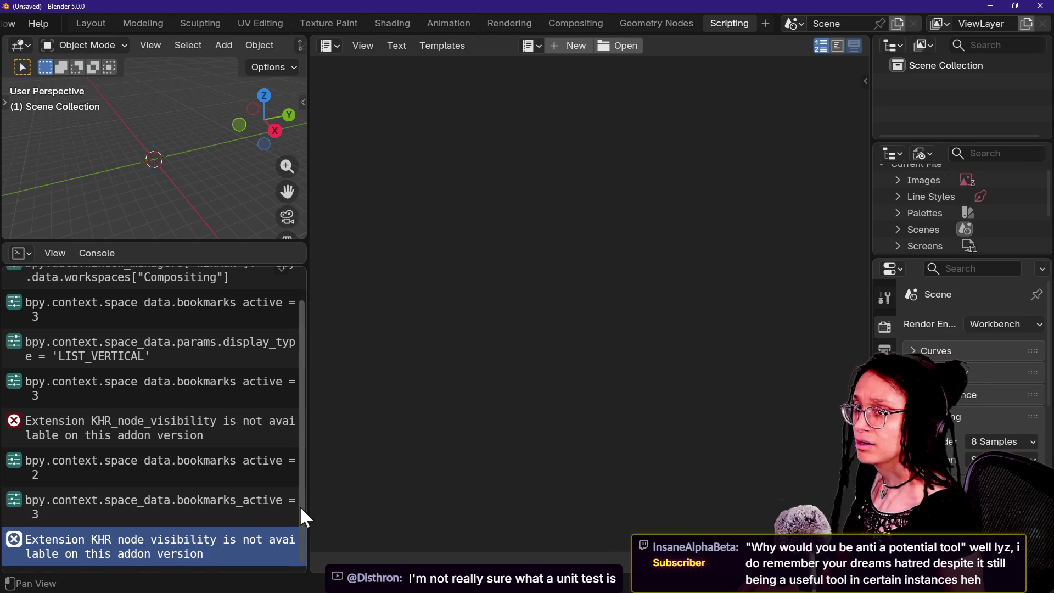
pyautogui.hotkey('alt', 'Tab')
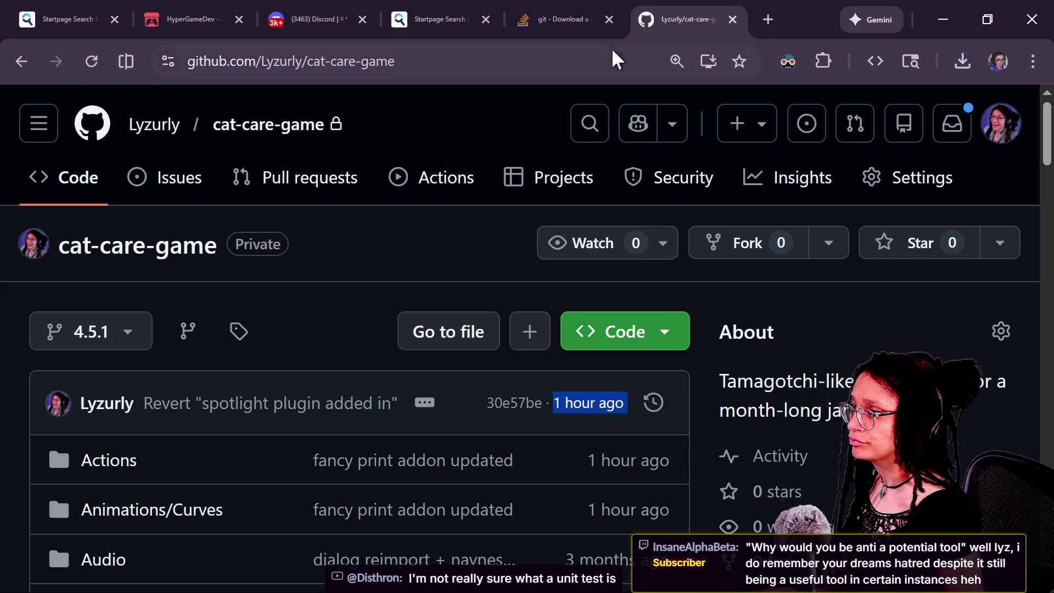
# Web-search the pasted error text and open the GitHub result, Godot issue #110854
pyautogui.click(618, 60)
pyautogui.write('Extension KHR_node_visibility is not available on this addon version')
pyautogui.press('Return')
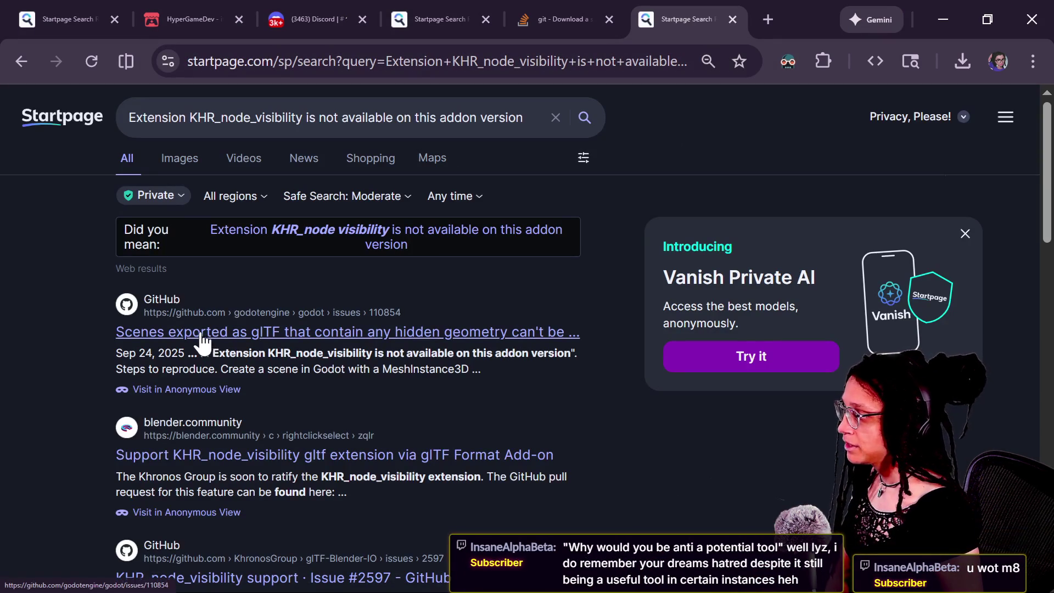
pyautogui.click(352, 337)
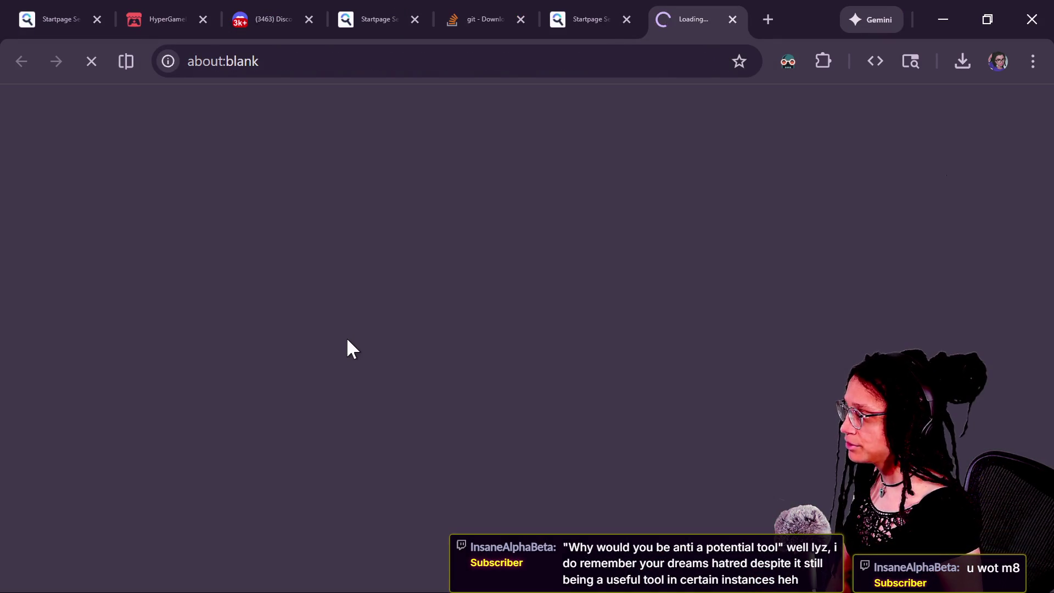
# Read the issue, highlighting the tested Godot/Blender versions and the invisible-node export note
pyautogui.scroll(-5, 347, 342)
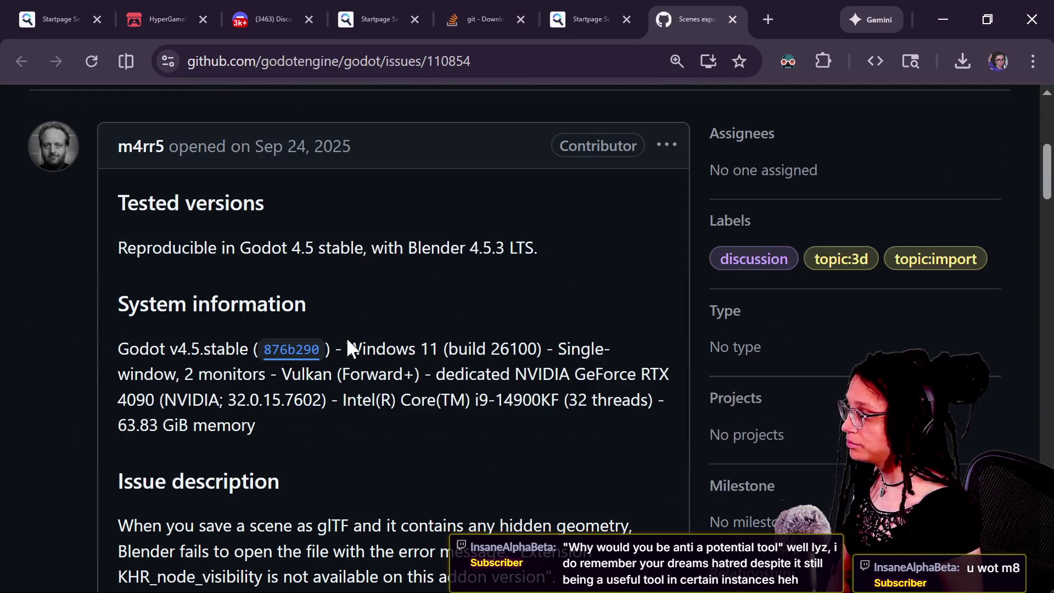
pyautogui.moveTo(162, 248); pyautogui.dragTo(424, 264)
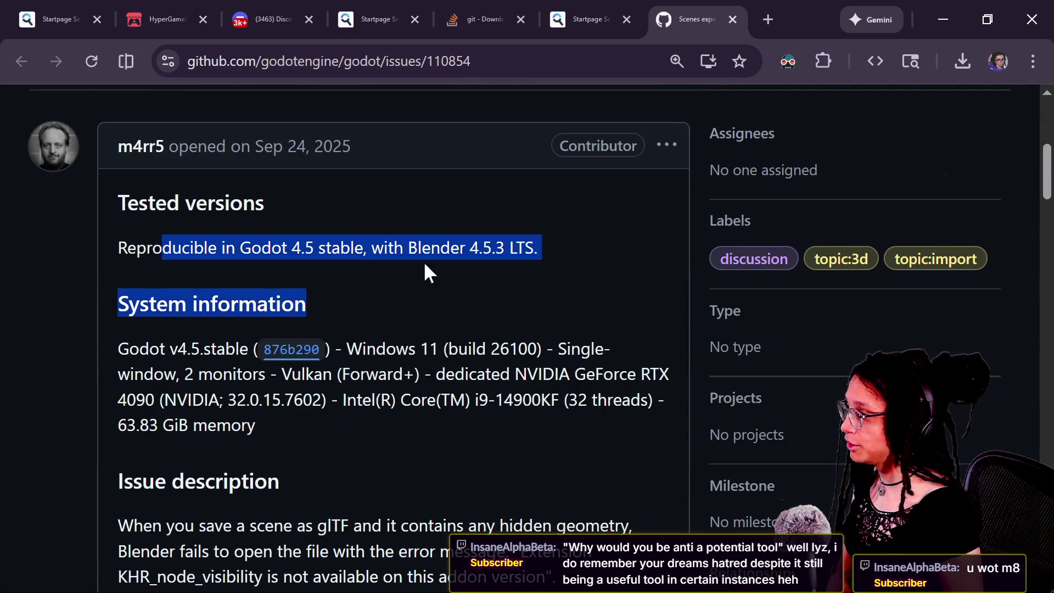
pyautogui.scroll(-8, 491, 291)
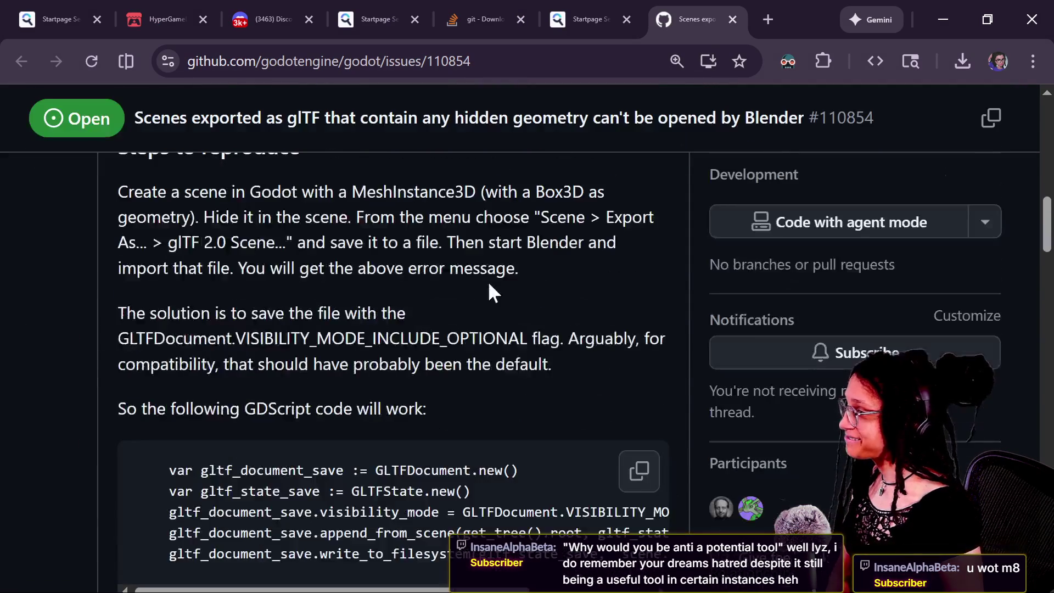
pyautogui.scroll(-6, 490, 291)
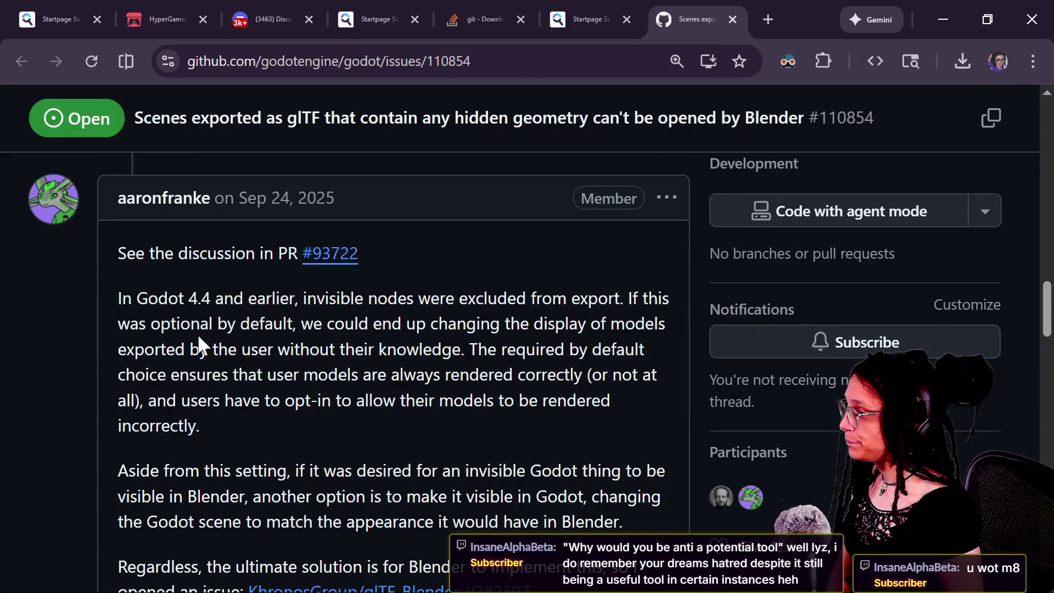
pyautogui.moveTo(247, 298); pyautogui.dragTo(460, 350)
pyautogui.moveTo(397, 298); pyautogui.dragTo(410, 354)
pyautogui.click(388, 364)
# In Godot, open the office_chair, desk, then computer_monitor scenes from computer_station
pyautogui.hotkey('alt', 'Tab')
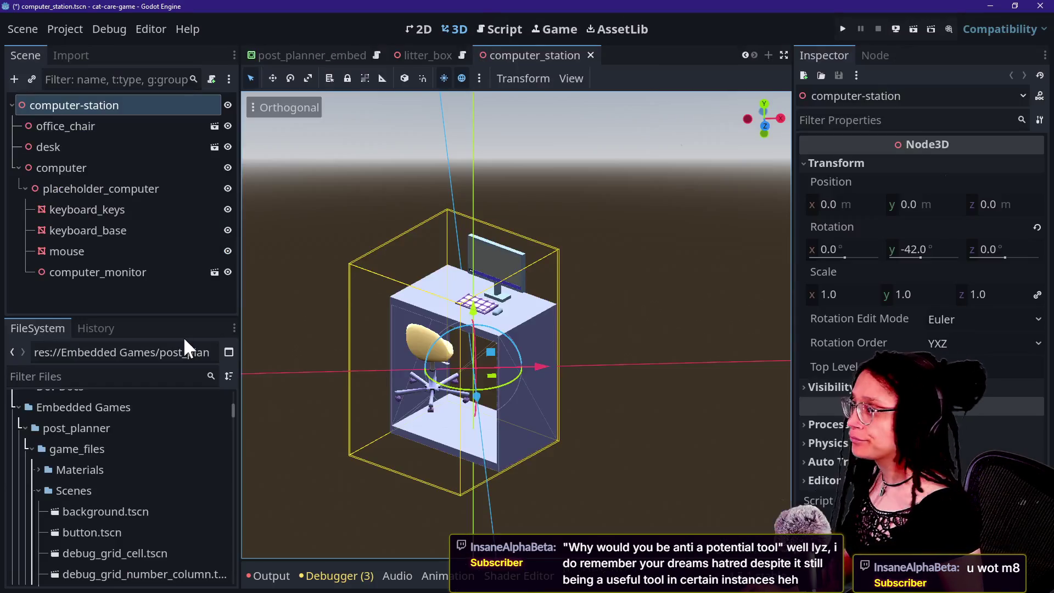
pyautogui.click(157, 230)
pyautogui.click(162, 168)
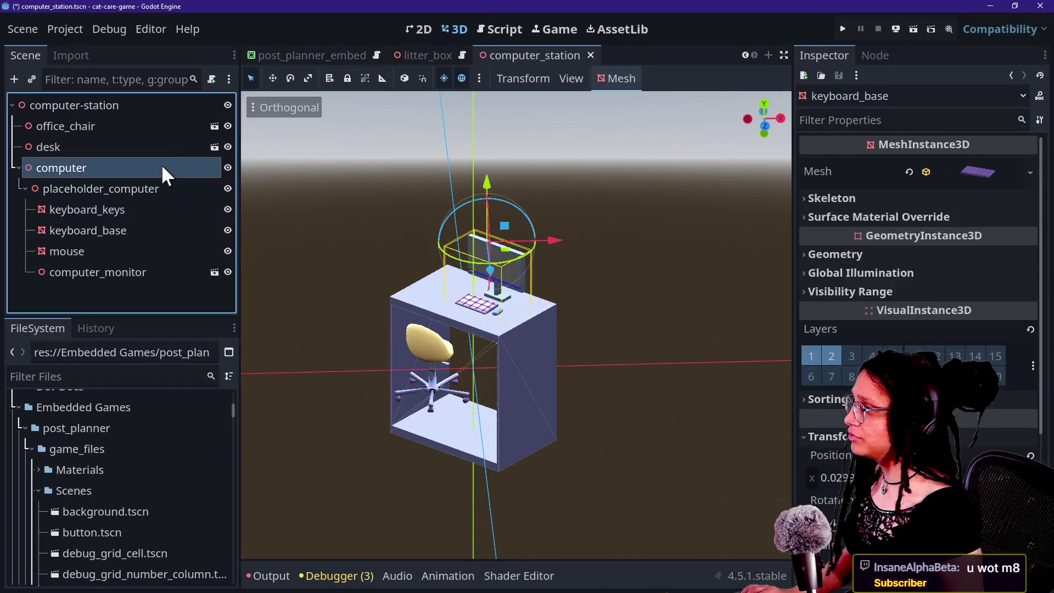
pyautogui.click(167, 126)
pyautogui.click(214, 127)
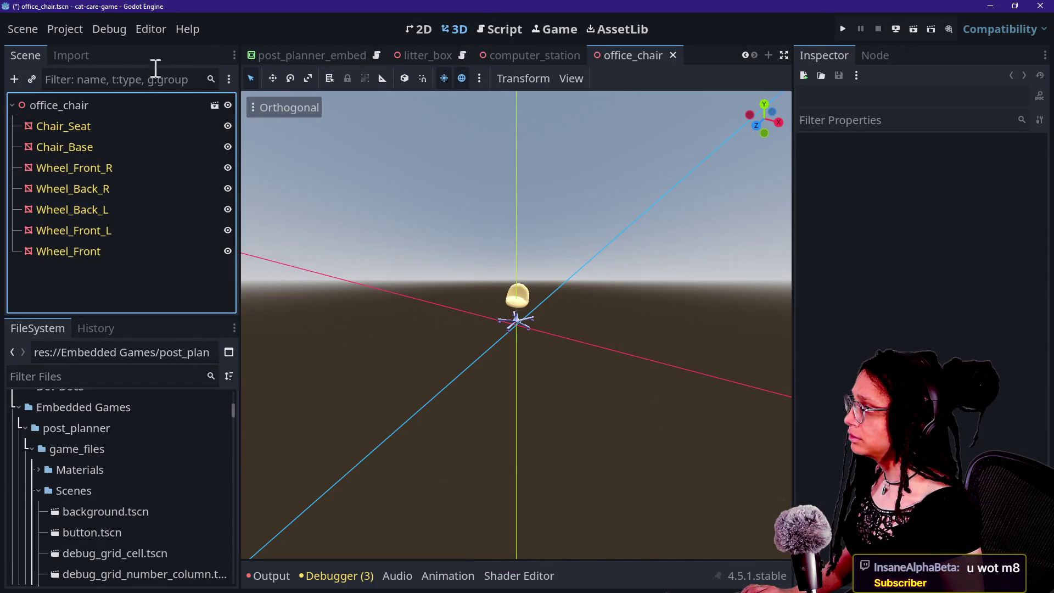
pyautogui.click(523, 55)
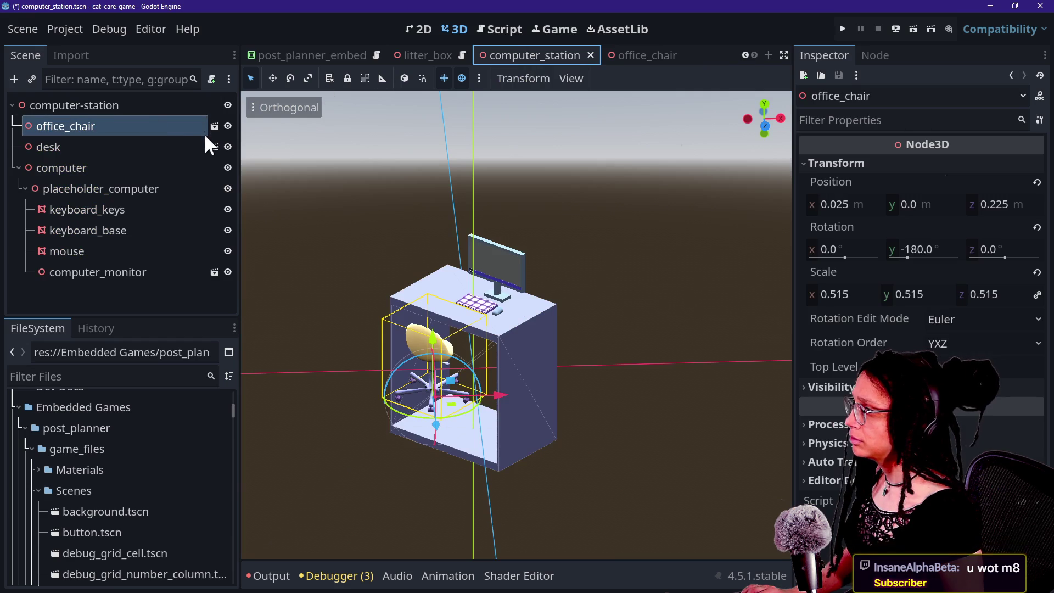
pyautogui.click(214, 146)
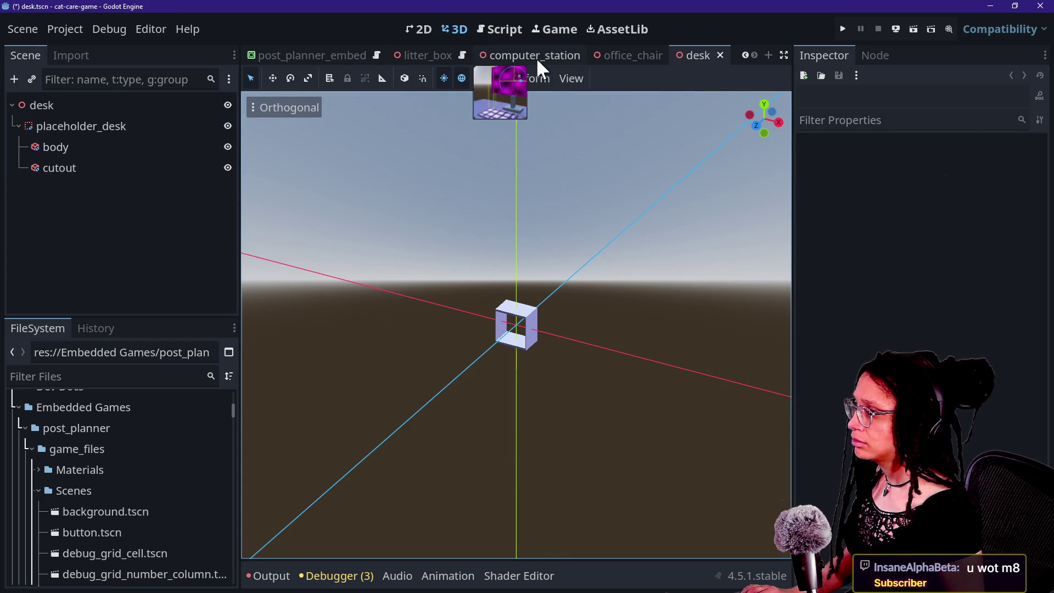
pyautogui.click(536, 57)
pyautogui.click(222, 267)
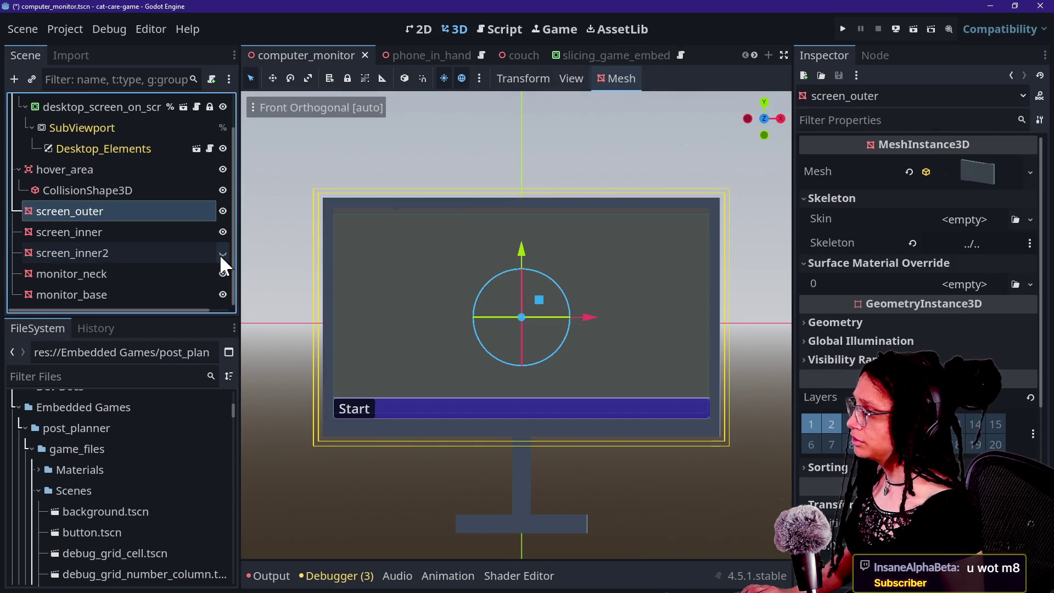
# Delete the screen_inner2 mesh as a trial, then undo to restore it
pyautogui.click(165, 275)
pyautogui.click(175, 247)
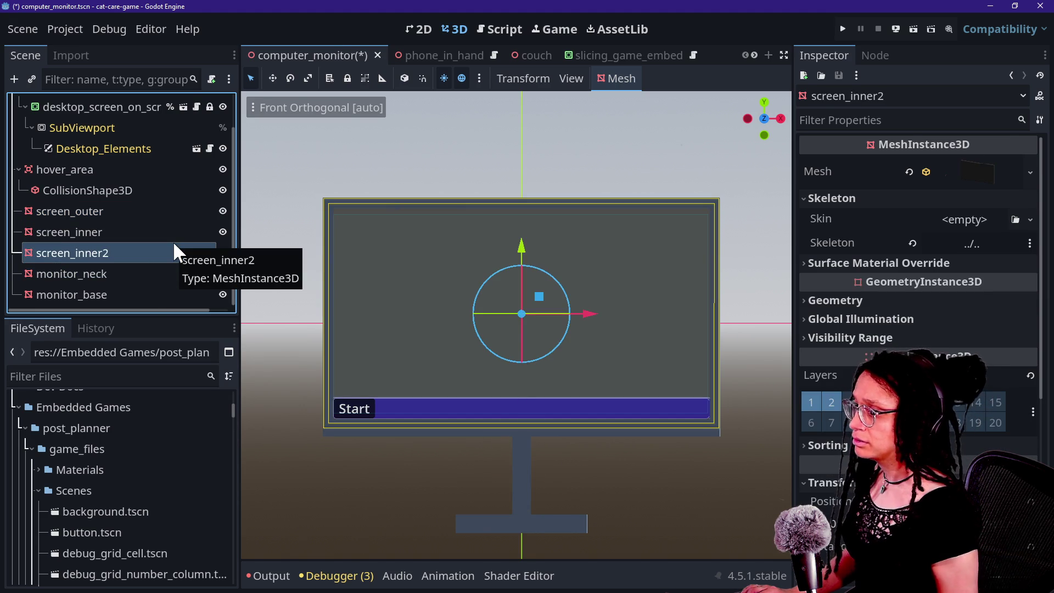
pyautogui.press('Delete')
pyautogui.press('Return')
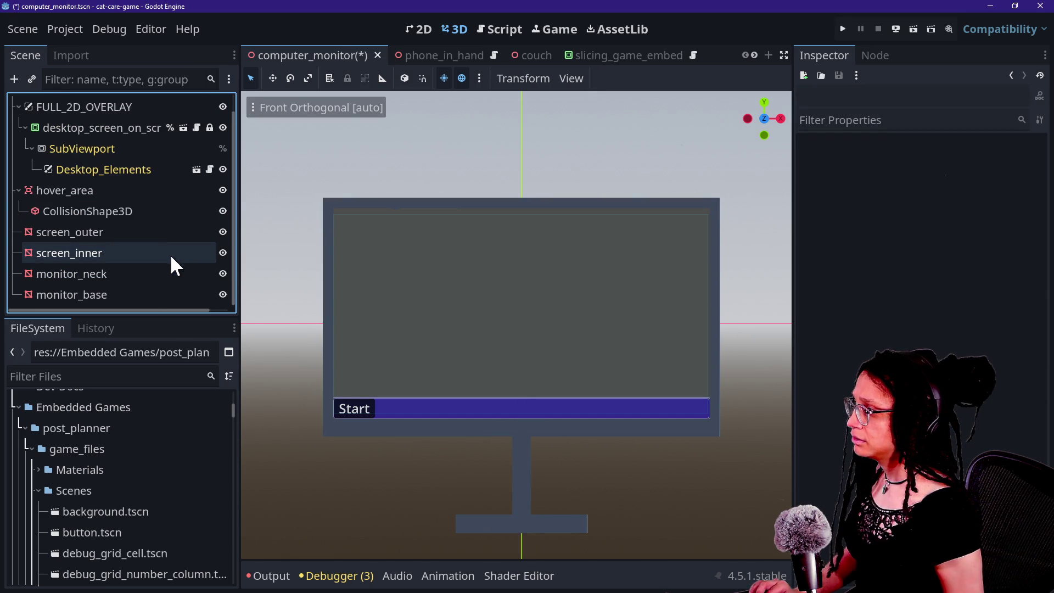
pyautogui.hotkey('ctrl', 'z')
pyautogui.click(144, 258)
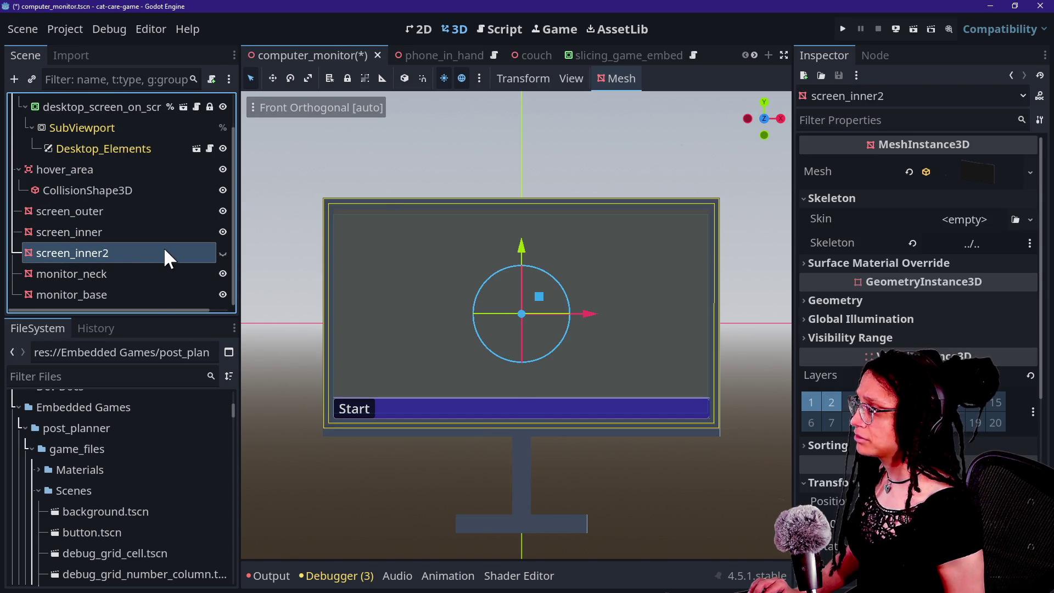
pyautogui.scroll(2, 193, 248)
# Find in Files for 'inner2' across the project, which returns 0 matches
pyautogui.scroll(-2, 192, 246)
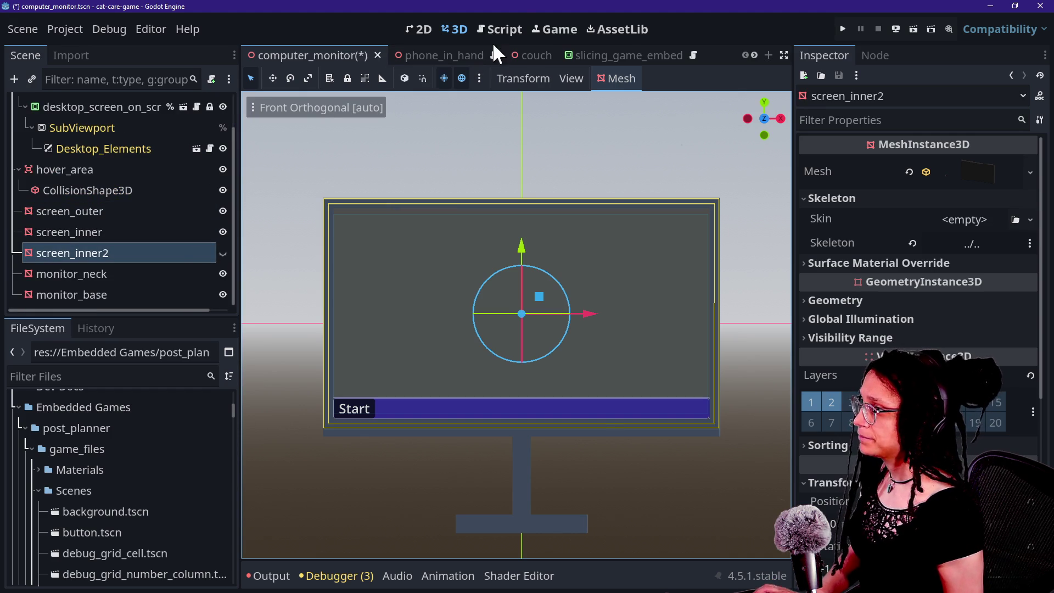
pyautogui.click(495, 32)
pyautogui.hotkey('ctrl', 'shift', 'f')
pyautogui.write('inner2')
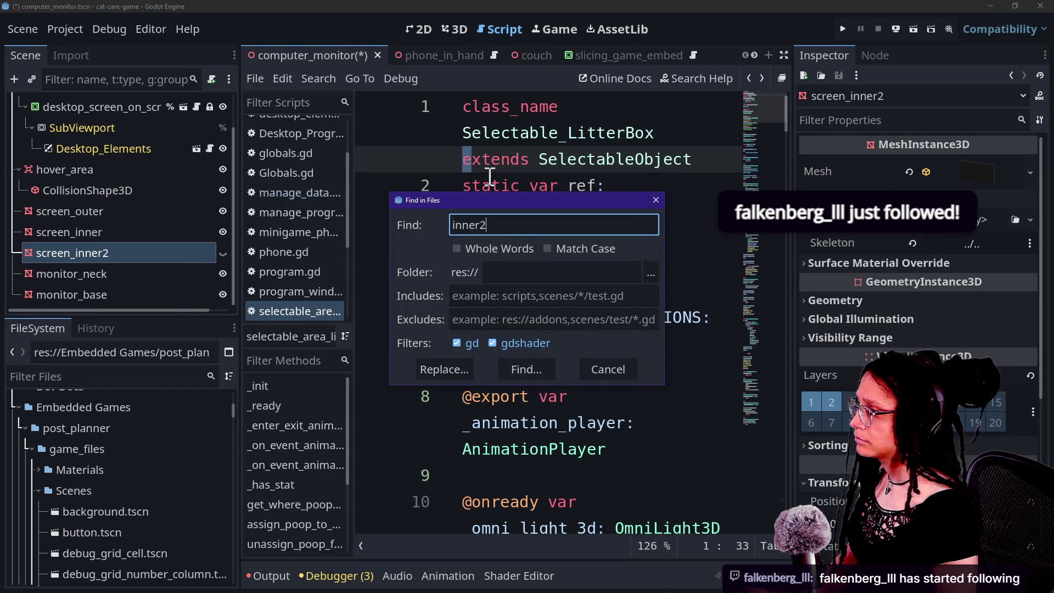
pyautogui.press('Return')
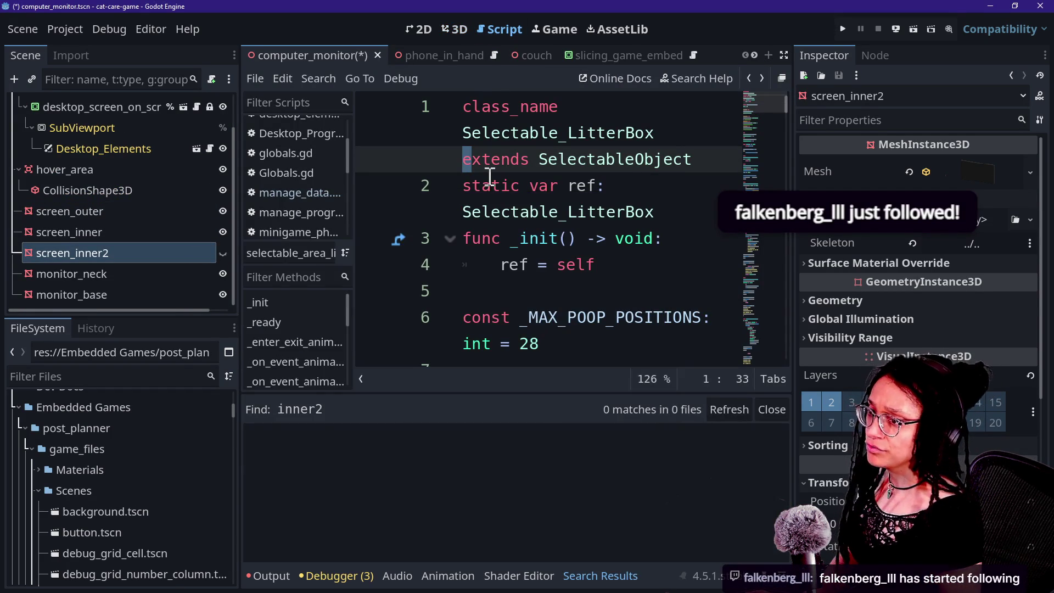
pyautogui.click(556, 212)
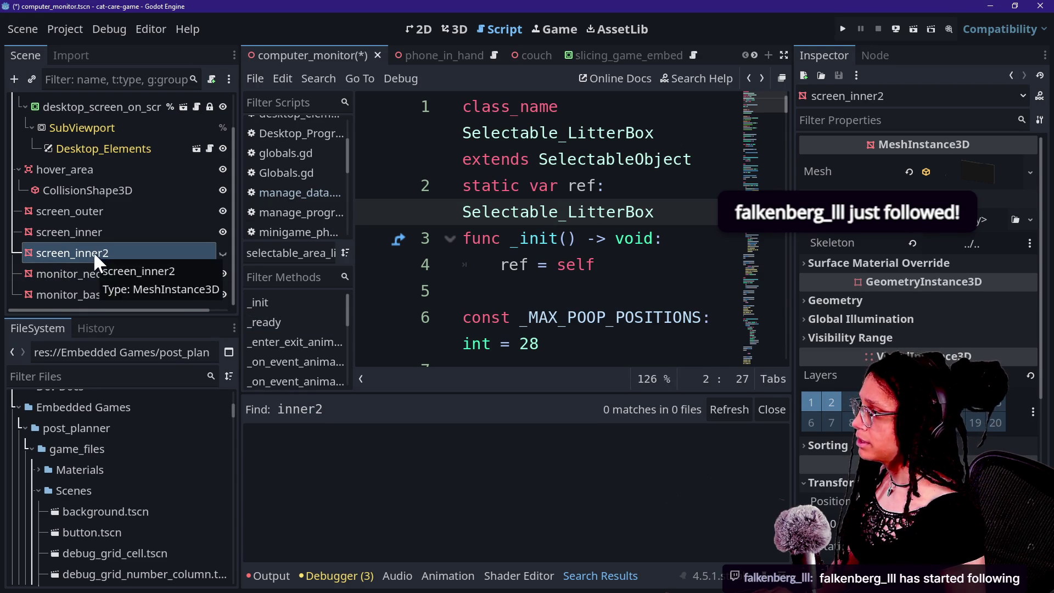
# Compare the box mesh and material override settings of screen_inner and screen_inner2
pyautogui.click(454, 29)
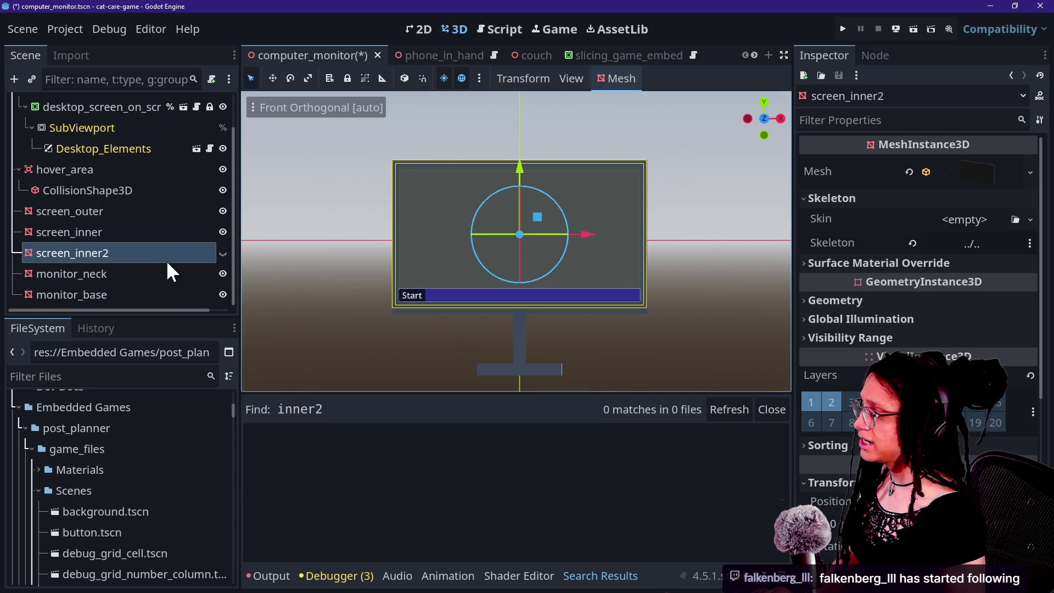
pyautogui.click(100, 229)
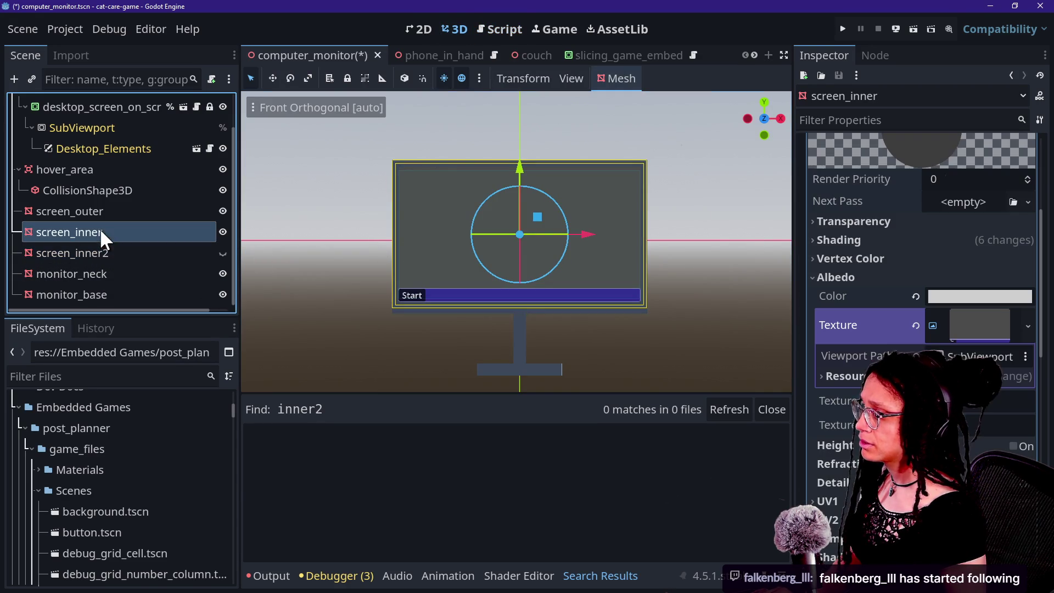
pyautogui.scroll(10, 856, 309)
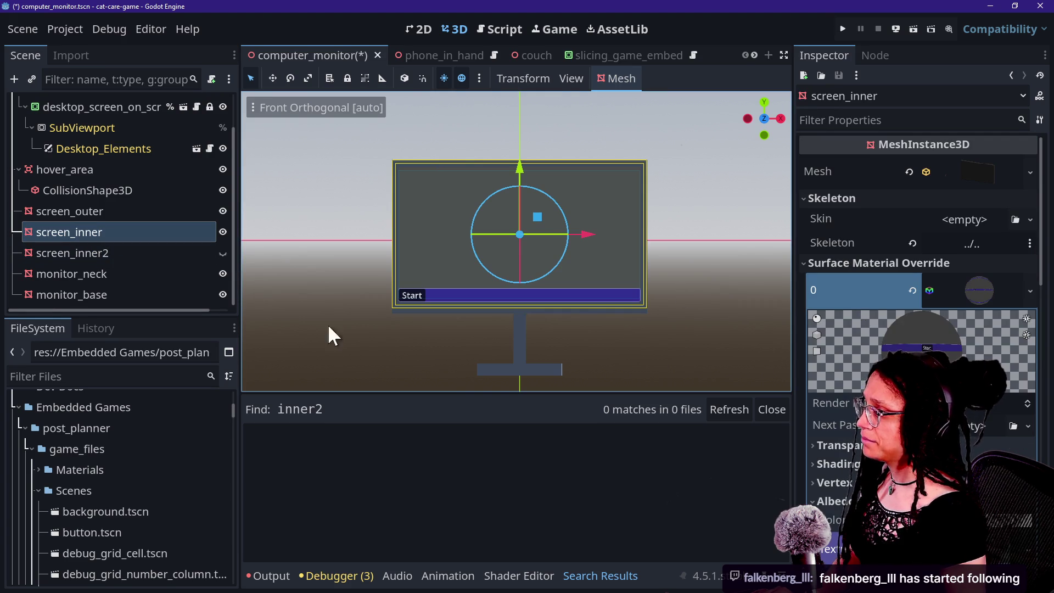
pyautogui.click(132, 252)
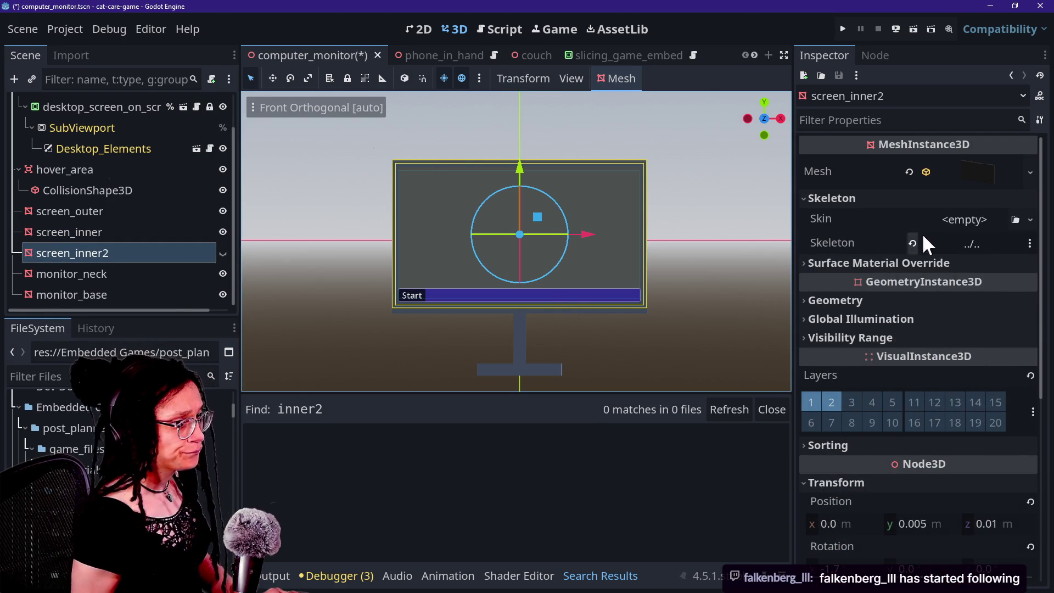
pyautogui.click(937, 269)
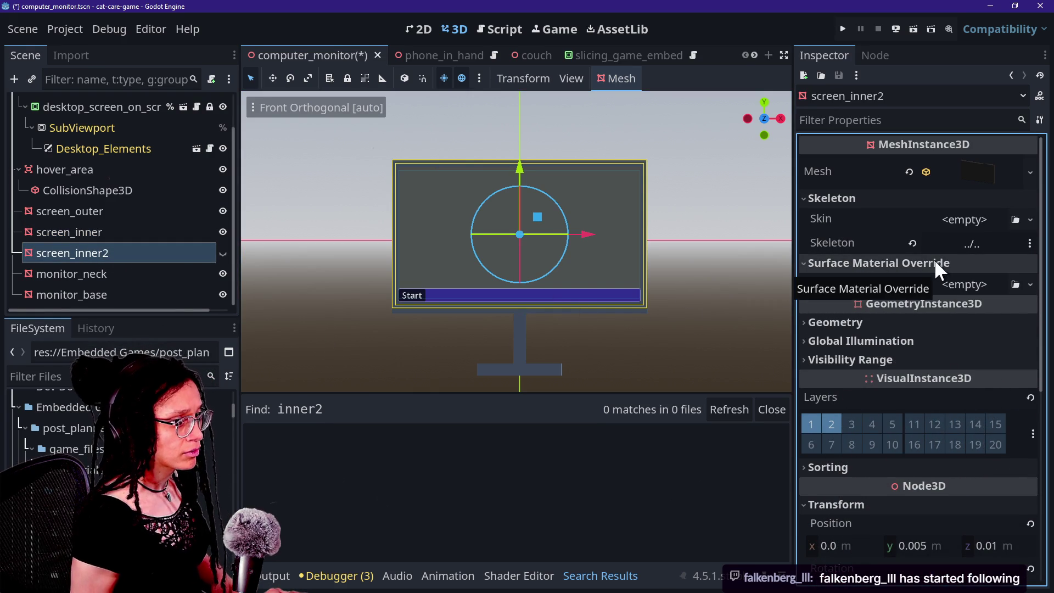
pyautogui.click(933, 263)
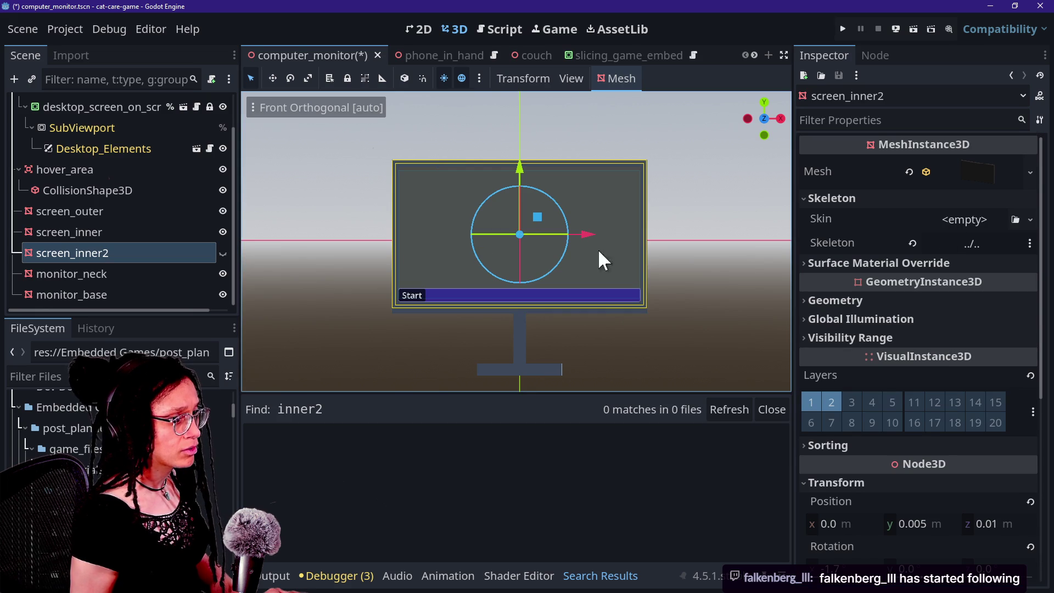
pyautogui.click(813, 264)
pyautogui.click(954, 177)
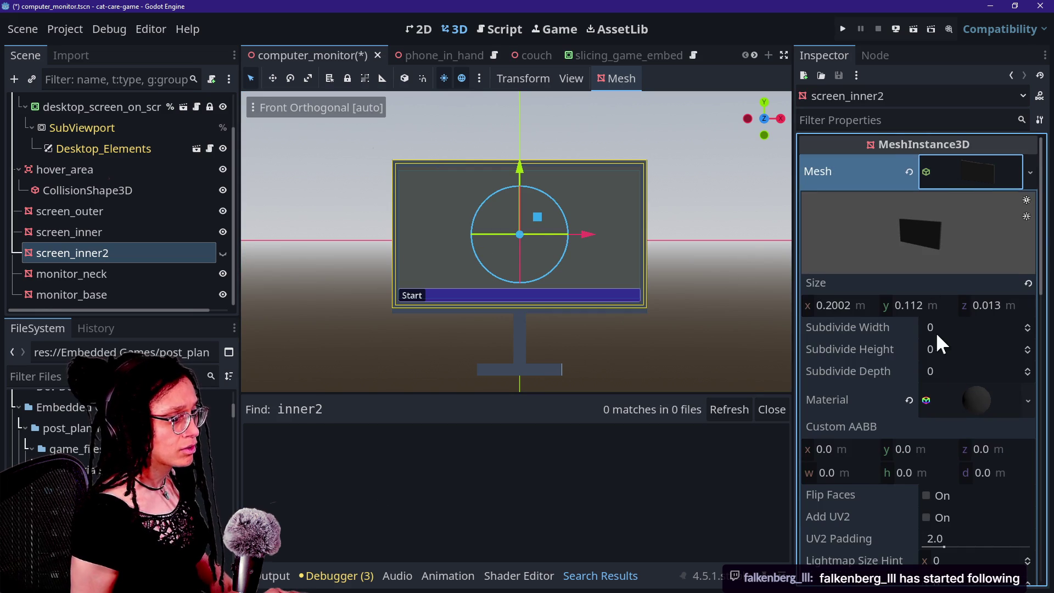
pyautogui.click(967, 406)
pyautogui.scroll(-5, 822, 407)
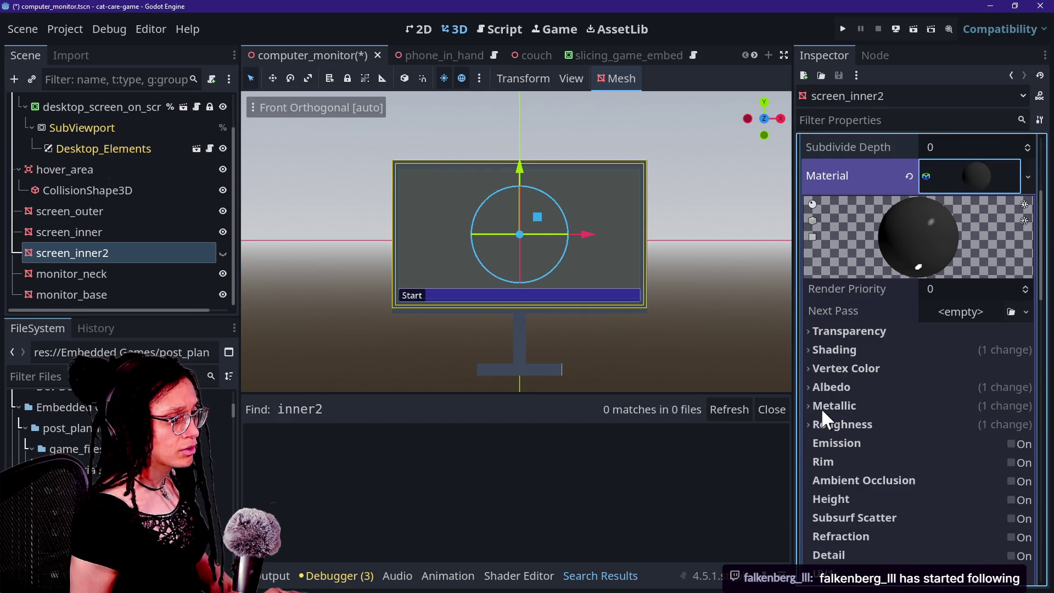
pyautogui.scroll(-2, 829, 380)
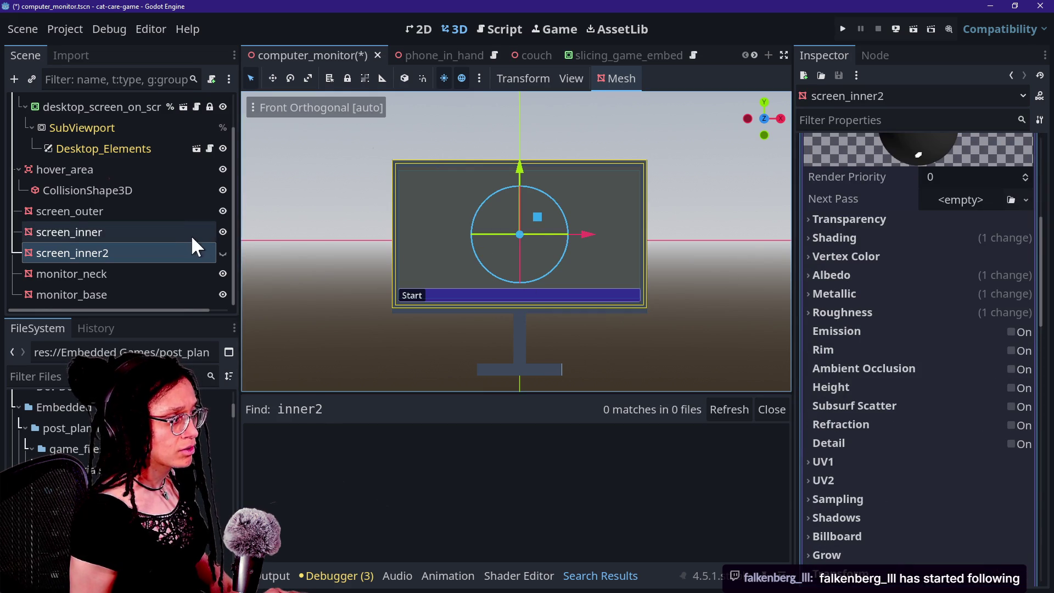
pyautogui.click(213, 233)
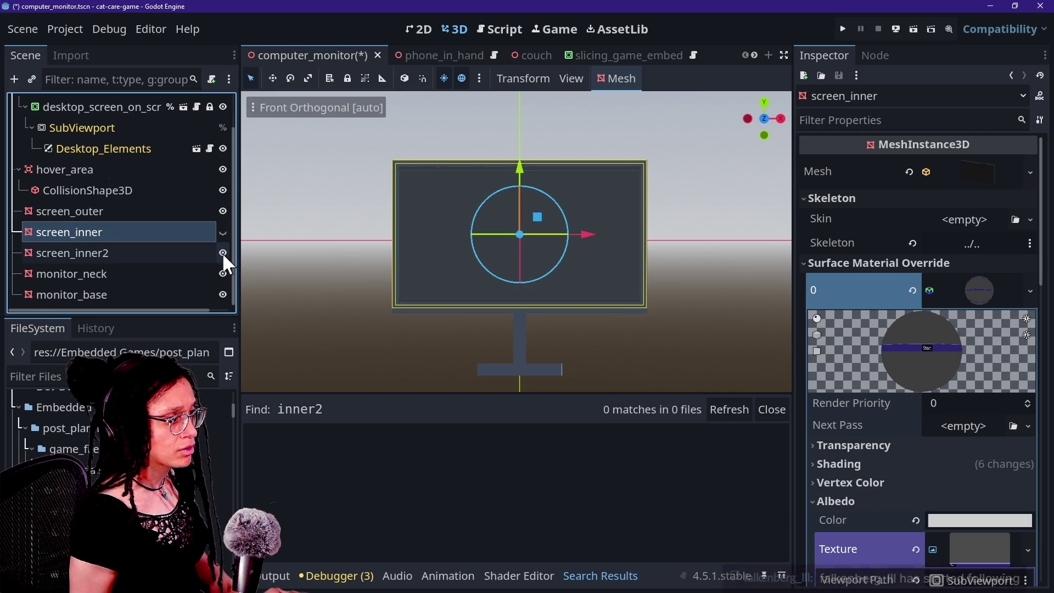
pyautogui.scroll(-3, 908, 450)
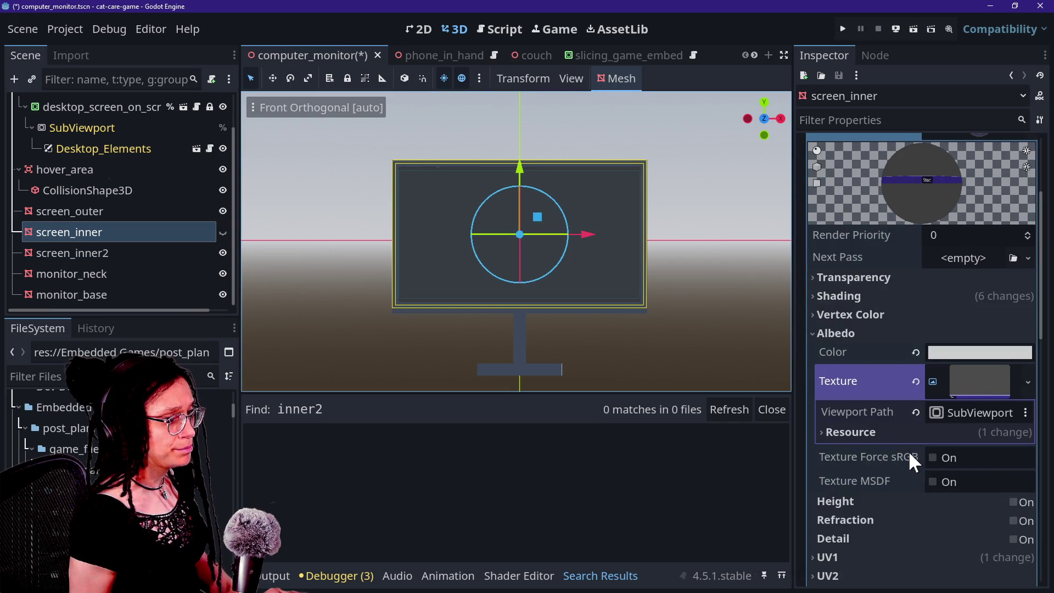
pyautogui.click(936, 414)
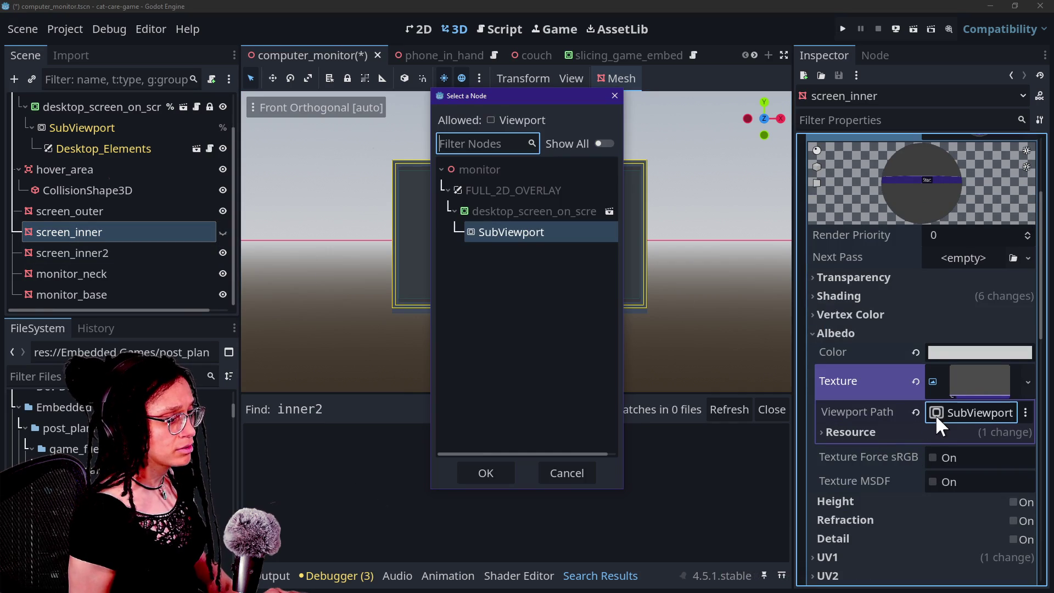
pyautogui.click(511, 472)
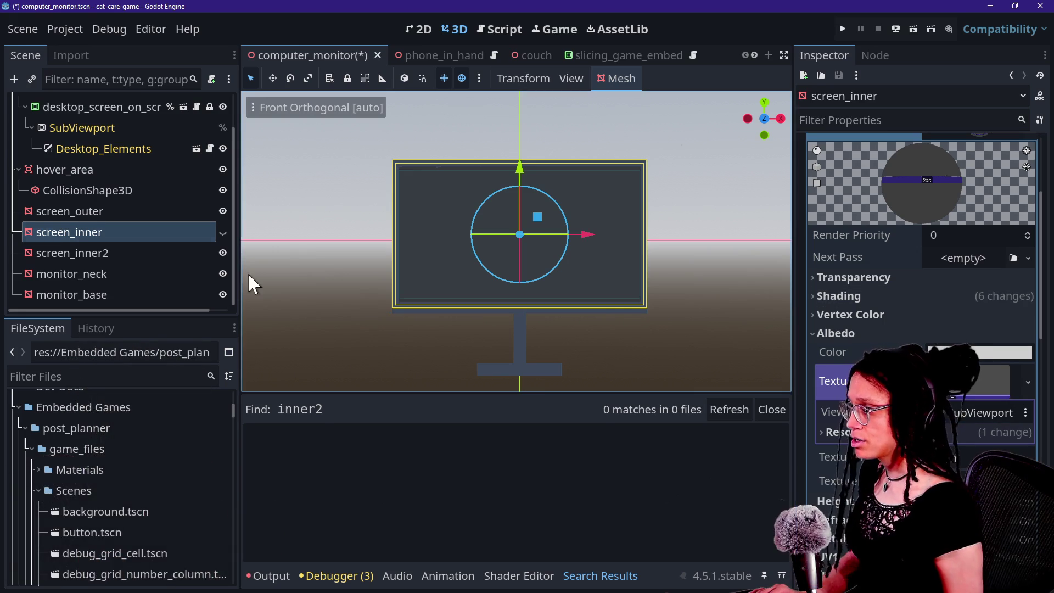
pyautogui.click(84, 212)
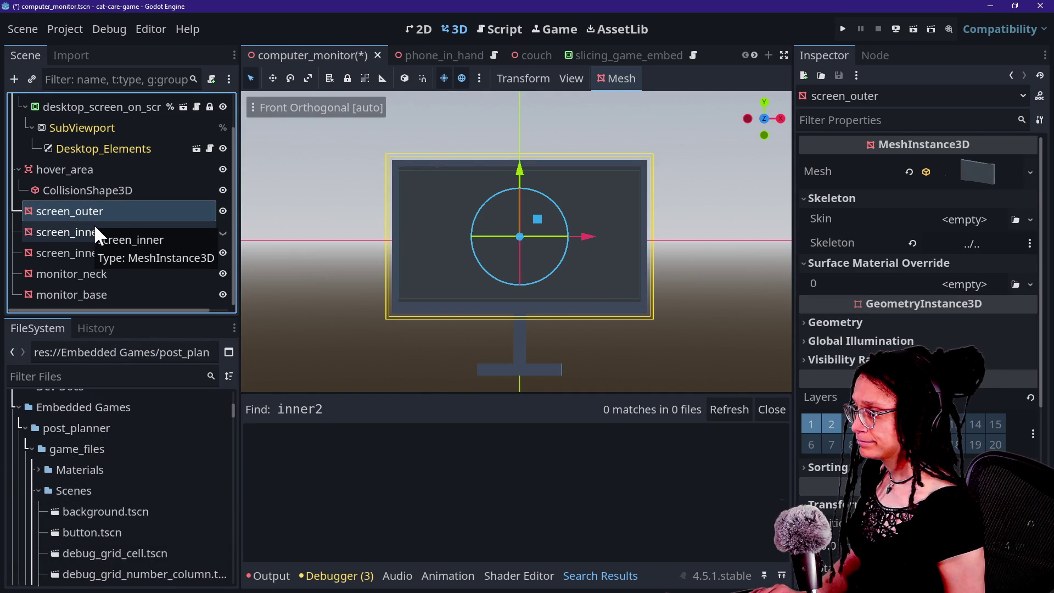
pyautogui.scroll(-2, 860, 325)
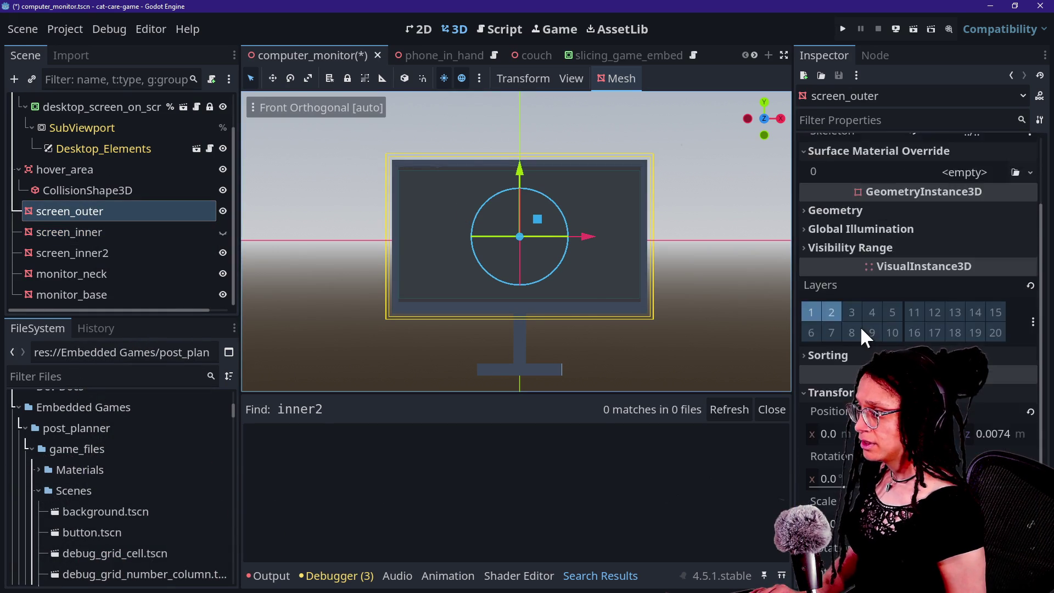
pyautogui.scroll(2, 860, 325)
pyautogui.click(38, 231)
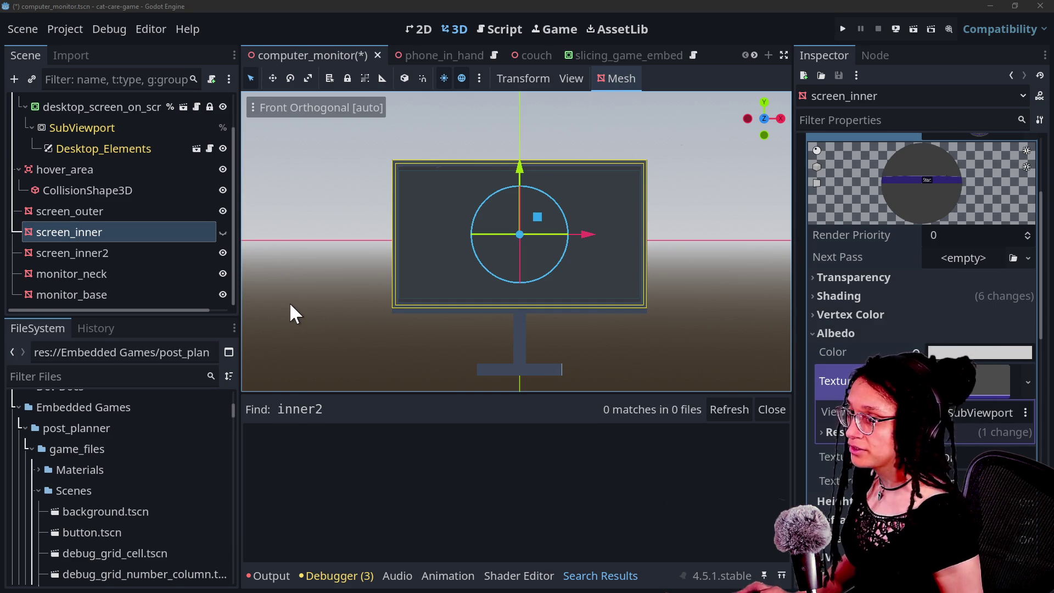
pyautogui.hotkey('alt', 'Tab')
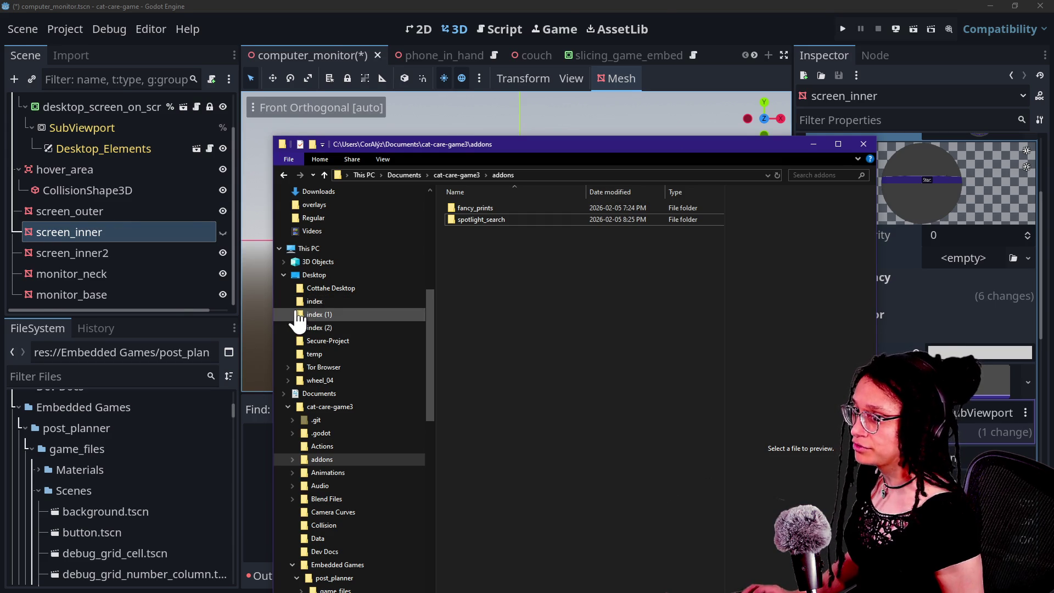
# Bring the cat-care-game3 addons folder window forward, then open Zed's recent-projects list
pyautogui.hotkey('alt', 'Tab')
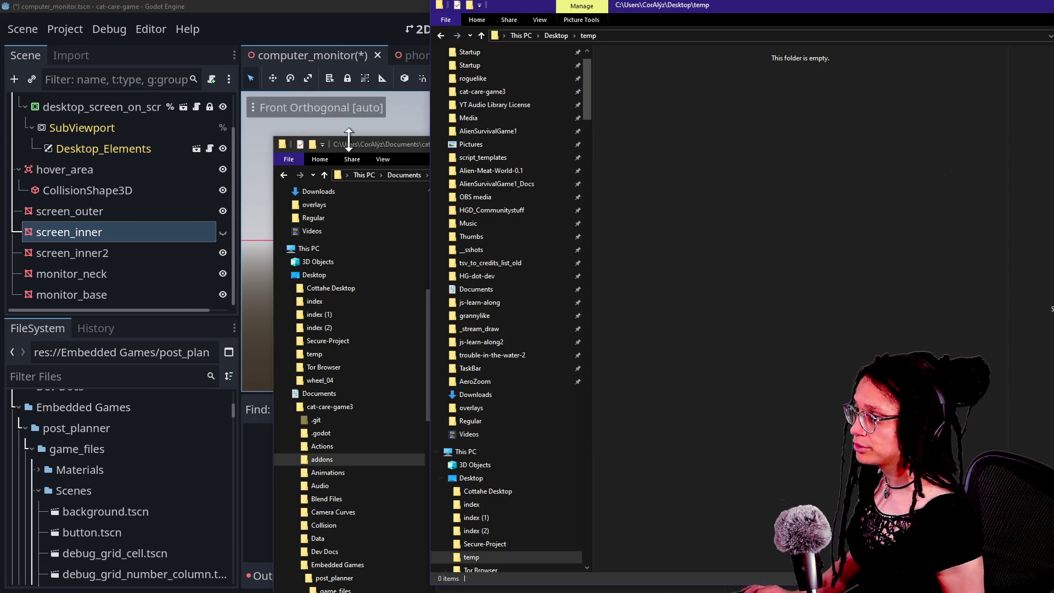
pyautogui.click(340, 146)
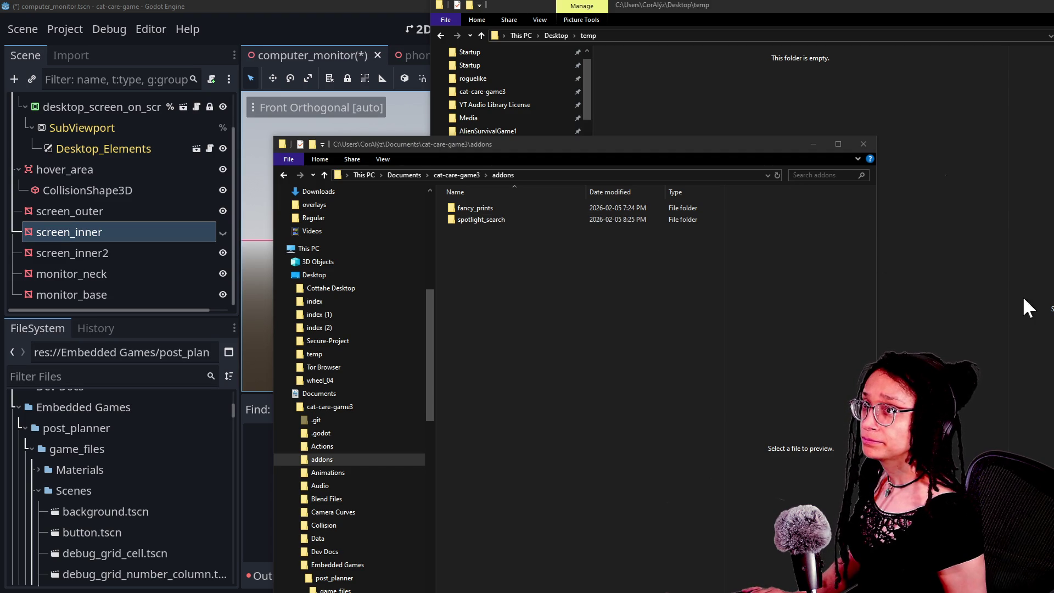
pyautogui.click(49, 9)
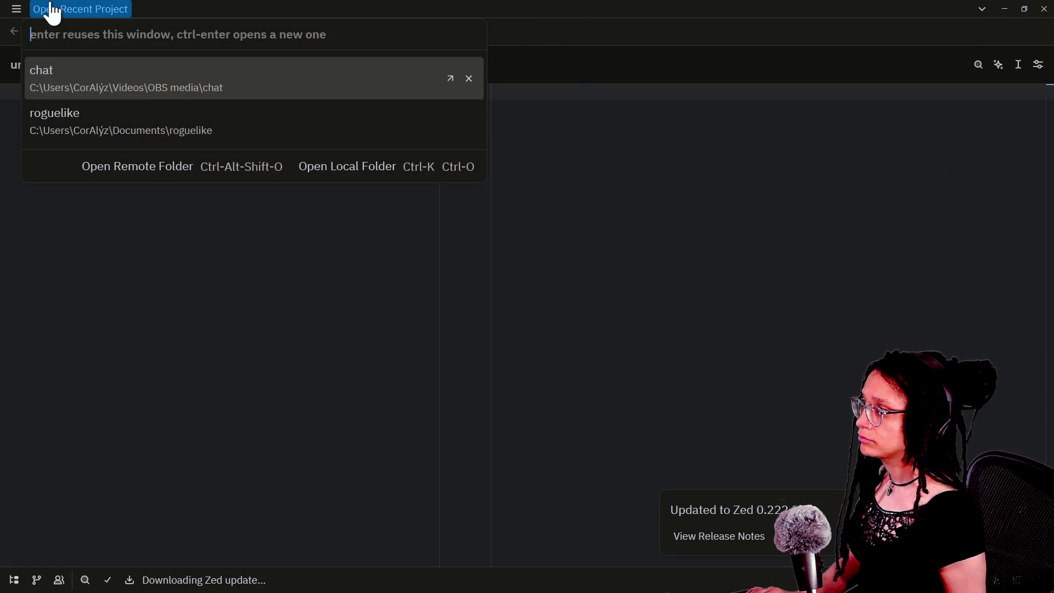
# Bring up Zed's File > Open File dialog
pyautogui.click(16, 9)
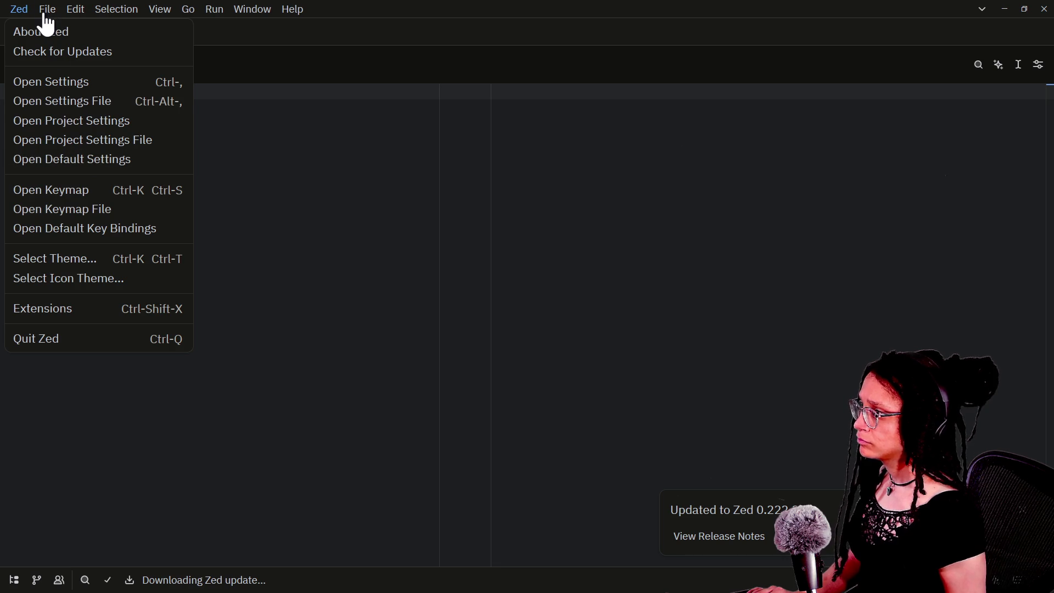
pyautogui.moveTo(49, 9)
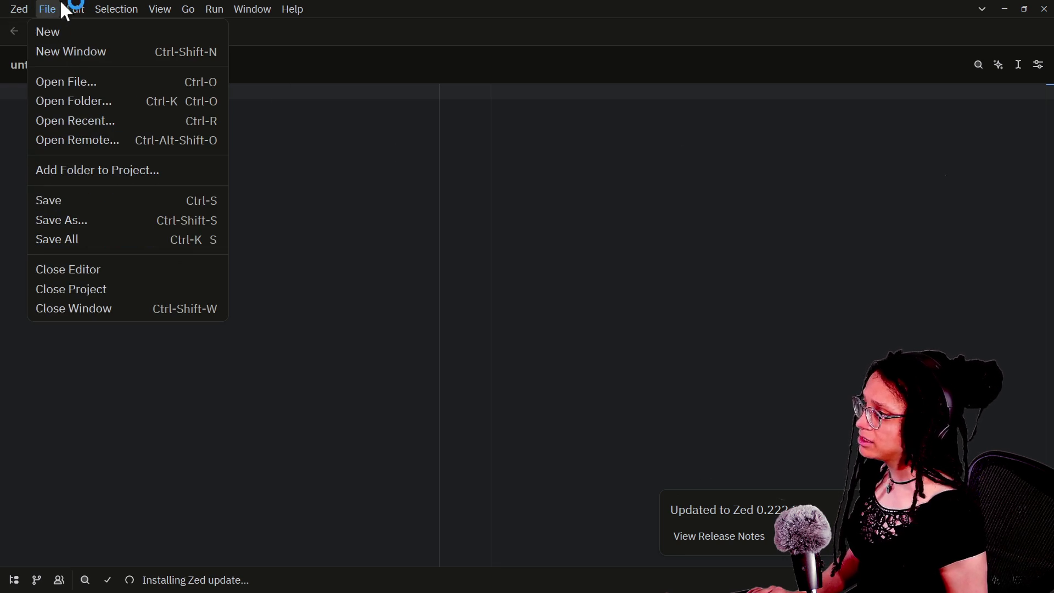
pyautogui.click(78, 73)
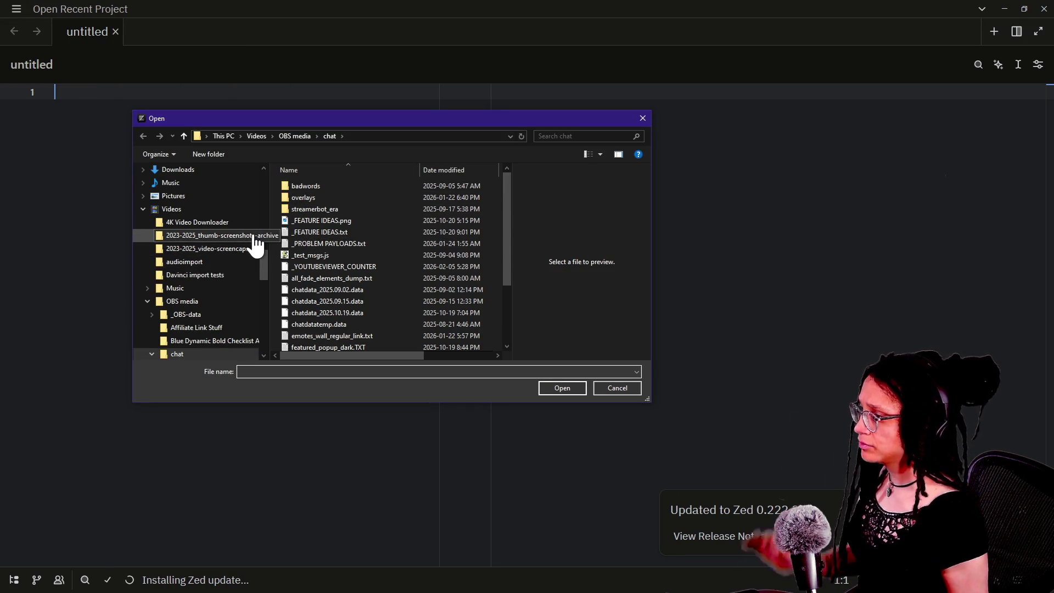
# Jump to cat-care-game3 via Quick access, look into Blend Files, then return up
pyautogui.scroll(10, 222, 299)
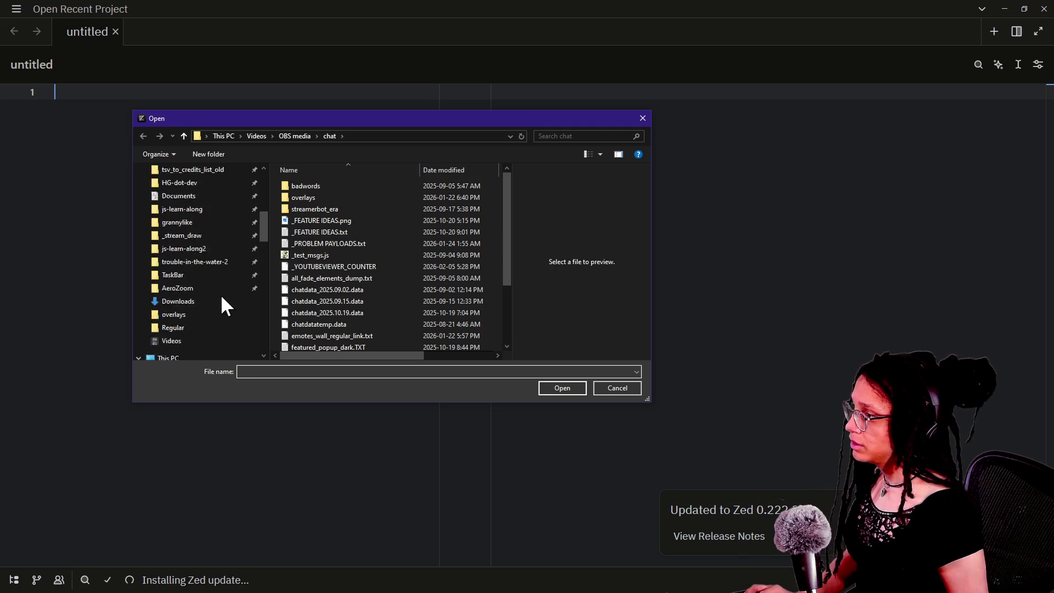
pyautogui.scroll(-1, 219, 294)
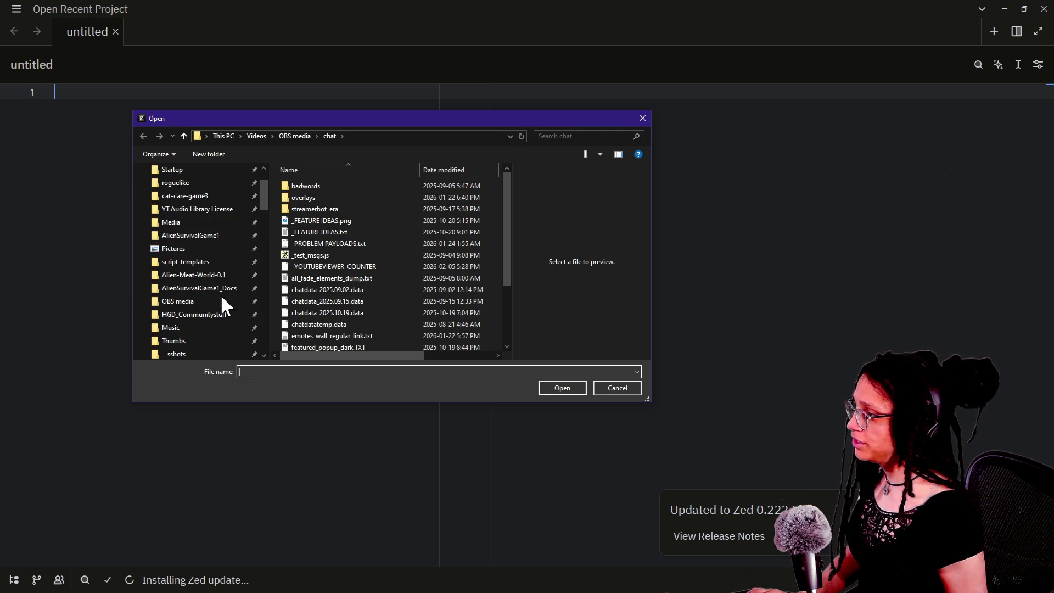
pyautogui.click(199, 193)
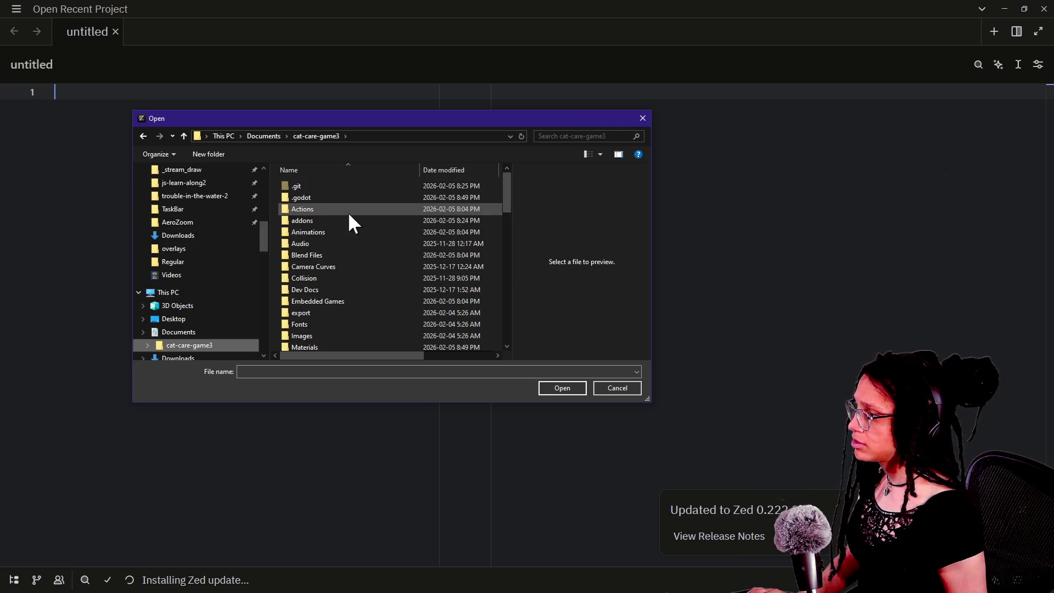
pyautogui.doubleClick(367, 255)
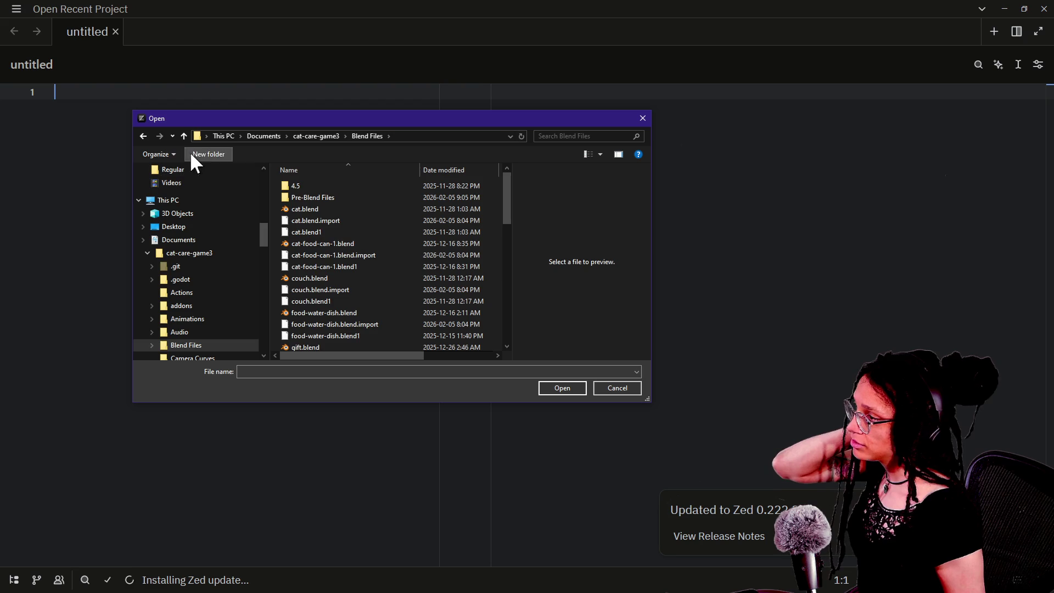
pyautogui.click(184, 136)
pyautogui.scroll(-3, 380, 266)
pyautogui.scroll(-2, 382, 269)
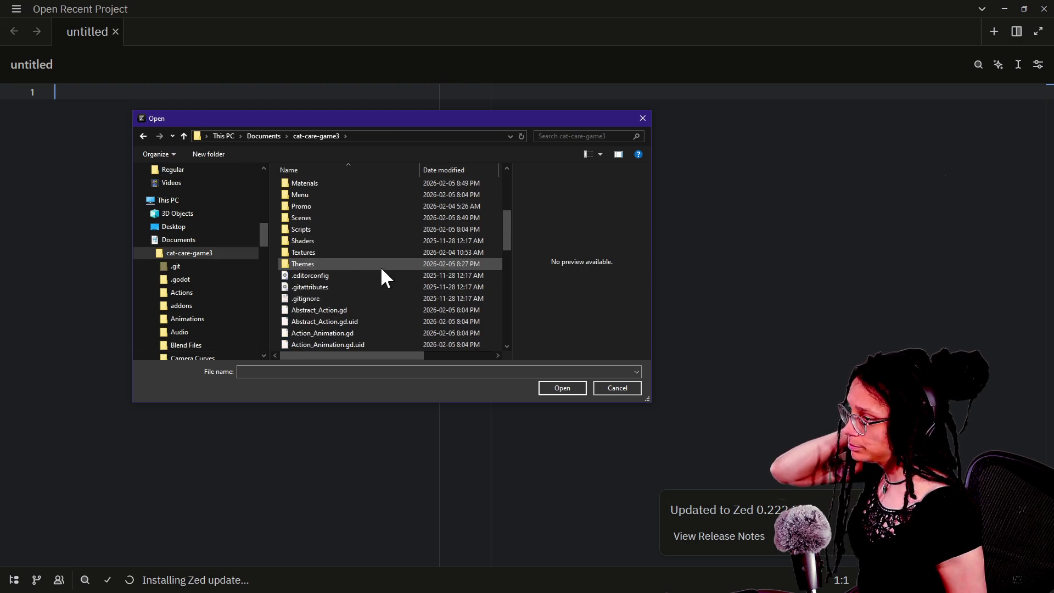
pyautogui.scroll(5, 382, 269)
pyautogui.click(561, 136)
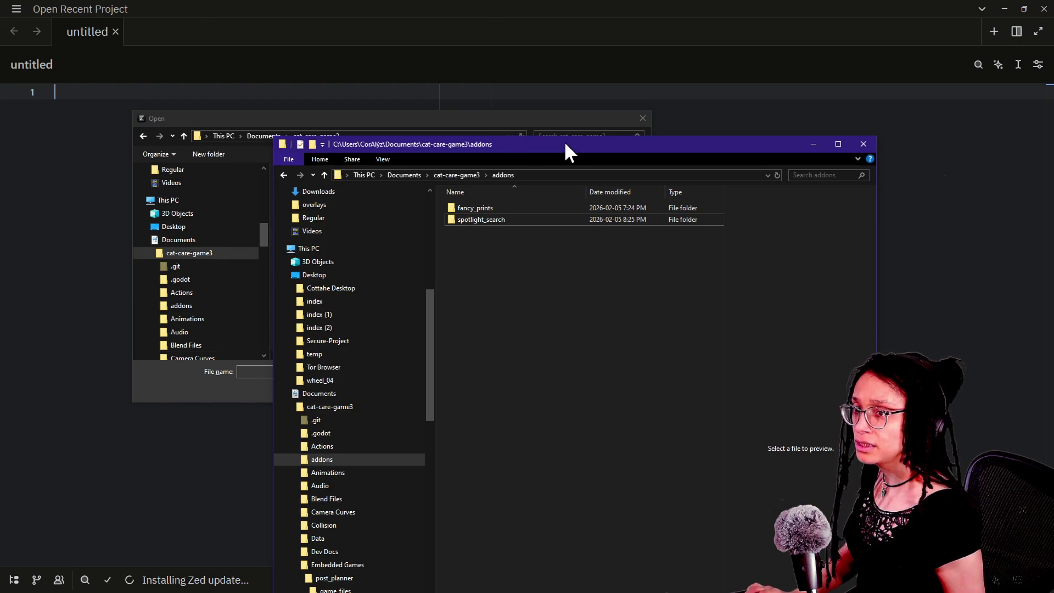
# Take the Explorer window up to cat-care-game3 and open its Scenes folder
pyautogui.hotkey('alt', 'Tab')
pyautogui.scroll(2, 128, 234)
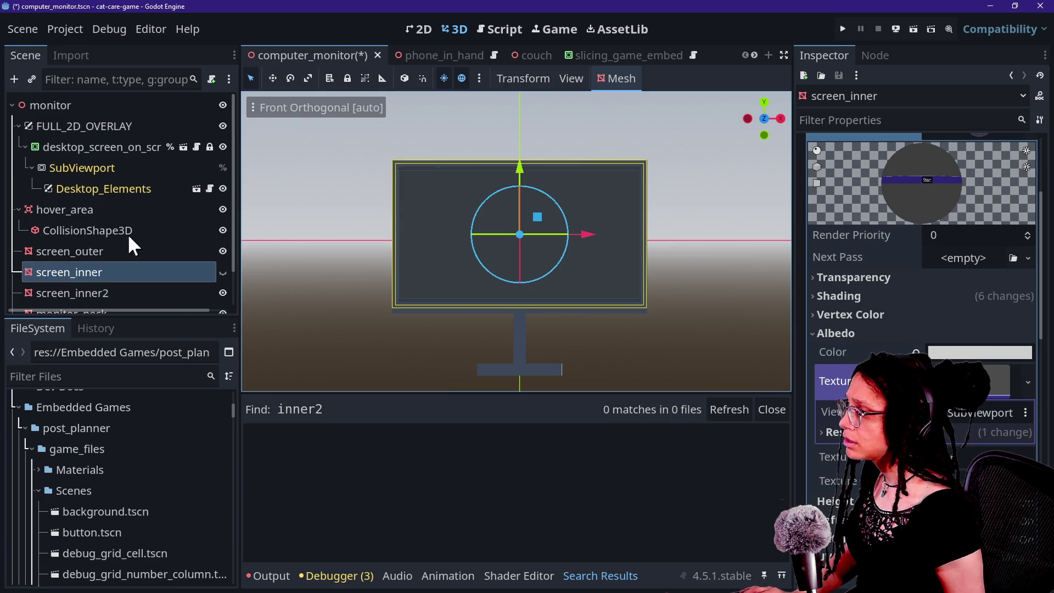
pyautogui.scroll(-1, 129, 238)
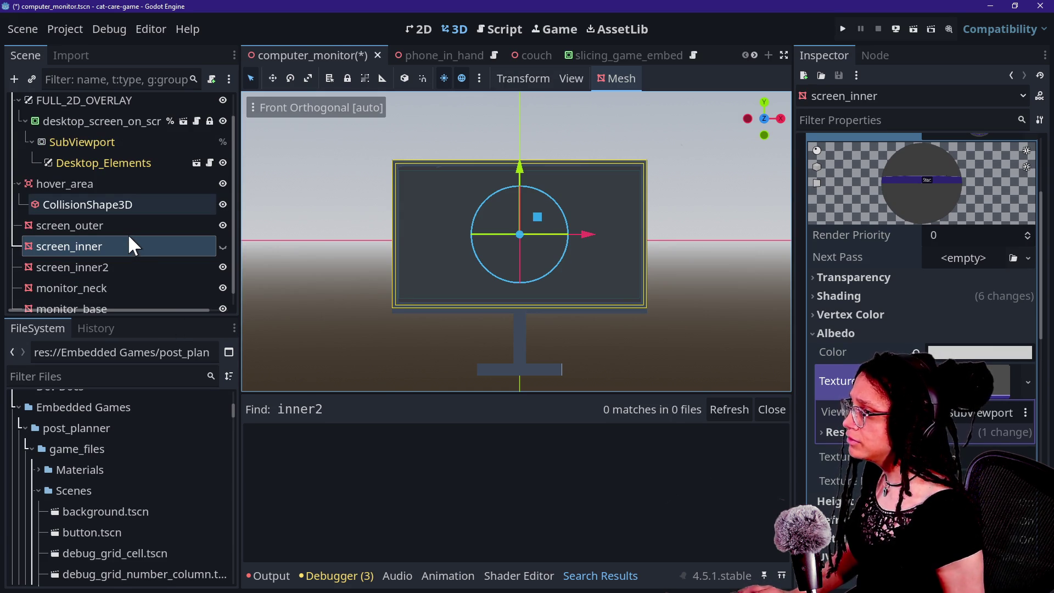
pyautogui.hotkey('alt', 'Tab')
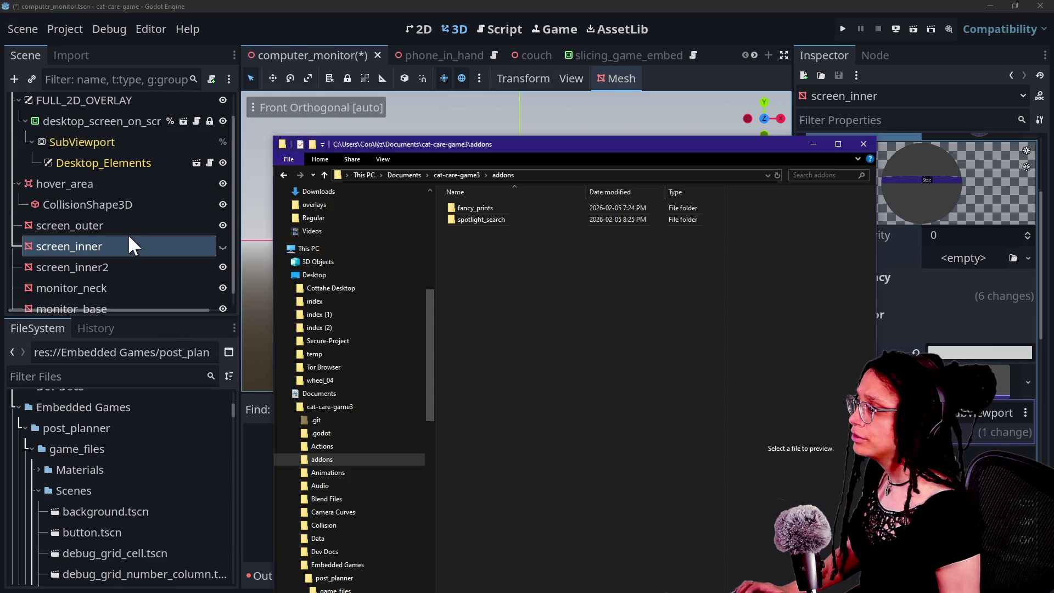
pyautogui.click(337, 174)
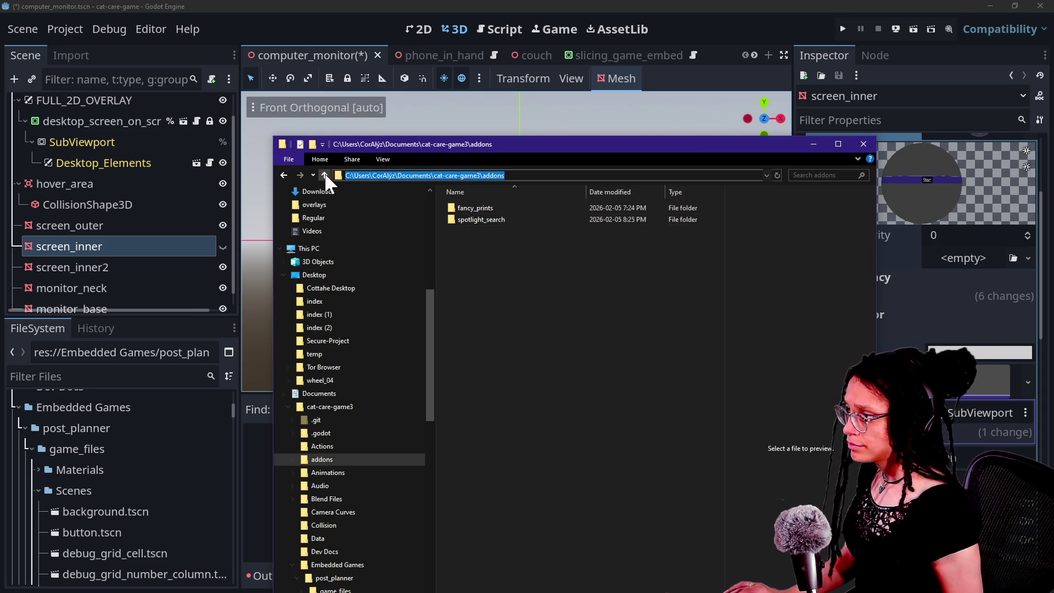
pyautogui.click(324, 174)
pyautogui.scroll(-3, 574, 501)
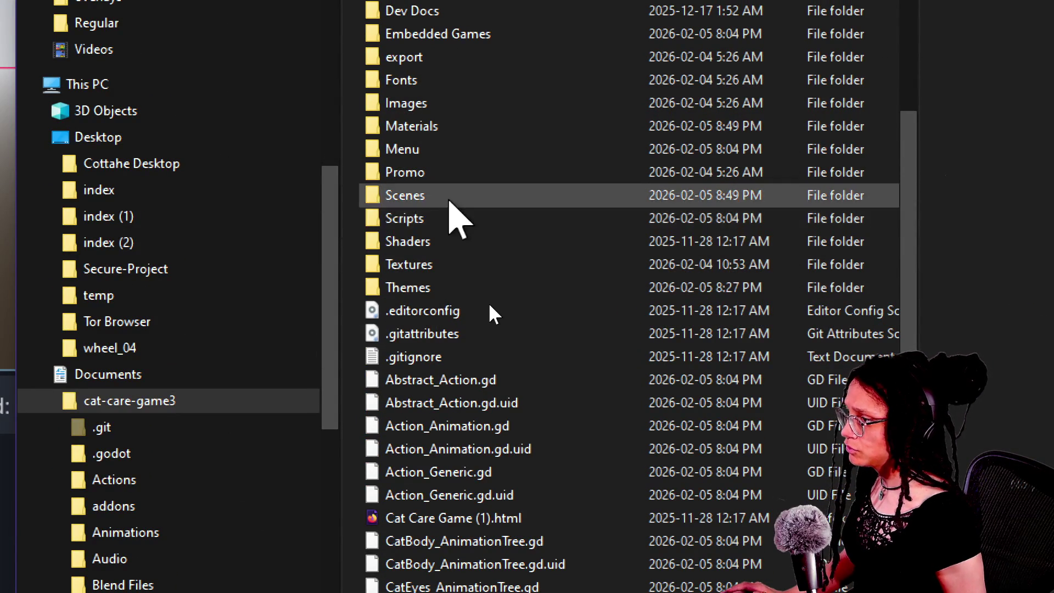
pyautogui.doubleClick(450, 198)
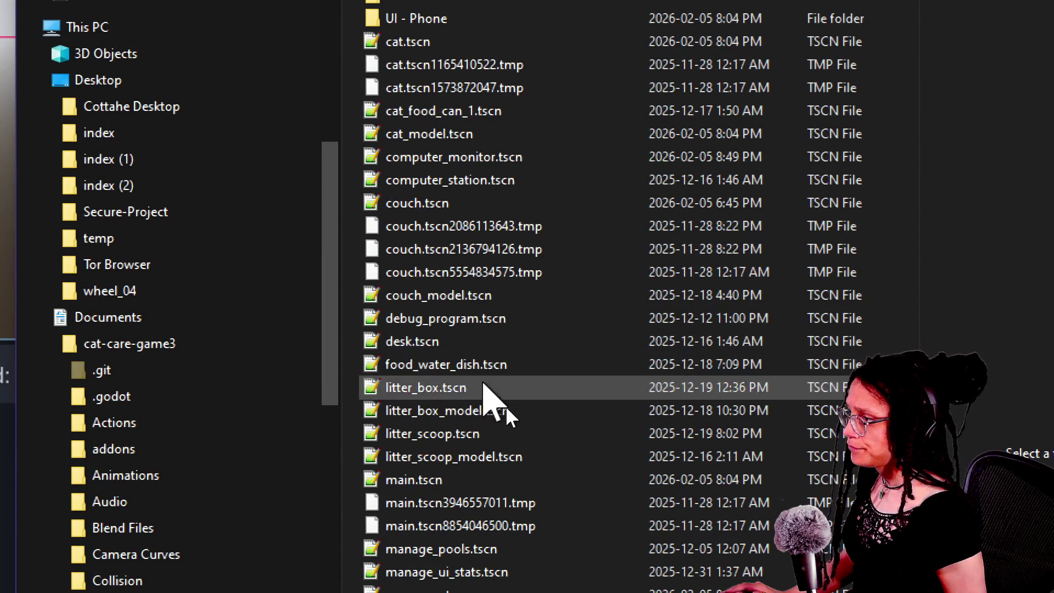
# Drag computer_monitor.tscn into Zed to open it and dismiss the open-file dialog
pyautogui.click(490, 159)
pyautogui.rightClick(490, 164)
pyautogui.press('Escape')
pyautogui.moveTo(490, 163)
pyautogui.mouseDown()
pyautogui.moveTo(530, 224)
pyautogui.moveTo(495, 283)
pyautogui.moveTo(697, 294)
pyautogui.moveTo(780, 458)
pyautogui.mouseUp()
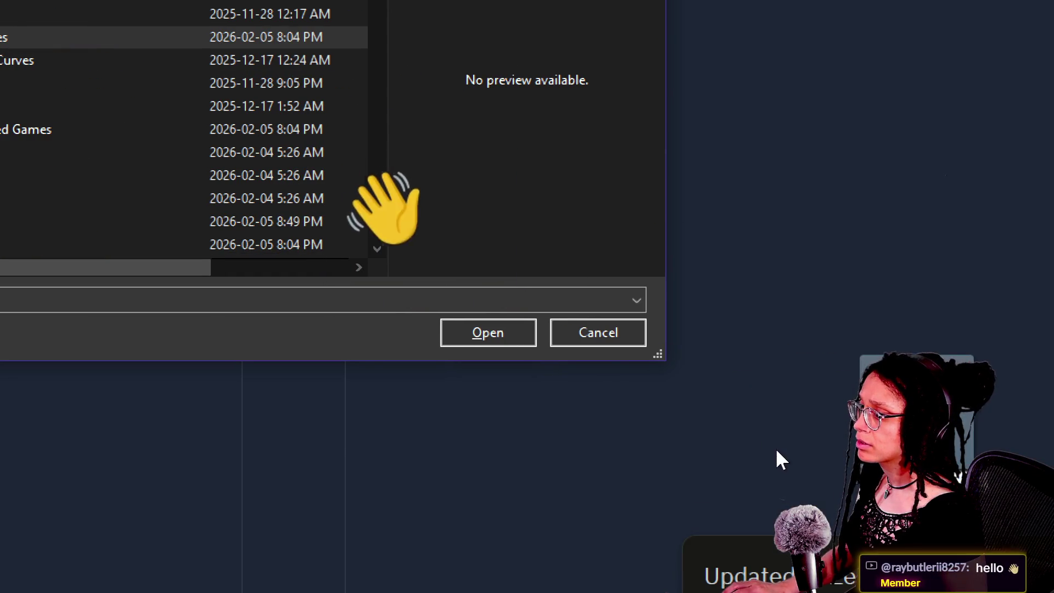
pyautogui.press('Escape')
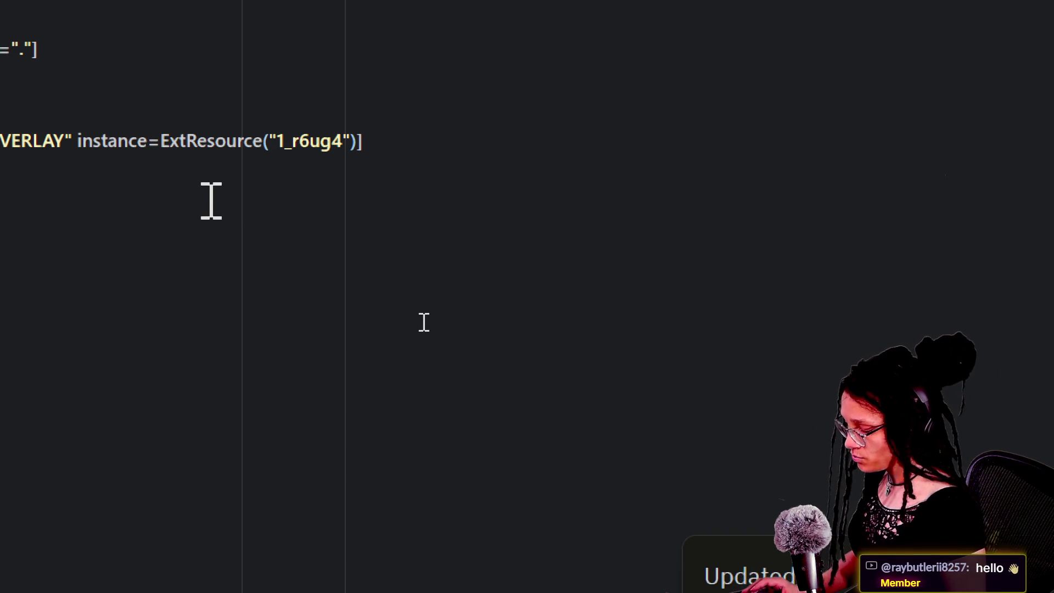
# Select all text of computer_monitor.tscn in Zed, then move through Godot to GitHub issue #110854
pyautogui.hotkey('ctrl', 'a')
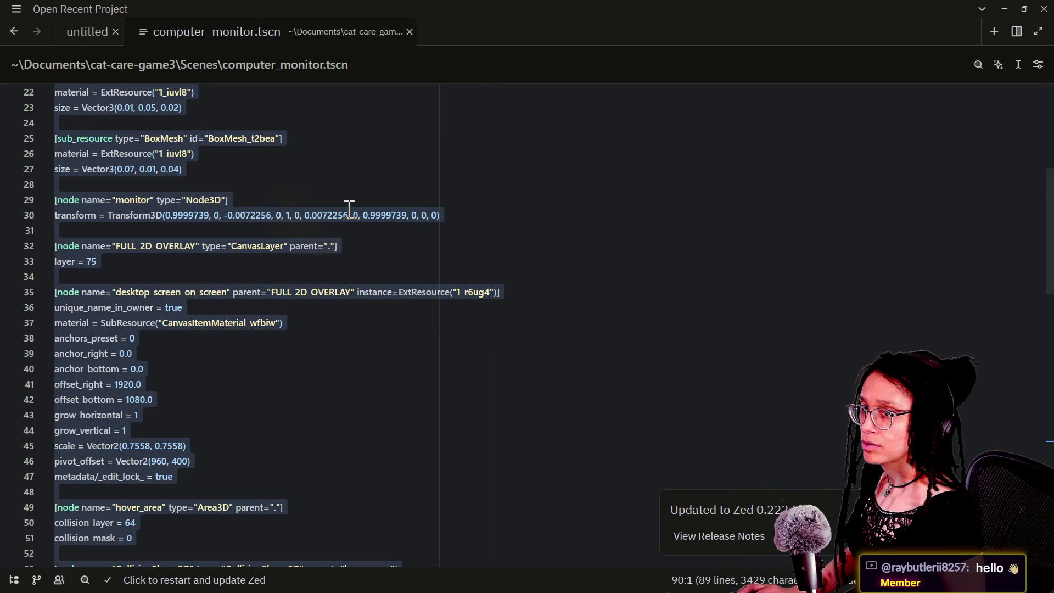
pyautogui.hotkey('alt', 'Tab')
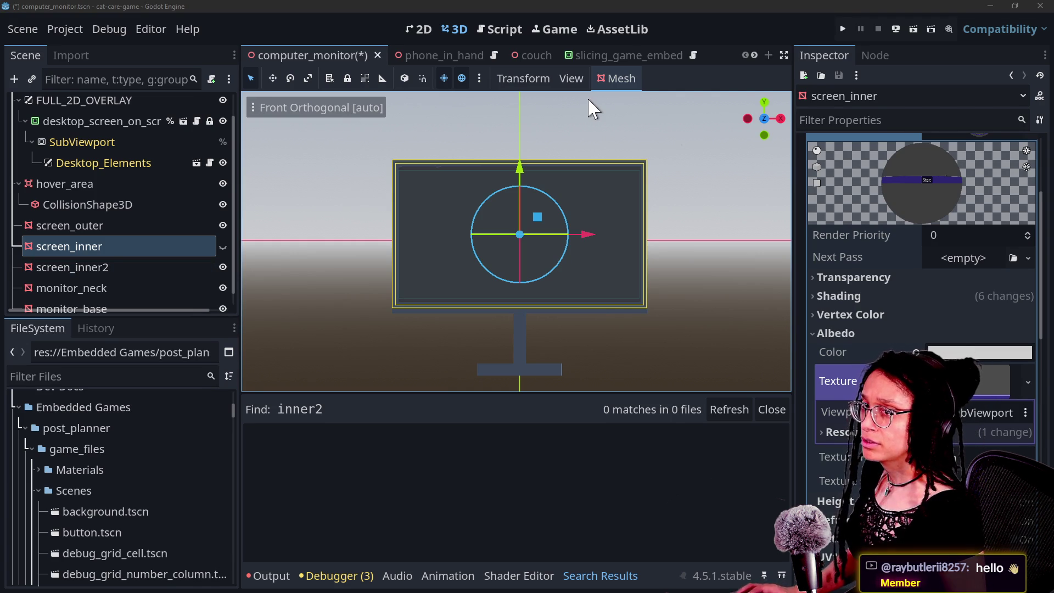
pyautogui.hotkey('alt', 'Tab')
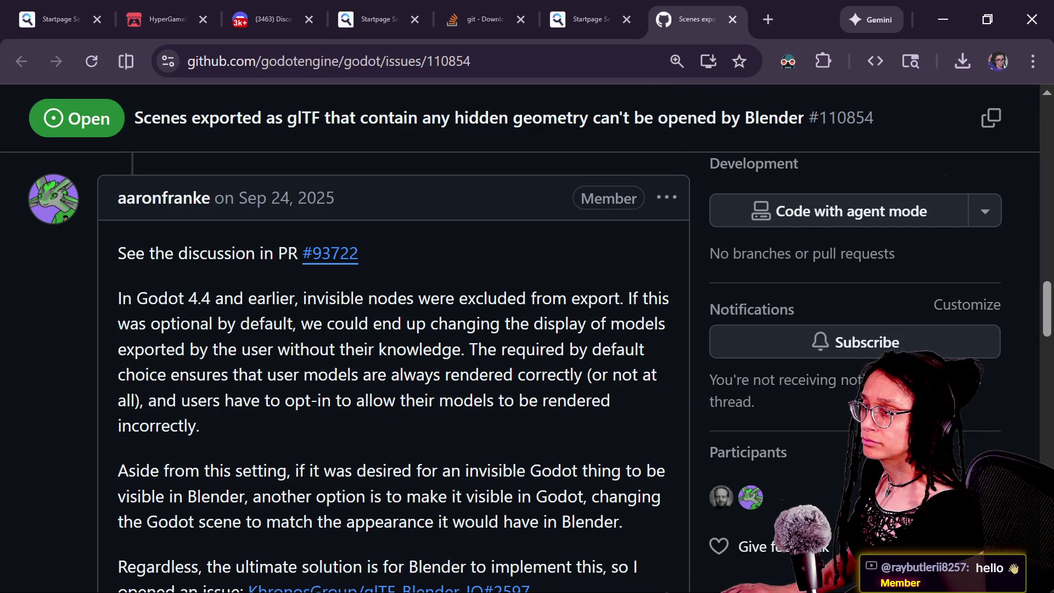
# Open Gemini in a new browser tab and start a temporary chat
pyautogui.click(628, 60)
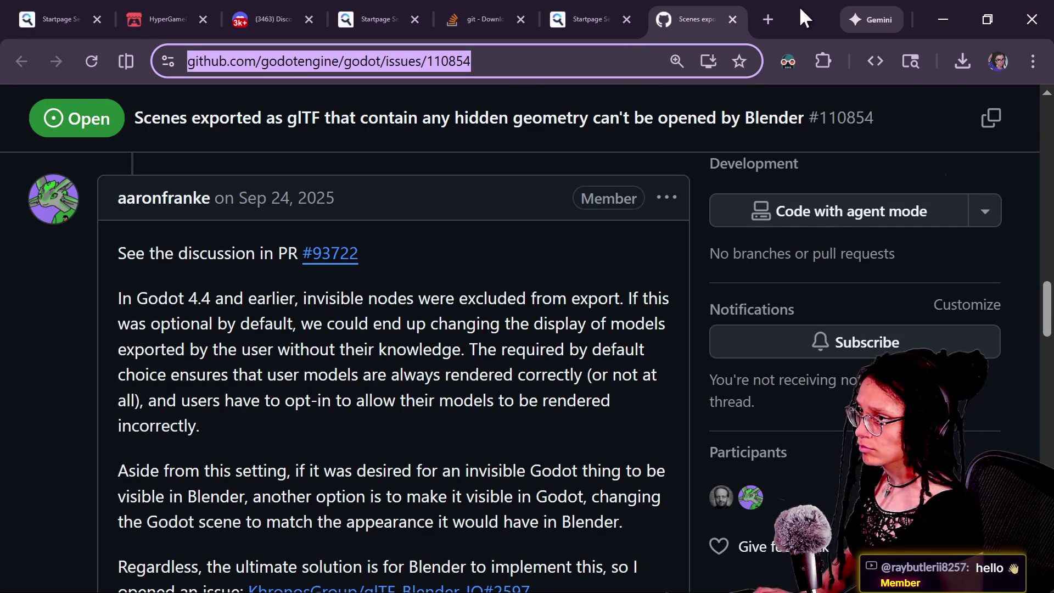
pyautogui.click(768, 17)
pyautogui.write('gem')
pyautogui.press('Return')
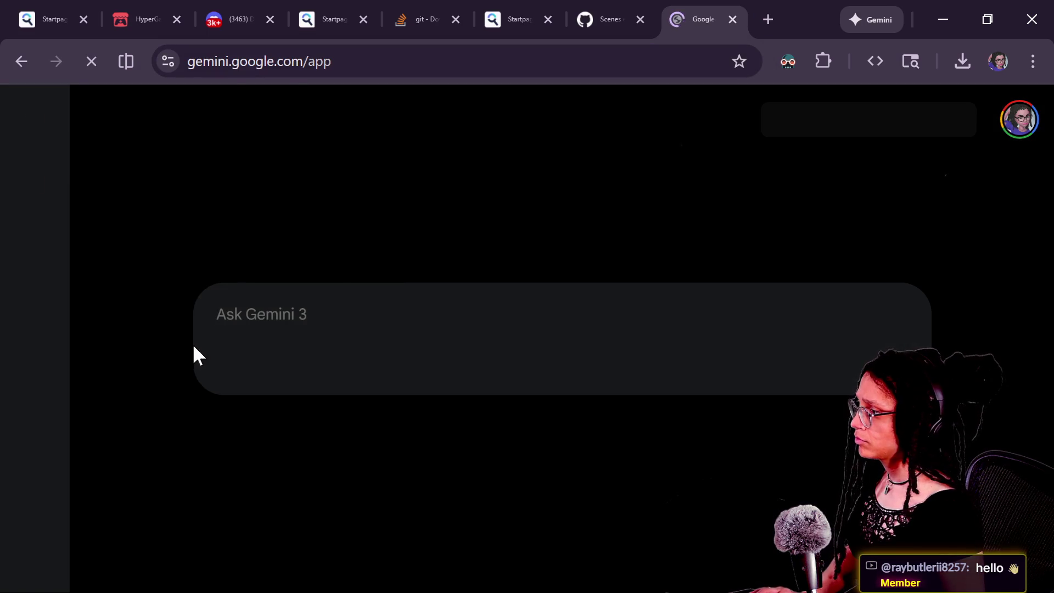
pyautogui.click(268, 181)
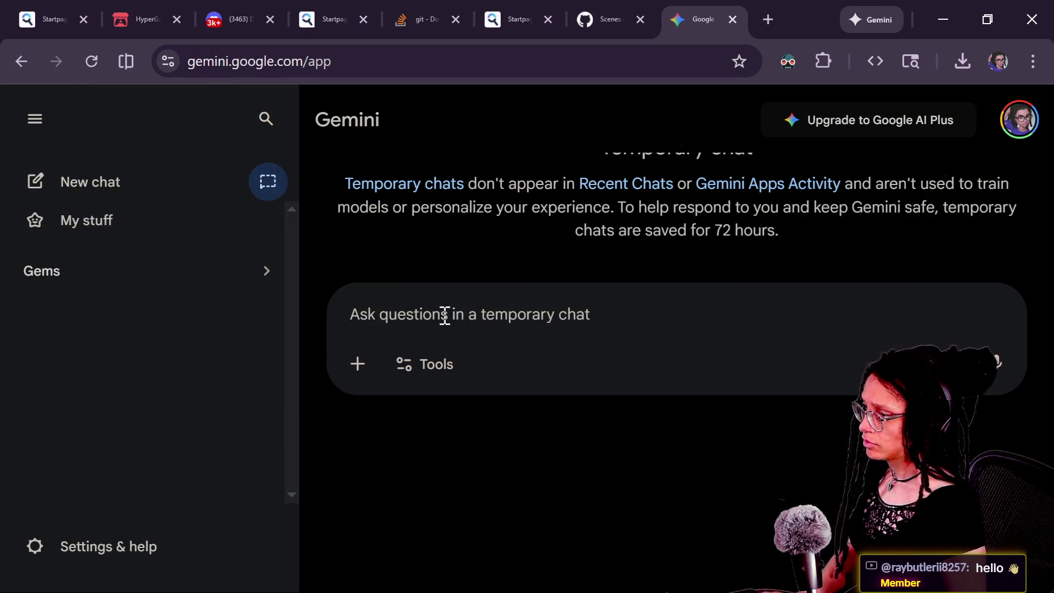
# Ask Gemini to succinctly describe the differences between screen_outer and screen_outer2, with the pasted scene text
pyautogui.write('succinctly')
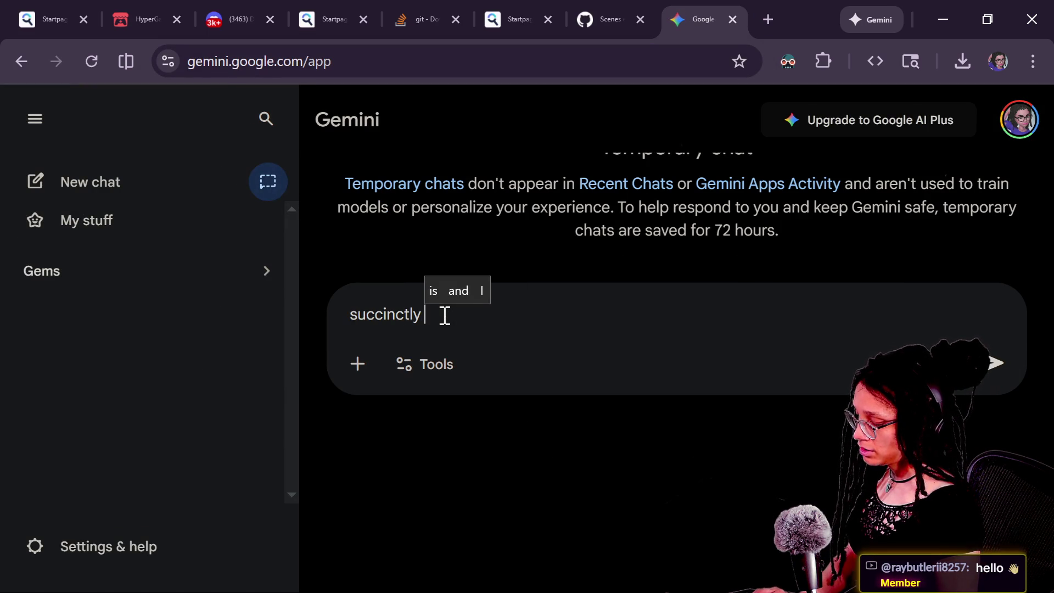
pyautogui.write(' -- exactingly si')
pyautogui.press('BackSpace')
pyautogui.write('uccinctly with the utmost briefness, ')
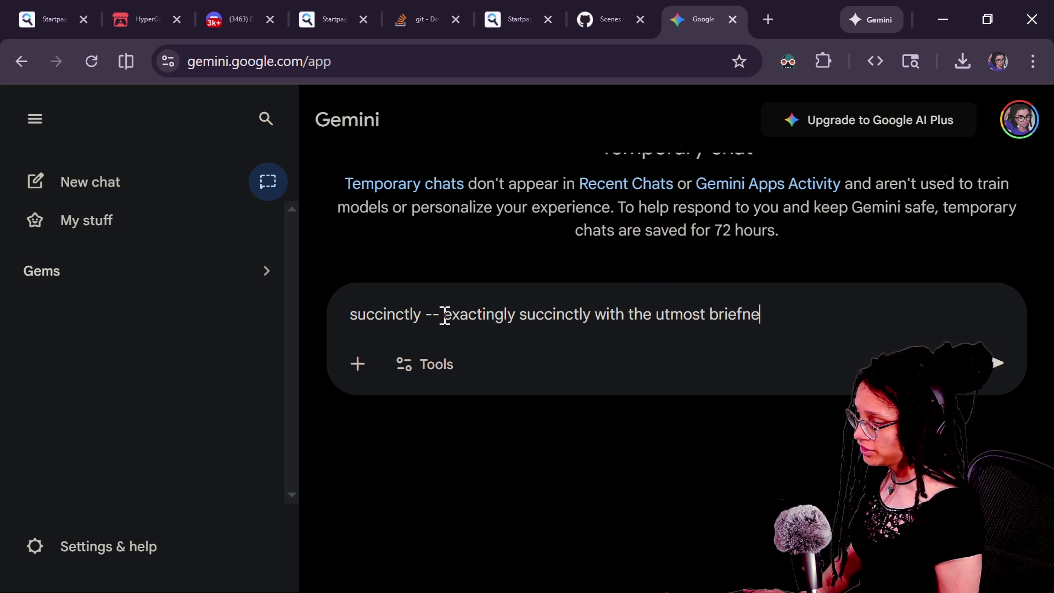
pyautogui.write('describe the ')
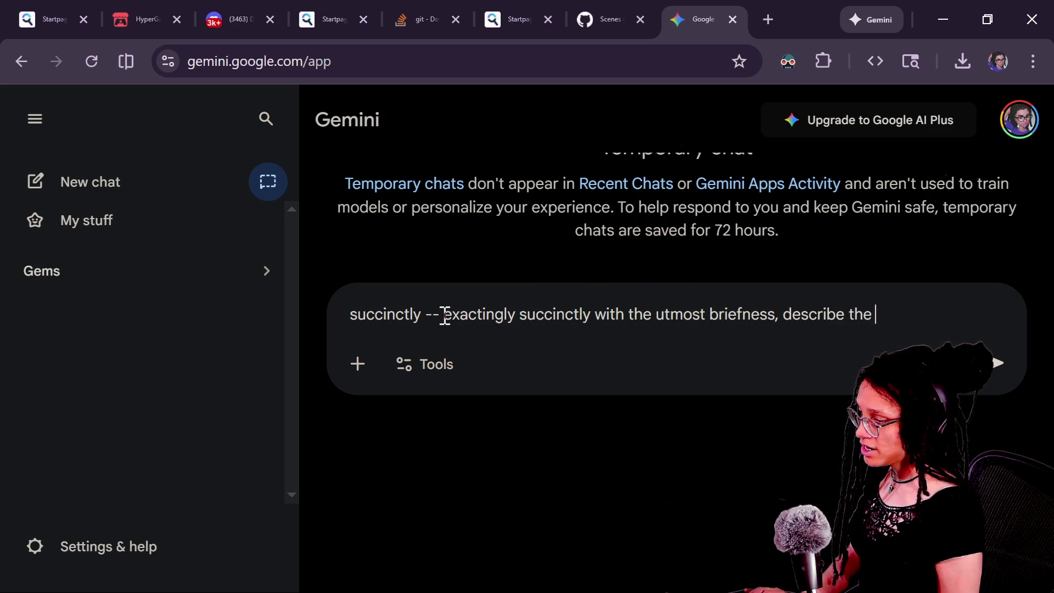
pyautogui.write('differences ')
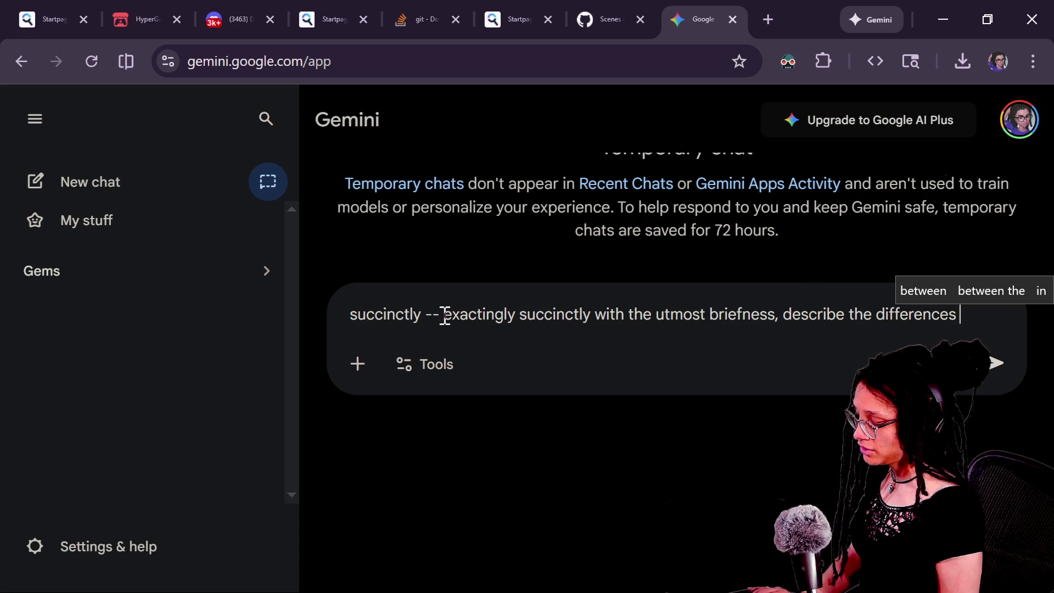
pyautogui.write('between sc')
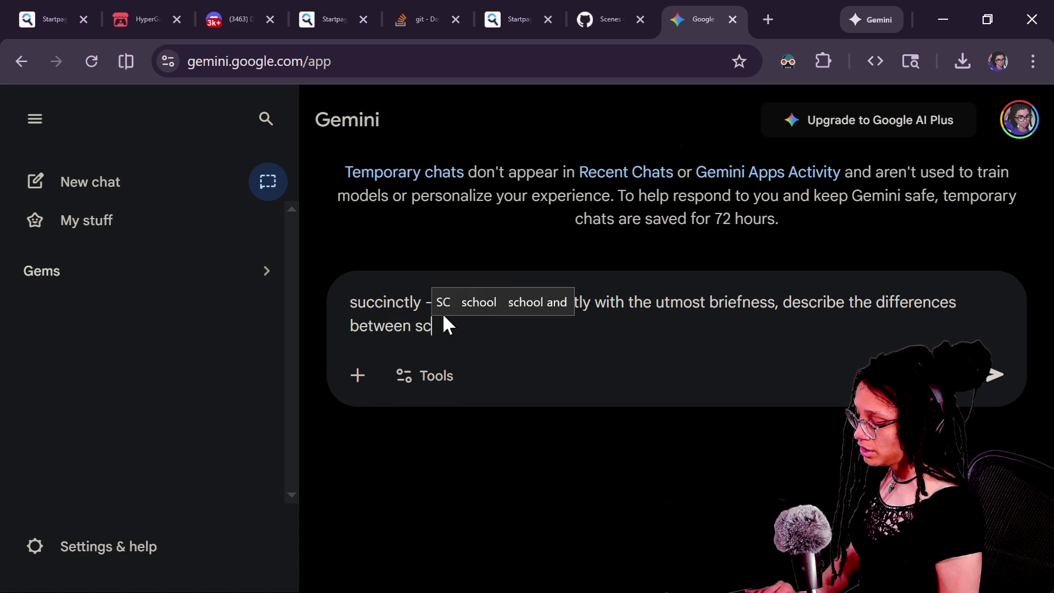
pyautogui.write('reen_outer and sc')
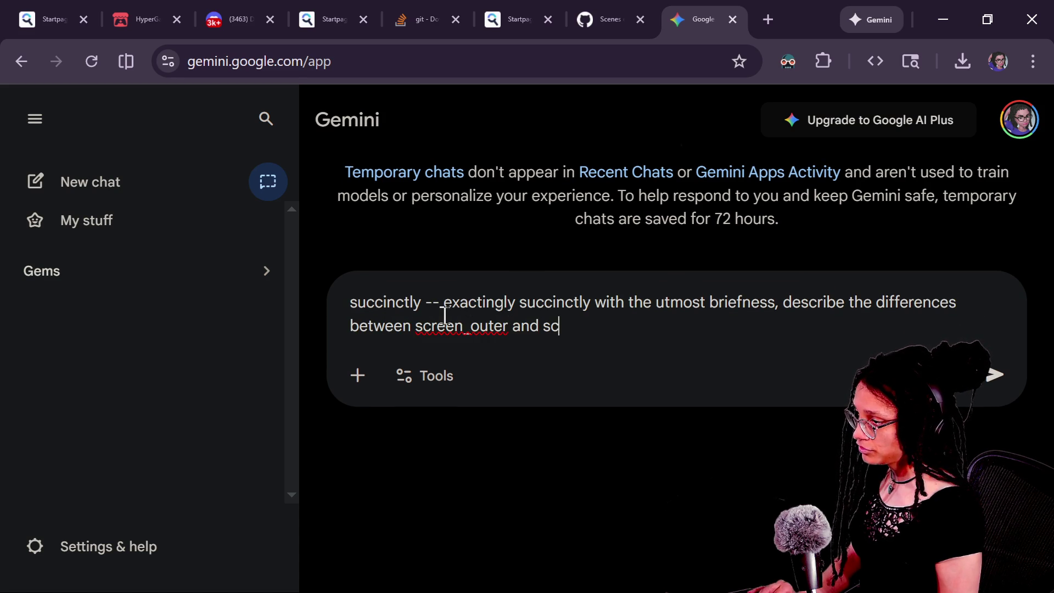
pyautogui.write('reen_outer2')
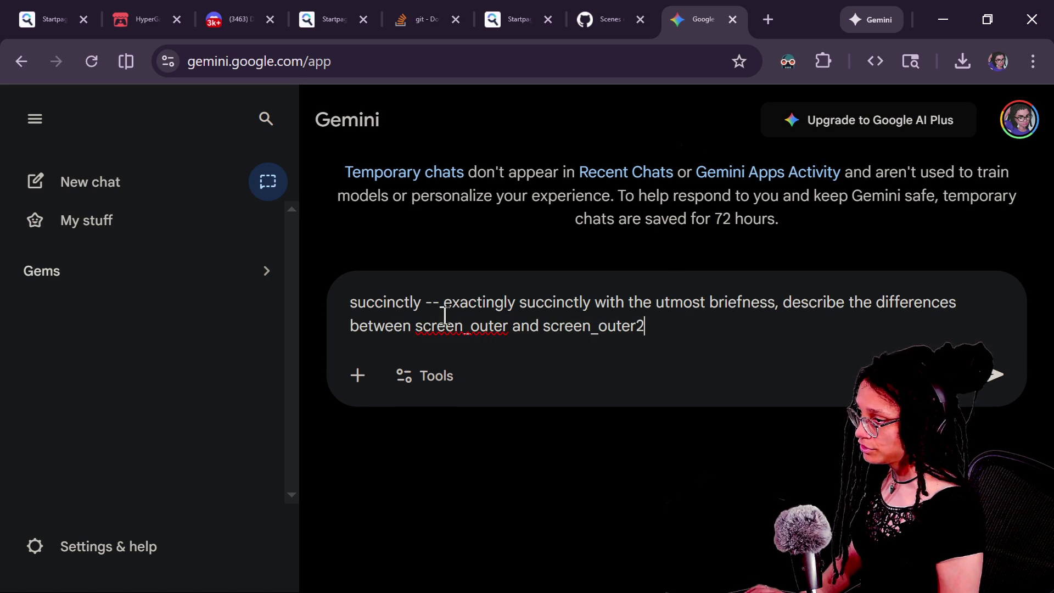
pyautogui.hotkey('shift', 'Return')
pyautogui.hotkey('shift', 'Return')
pyautogui.hotkey('ctrl', 'v')
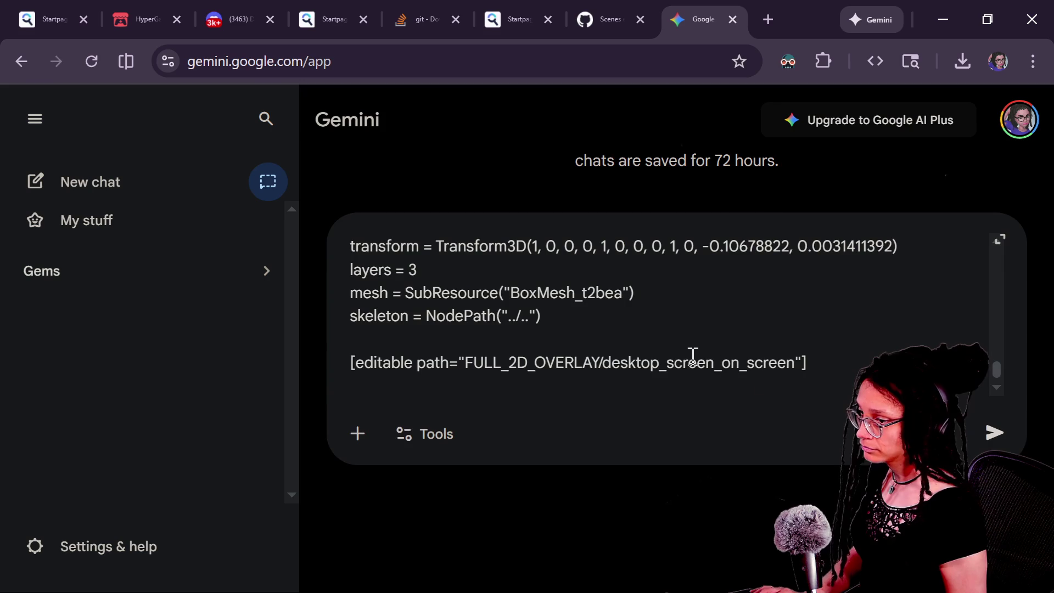
pyautogui.press('Return')
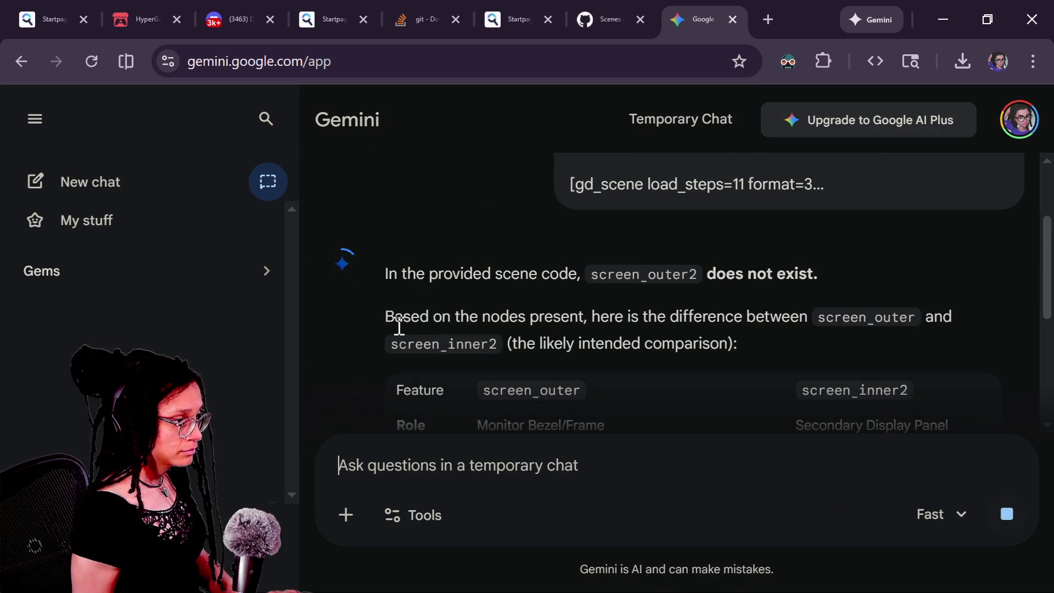
# Read Gemini's reply comparing screen_outer with the hidden, smaller screen_inner2
pyautogui.scroll(2, 437, 324)
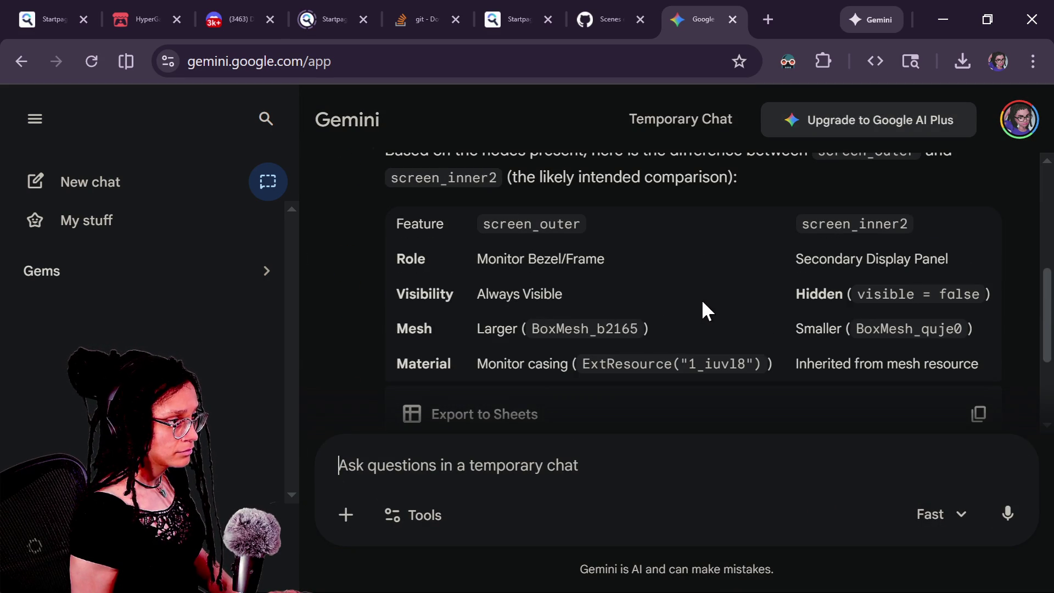
pyautogui.moveTo(604, 329); pyautogui.dragTo(910, 335)
pyautogui.click(560, 364)
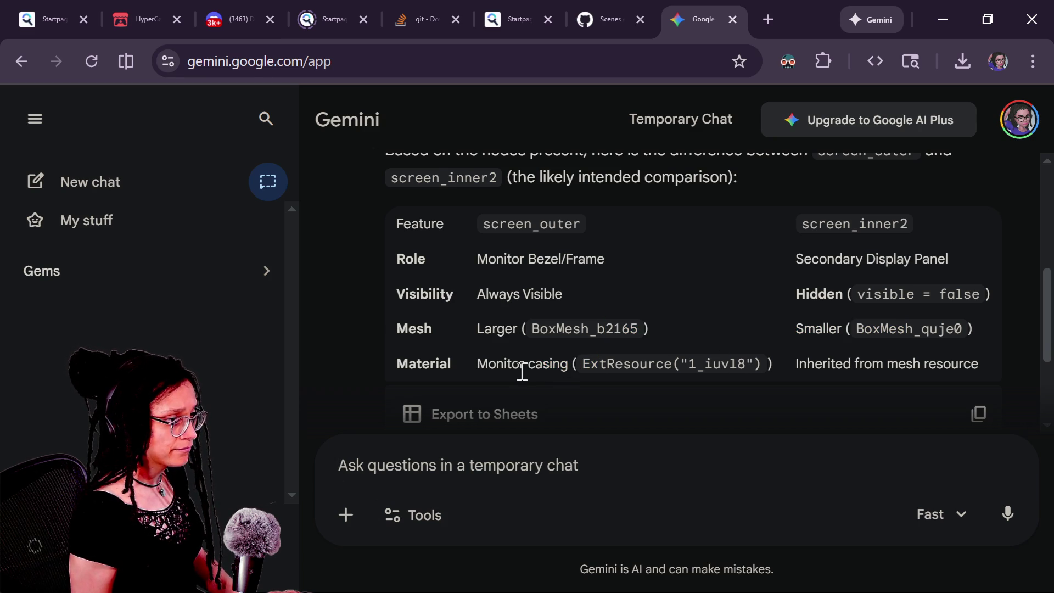
pyautogui.scroll(2, 514, 364)
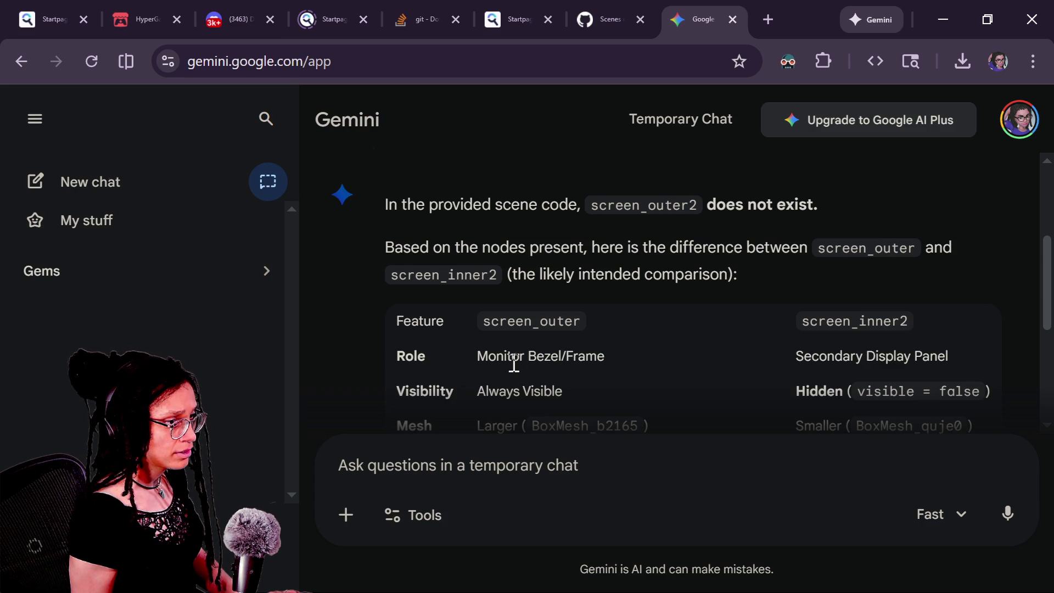
pyautogui.hotkey('alt', 'Tab')
pyautogui.hotkey('alt', 'Tab')
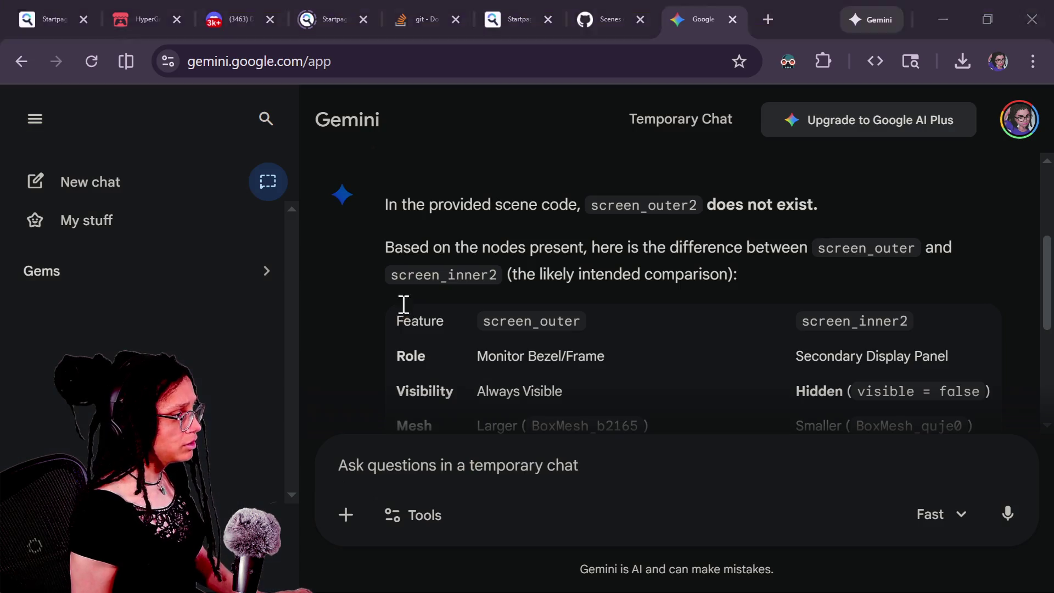
# Correct the question to screen_inner vs screen_inner2 and read the material override difference
pyautogui.write('oo')
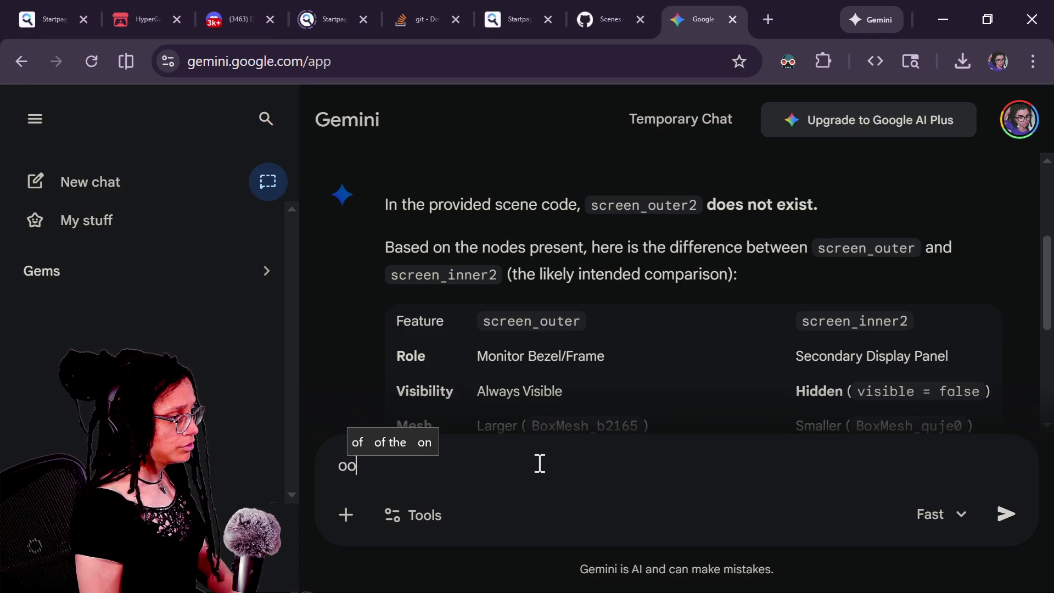
pyautogui.write('ps. i meant sc')
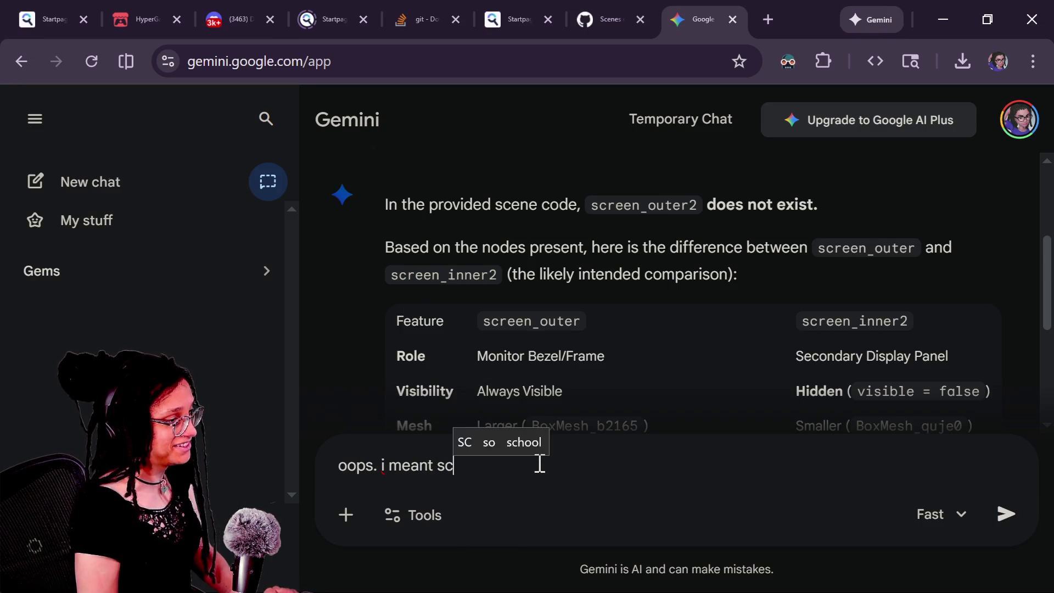
pyautogui.write('reen_inner and sc')
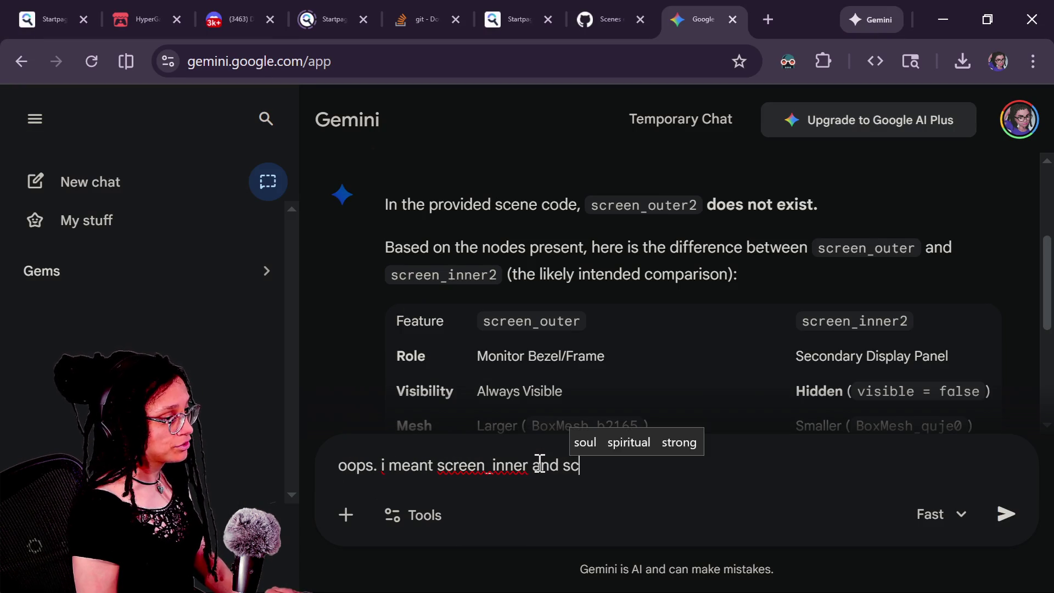
pyautogui.write('reen_inner2')
pyautogui.press('Return')
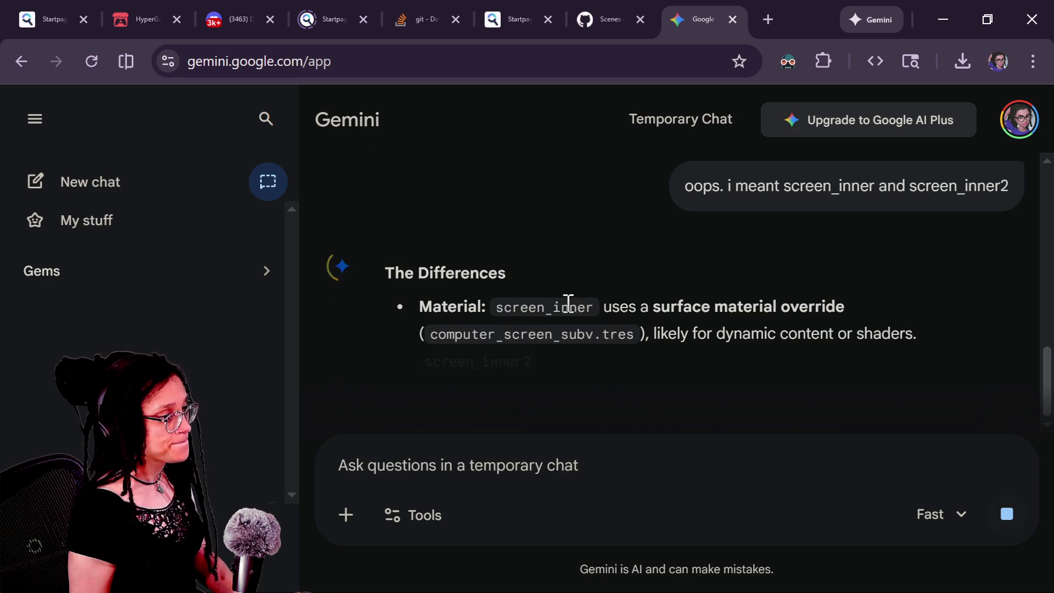
pyautogui.moveTo(552, 204)
pyautogui.mouseDown()
pyautogui.moveTo(419, 203)
pyautogui.moveTo(683, 237)
pyautogui.mouseUp()
pyautogui.click(628, 229)
pyautogui.click(739, 253)
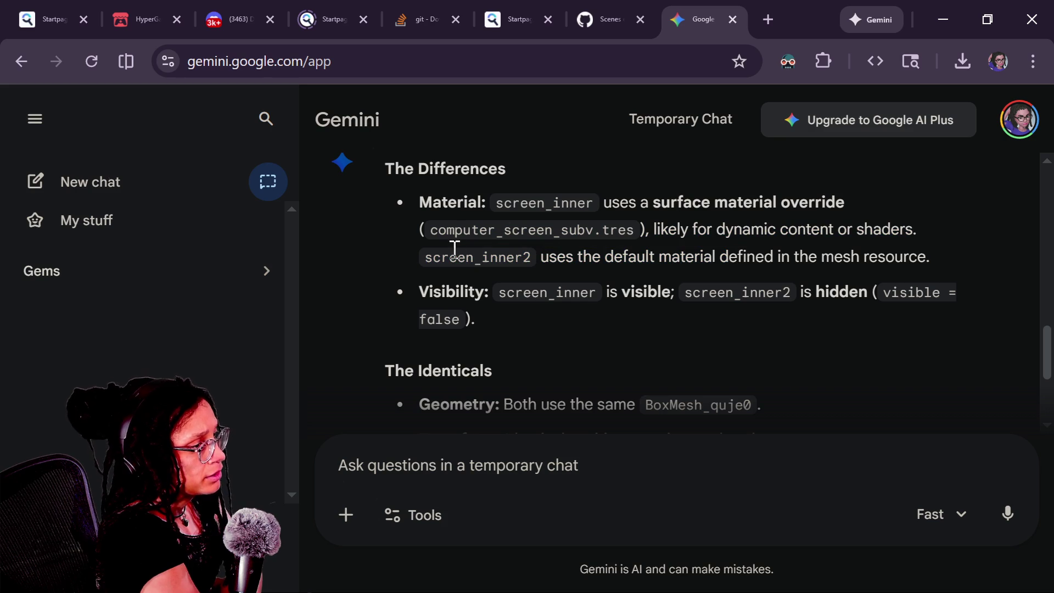
pyautogui.moveTo(522, 257); pyautogui.dragTo(646, 263)
pyautogui.click(621, 276)
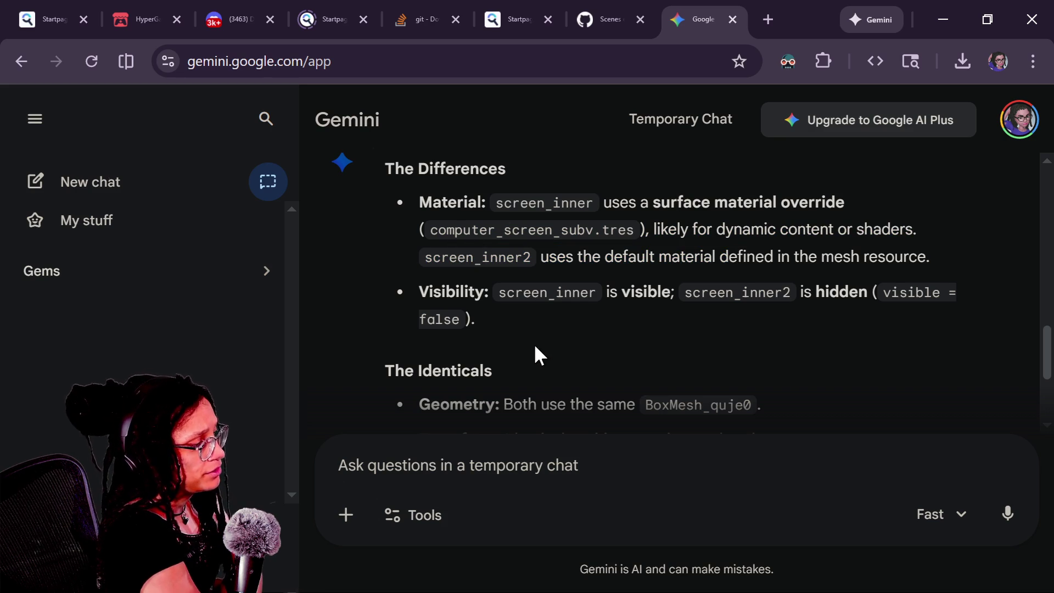
# Read the visibility difference and shared BoxMesh_quje0, then return to the Godot editor
pyautogui.scroll(-2, 535, 347)
pyautogui.moveTo(547, 196); pyautogui.dragTo(597, 198)
pyautogui.moveTo(606, 196); pyautogui.dragTo(611, 200)
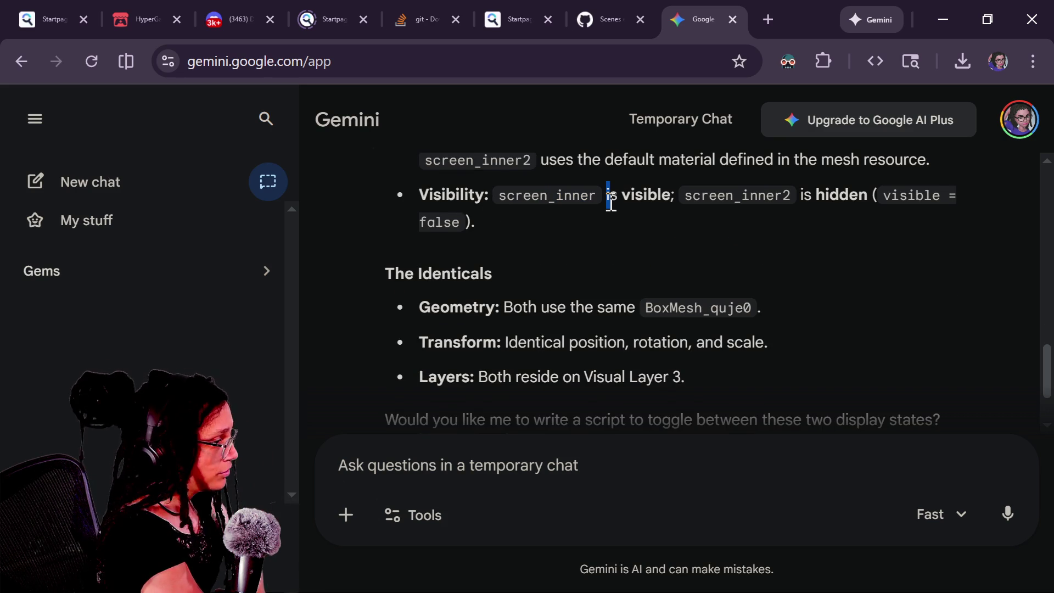
pyautogui.moveTo(513, 308); pyautogui.dragTo(752, 308)
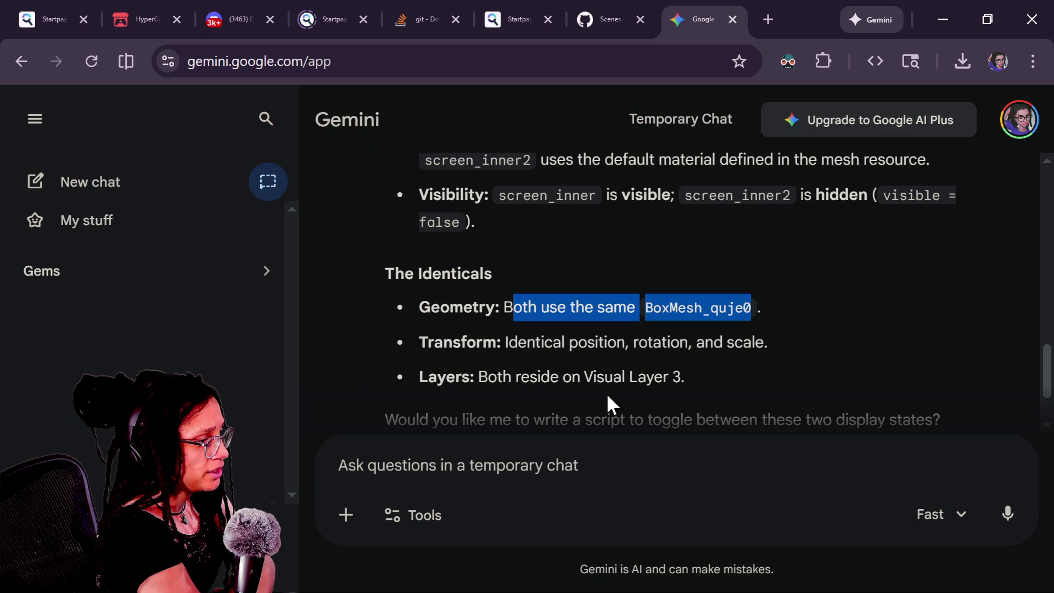
pyautogui.click(517, 362)
pyautogui.scroll(-2, 478, 359)
pyautogui.moveTo(527, 214); pyautogui.dragTo(624, 252)
pyautogui.click(509, 306)
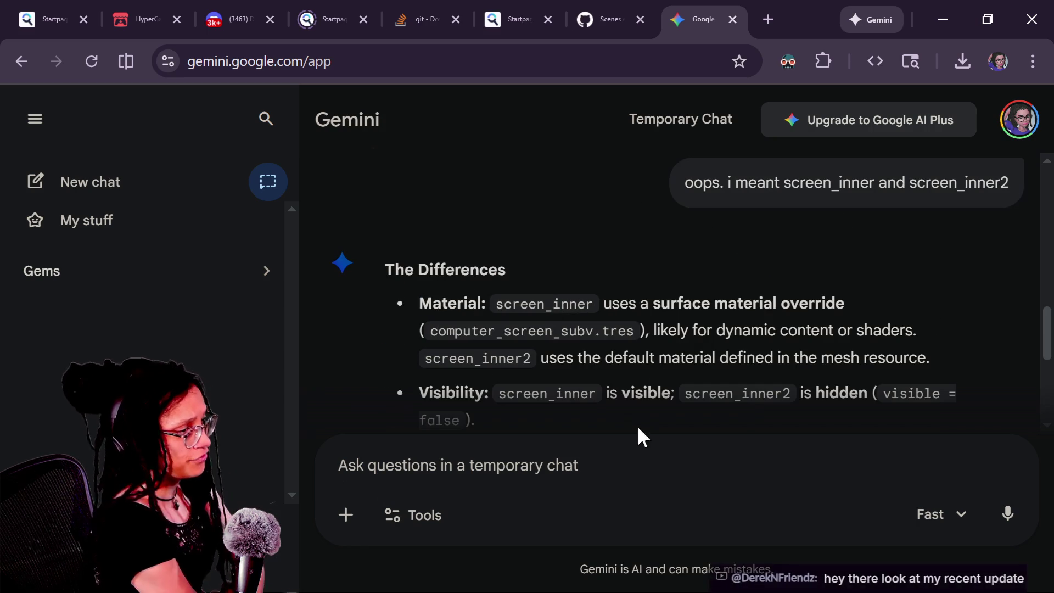
pyautogui.hotkey('alt', 'Tab')
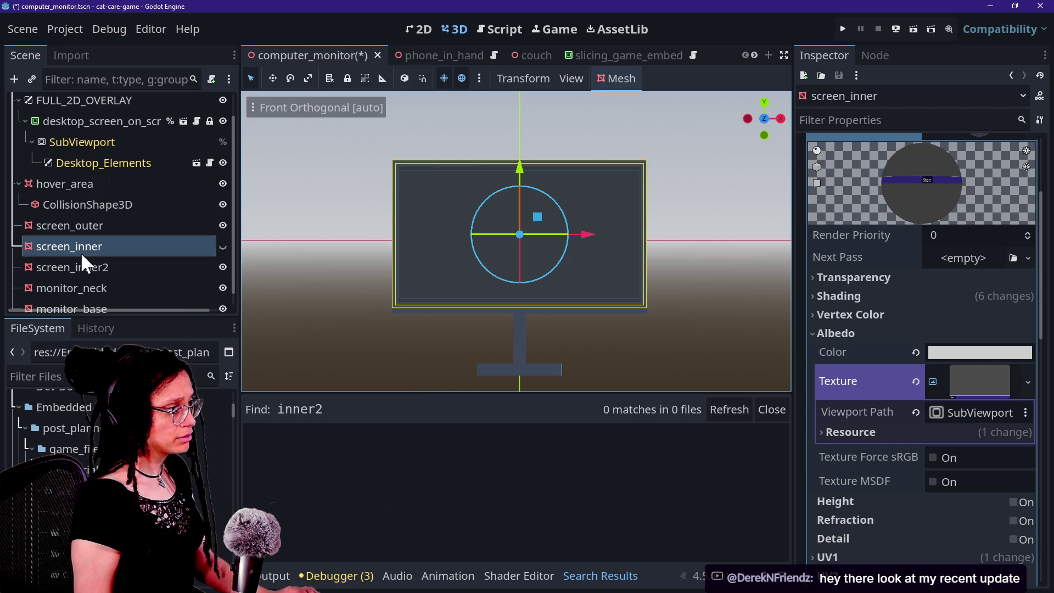
# Compare the properties of screen_inner2, screen_outer and screen_inner in the Inspector
pyautogui.scroll(3, 827, 314)
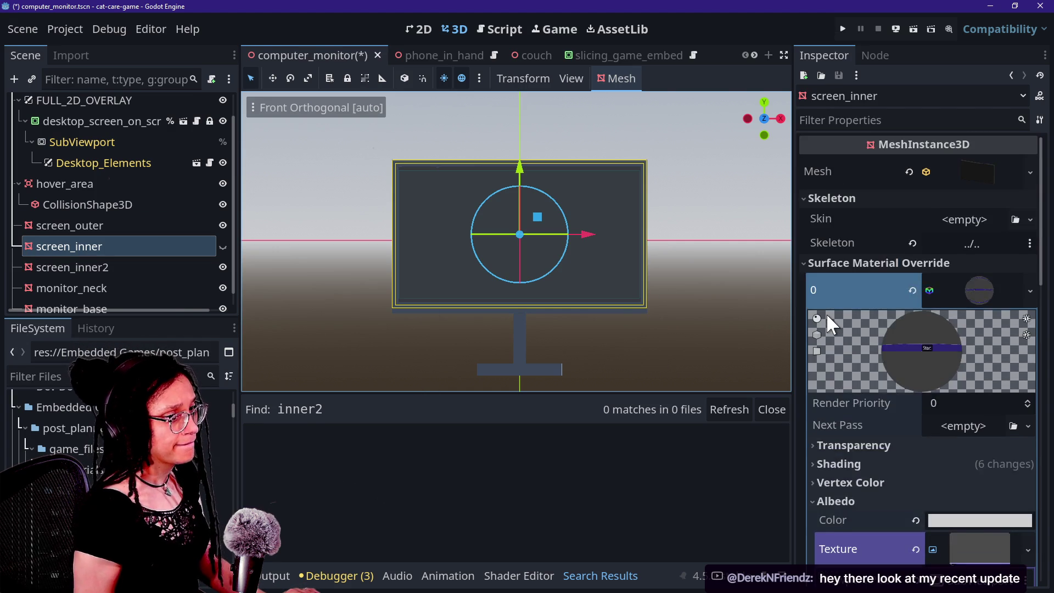
pyautogui.scroll(-2, 827, 314)
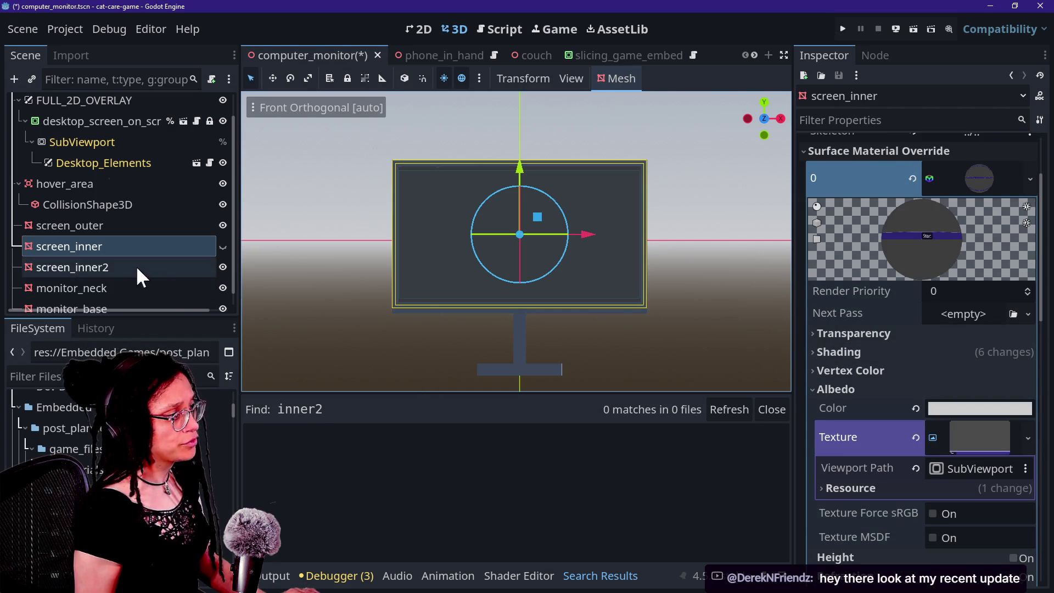
pyautogui.click(136, 267)
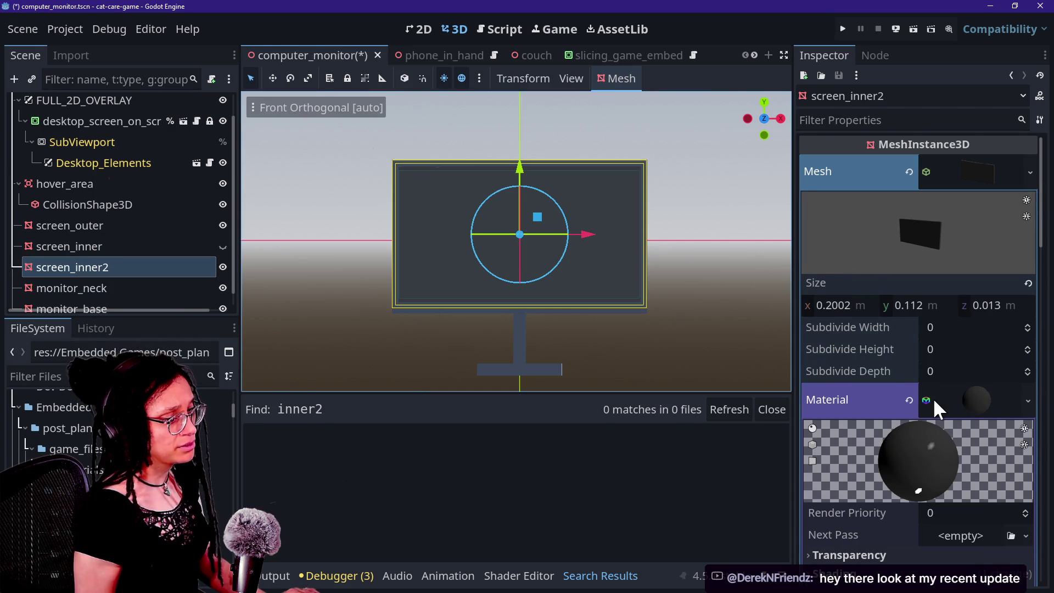
pyautogui.scroll(-2, 825, 338)
pyautogui.click(77, 226)
pyautogui.click(88, 246)
# Delete the screen_inner2 node, save the computer_monitor scene, and run the project
pyautogui.click(101, 266)
pyautogui.press('Delete')
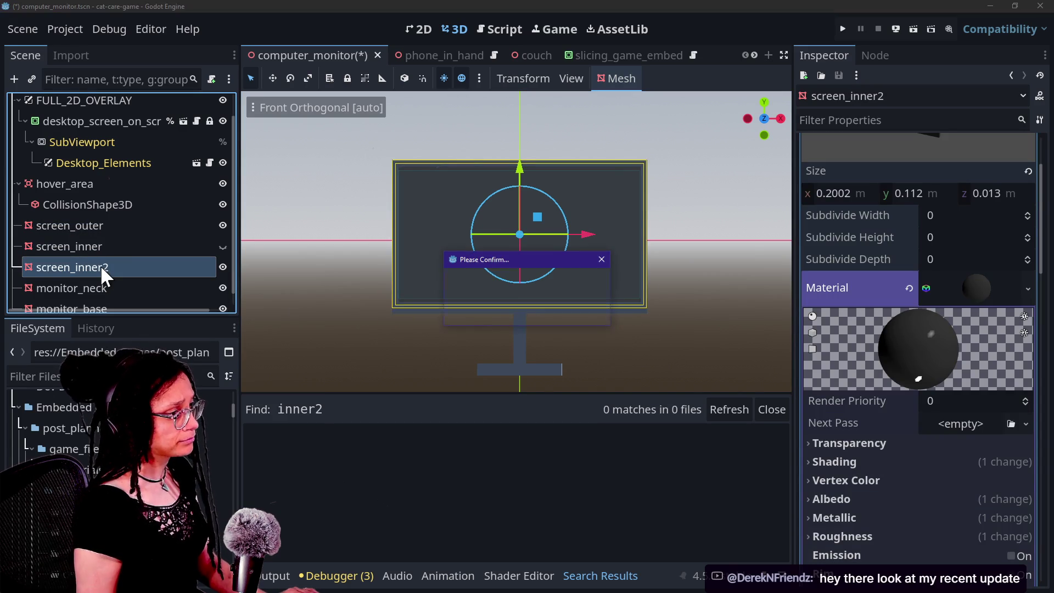
pyautogui.press('Return')
pyautogui.hotkey('ctrl', 's')
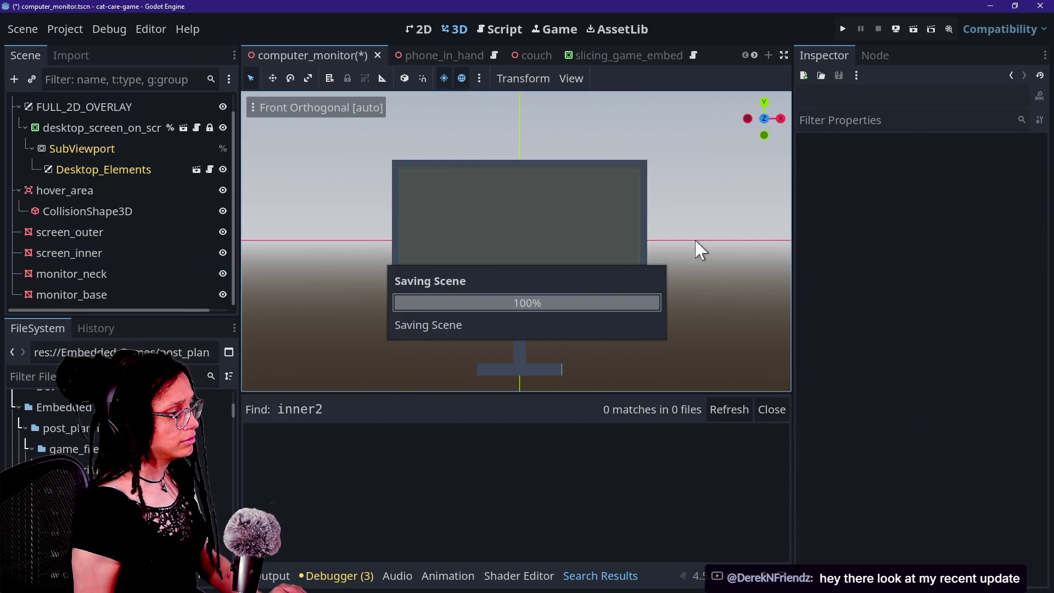
pyautogui.click(844, 28)
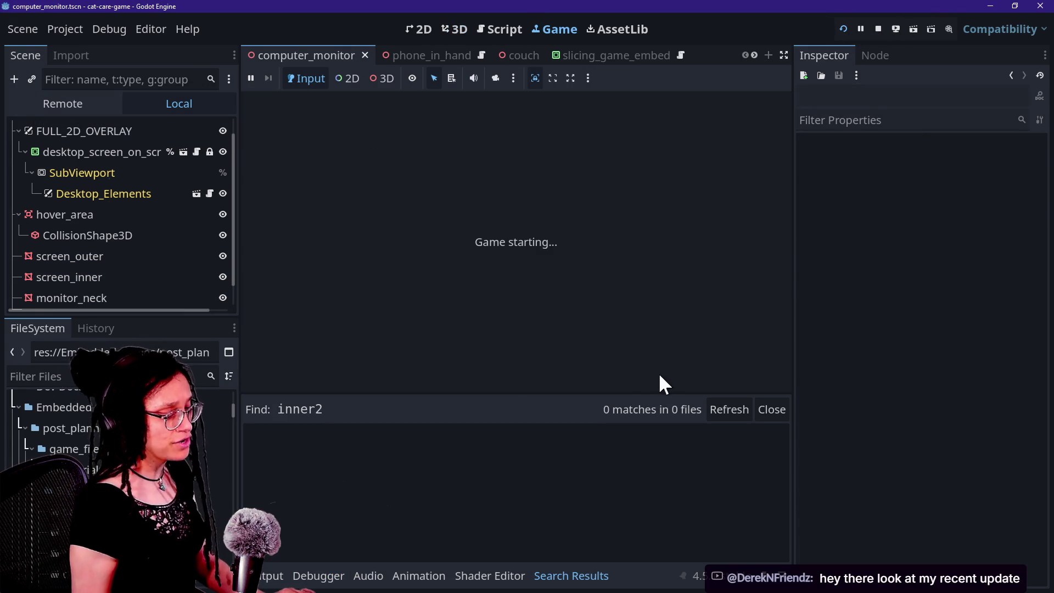